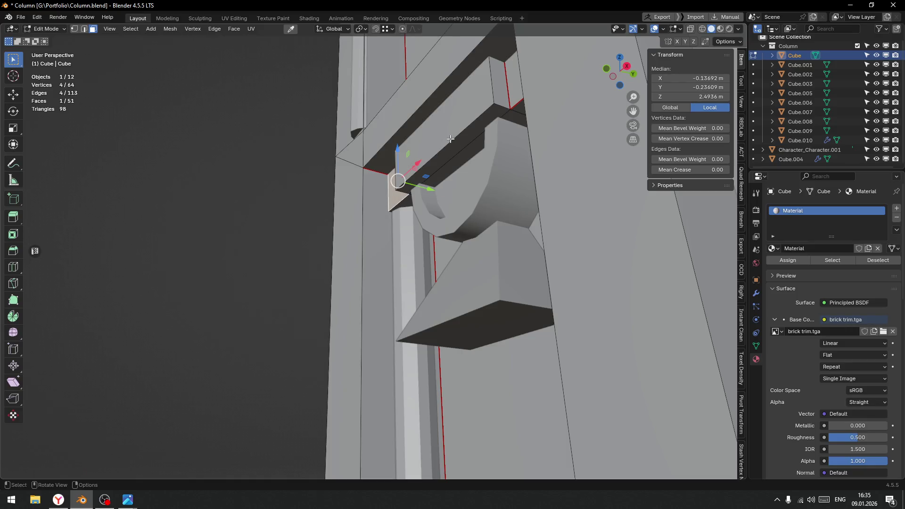
# Slide the connected upper carved block slightly along Y, then return to Object Mode
pyautogui.press('l')
pyautogui.moveTo(495, 160); pyautogui.dragTo(482, 159)
pyautogui.press('Tab')
pyautogui.click(346, 303)
# Move the vertical trim strip Cube.008 by −0.012413 m along Y
pyautogui.click(413, 280)
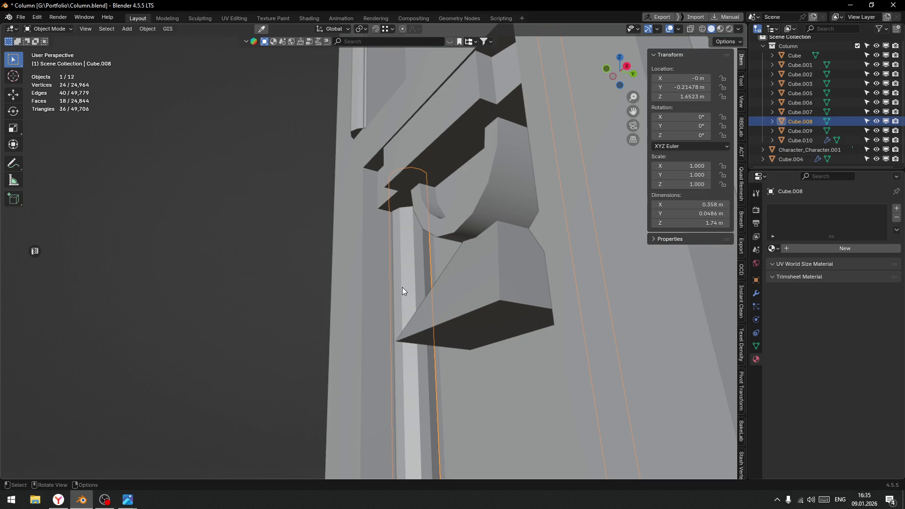
pyautogui.scroll(-5, 408, 285)
pyautogui.moveTo(400, 284)
pyautogui.mouseDown(button='middle')
pyautogui.moveTo(406, 296)
pyautogui.moveTo(459, 295)
pyautogui.moveTo(443, 230)
pyautogui.mouseUp(button='middle')
pyautogui.moveTo(482, 283)
pyautogui.mouseDown(button='middle')
pyautogui.moveTo(499, 281)
pyautogui.moveTo(488, 223)
pyautogui.moveTo(476, 282)
pyautogui.moveTo(375, 324)
pyautogui.moveTo(418, 295)
pyautogui.mouseUp(button='middle')
pyautogui.press('g')
pyautogui.press('y')
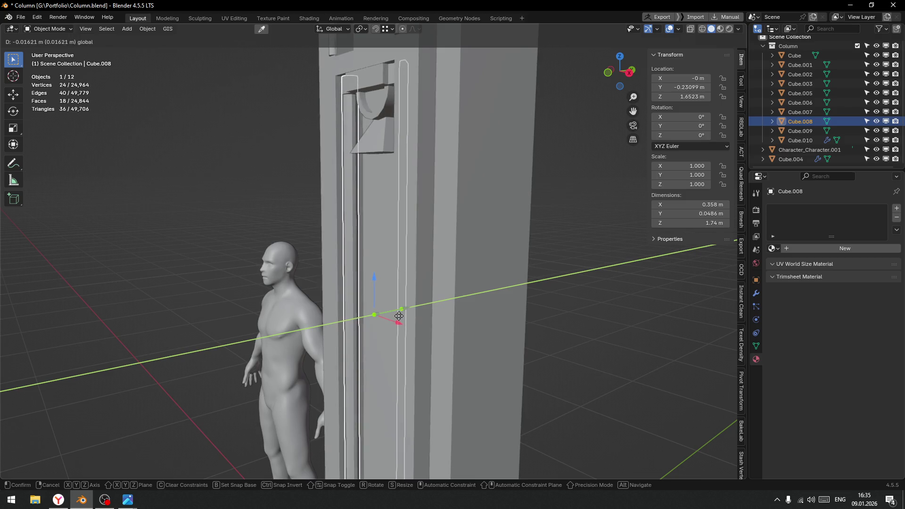
pyautogui.click(400, 316)
# Look over the whole column and figure, then reselect the vertical trim strip for editing
pyautogui.moveTo(400, 316)
pyautogui.mouseDown(button='middle')
pyautogui.moveTo(376, 318)
pyautogui.moveTo(426, 306)
pyautogui.moveTo(414, 341)
pyautogui.moveTo(387, 252)
pyautogui.moveTo(320, 264)
pyautogui.mouseUp(button='middle')
pyautogui.scroll(4, 385, 248)
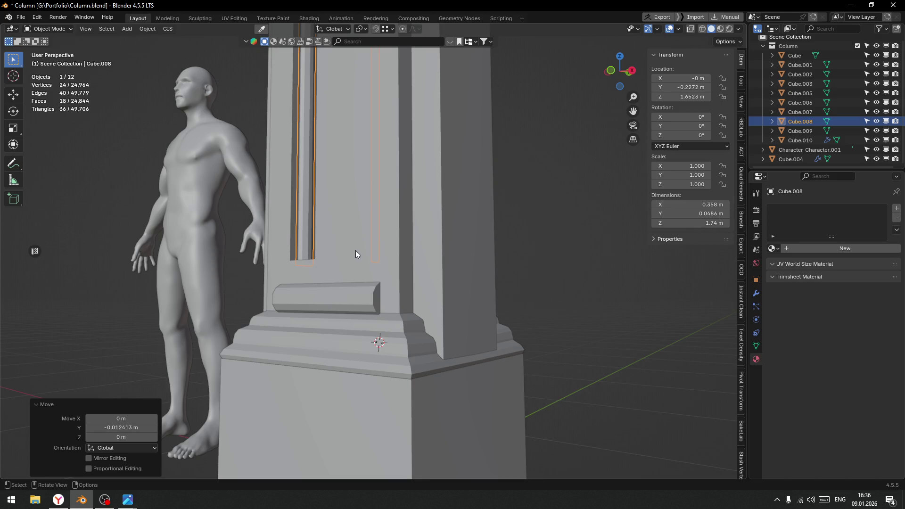
pyautogui.scroll(-5, 357, 247)
pyautogui.click(488, 241)
pyautogui.moveTo(485, 237)
pyautogui.mouseDown(button='middle')
pyautogui.moveTo(454, 246)
pyautogui.moveTo(473, 286)
pyautogui.mouseUp(button='middle')
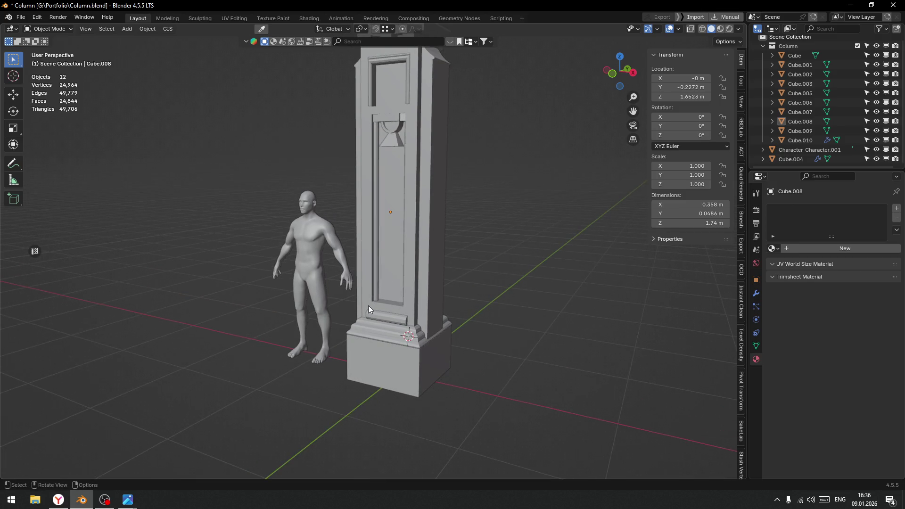
pyautogui.scroll(3, 369, 310)
pyautogui.scroll(-2, 380, 288)
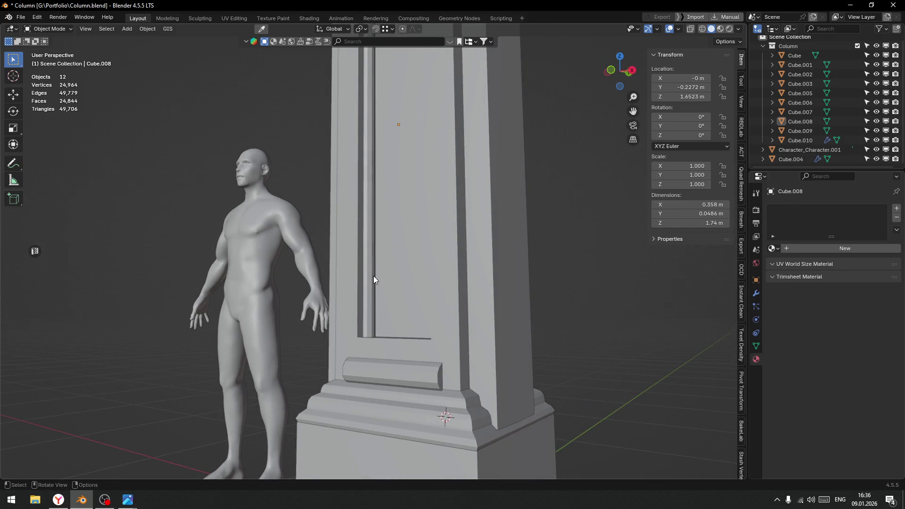
pyautogui.click(373, 278)
pyautogui.press('Tab')
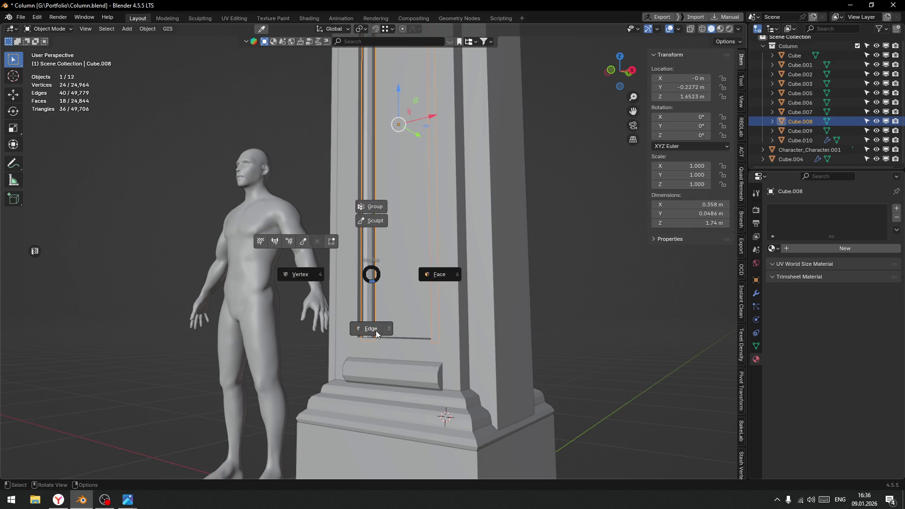
# Raise the trim strip's bottom edges upward to shorten it
pyautogui.click(373, 329)
pyautogui.moveTo(374, 329); pyautogui.dragTo(404, 278, button='middle')
pyautogui.hotkey('alt', 'z')
pyautogui.moveTo(359, 303); pyautogui.dragTo(581, 369)
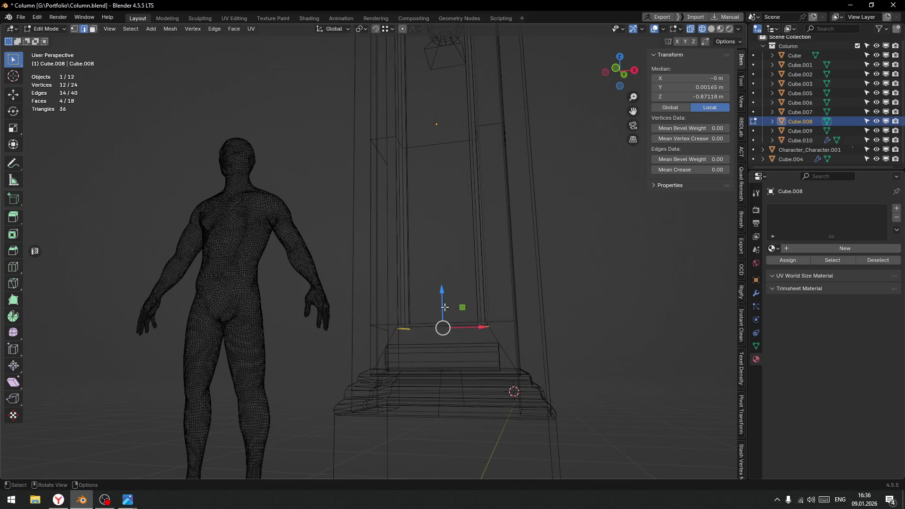
pyautogui.moveTo(441, 292); pyautogui.dragTo(444, 278)
pyautogui.scroll(5, 409, 329)
pyautogui.scroll(4, 402, 208)
pyautogui.keyDown('shift'); pyautogui.click(502, 282); pyautogui.keyUp('shift')
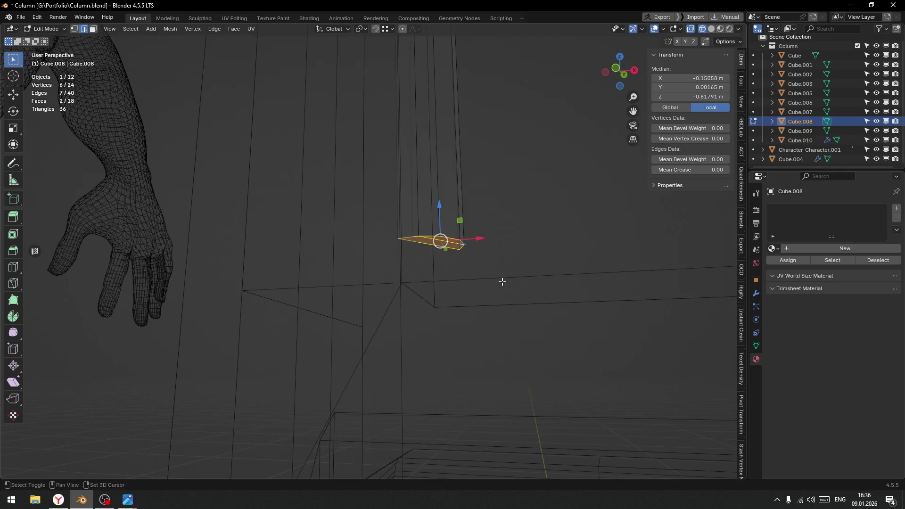
pyautogui.hotkey('alt', 'z')
pyautogui.scroll(-6, 502, 282)
pyautogui.press('Tab')
pyautogui.click(474, 211)
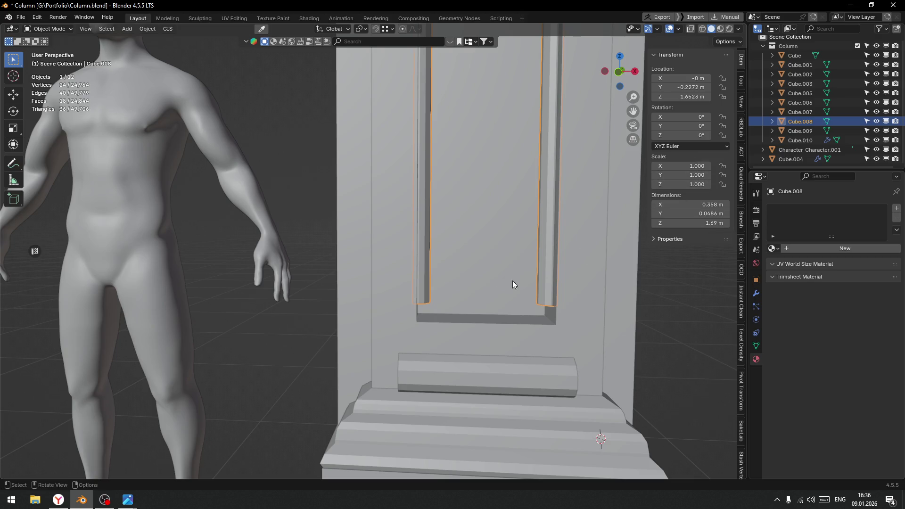
# Shear the strip's bottom end by -1 to form a mitred corner
pyautogui.keyDown('shift'); pyautogui.moveTo(441, 317); pyautogui.dragTo(405, 257, button='middle'); pyautogui.keyUp('shift')
pyautogui.press('Tab')
pyautogui.click(474, 261)
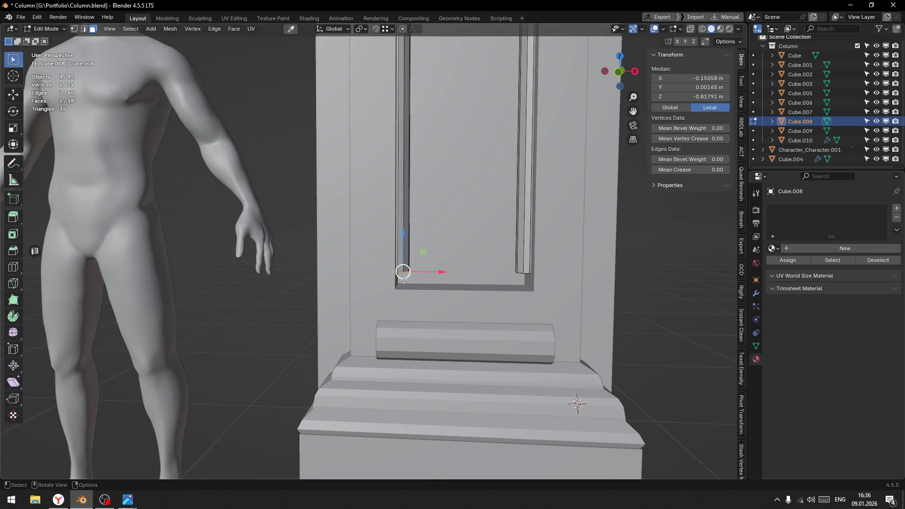
pyautogui.click(13, 385)
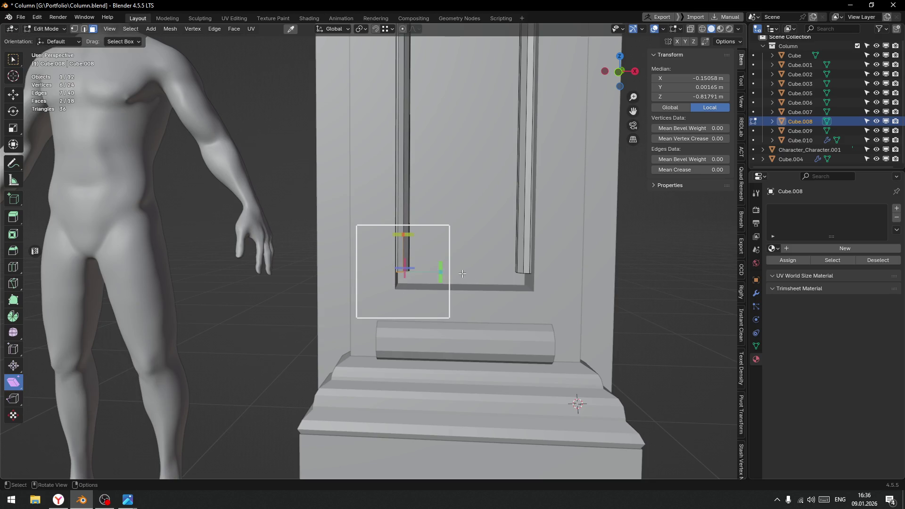
pyautogui.scroll(4, 466, 273)
pyautogui.moveTo(477, 298)
pyautogui.mouseDown()
pyautogui.moveTo(452, 208)
pyautogui.moveTo(415, 148)
pyautogui.mouseUp()
pyautogui.click(122, 417)
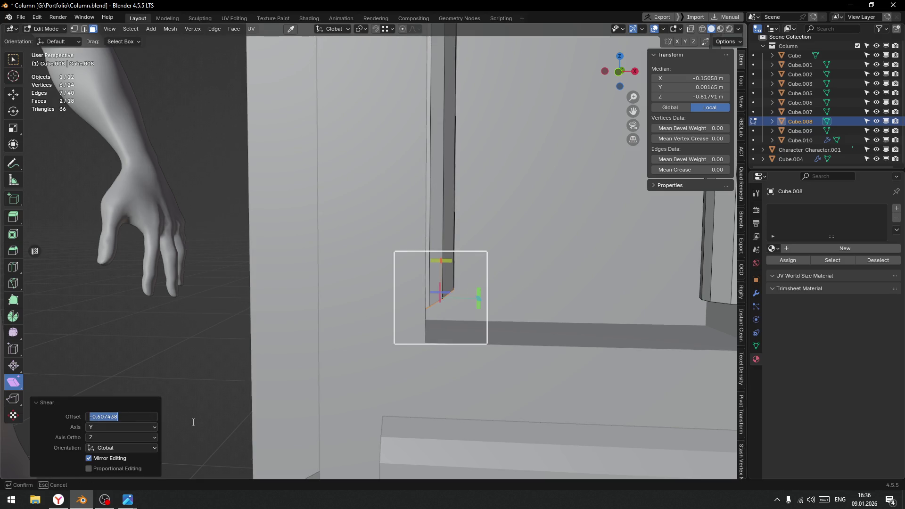
pyautogui.write('-')
pyautogui.press('Return')
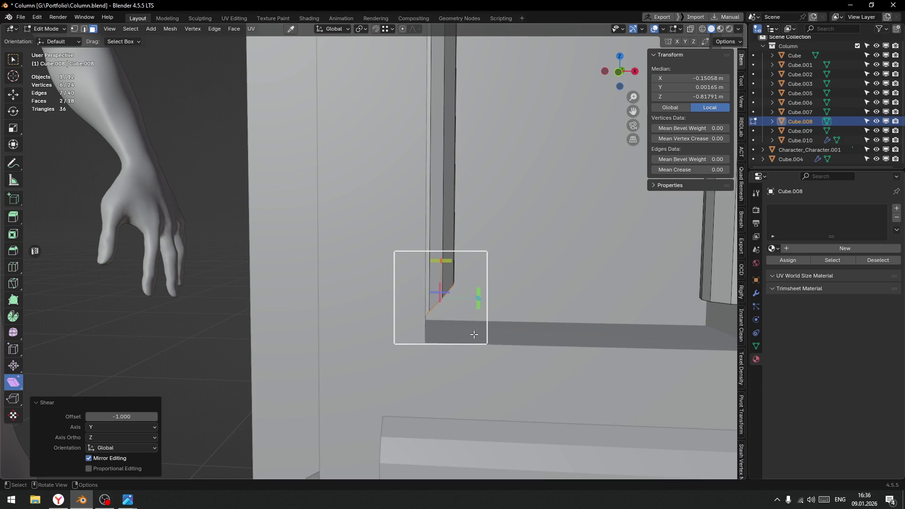
# Extrude the mitred end and stretch it across the frame's base, aligned to maximum X
pyautogui.press('e')
pyautogui.rightClick(480, 317)
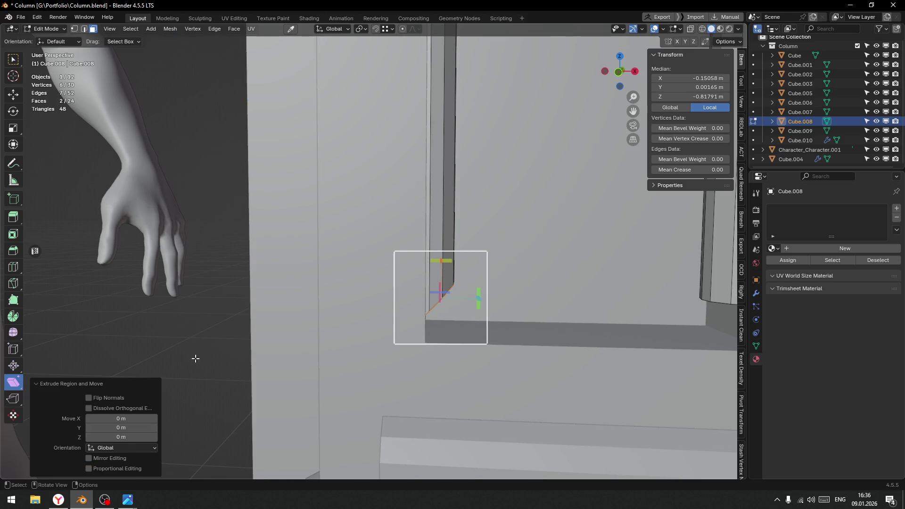
pyautogui.click(14, 94)
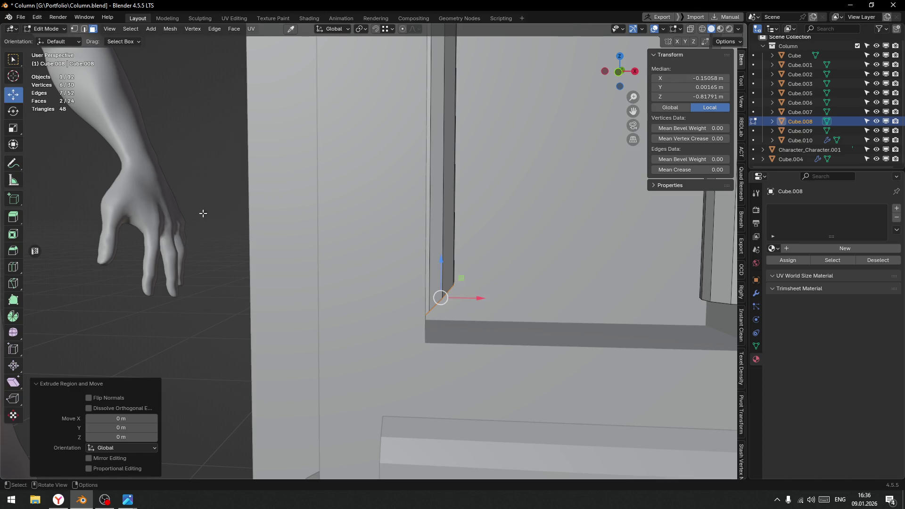
pyautogui.moveTo(491, 302)
pyautogui.mouseDown()
pyautogui.moveTo(733, 302)
pyautogui.moveTo(14, 304)
pyautogui.moveTo(667, 303)
pyautogui.moveTo(613, 301)
pyautogui.mouseUp()
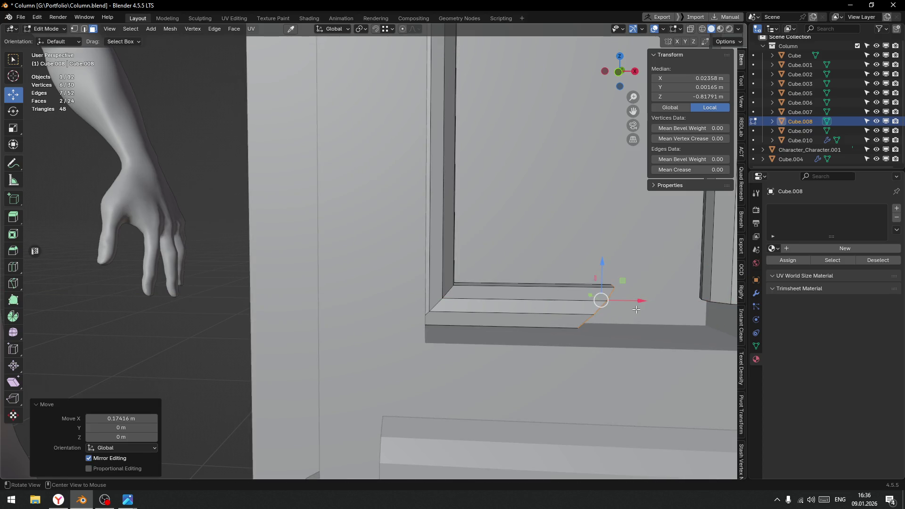
pyautogui.hotkey('alt', 'a')
pyautogui.click(698, 310)
# Shift the horizontal piece along X and set its median X to 0
pyautogui.scroll(-6, 522, 311)
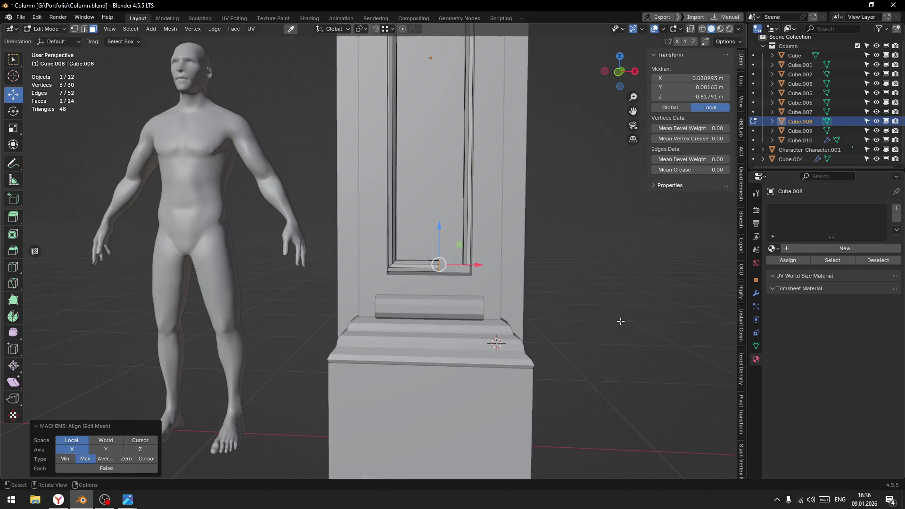
pyautogui.press('g')
pyautogui.press('x')
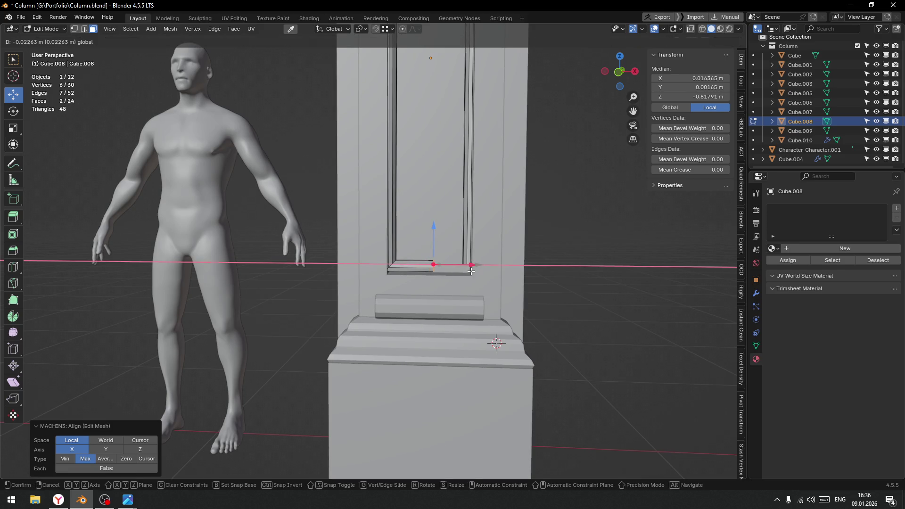
pyautogui.click(452, 308)
pyautogui.scroll(-4, 452, 308)
pyautogui.click(707, 78)
pyautogui.write('0')
pyautogui.press('Return')
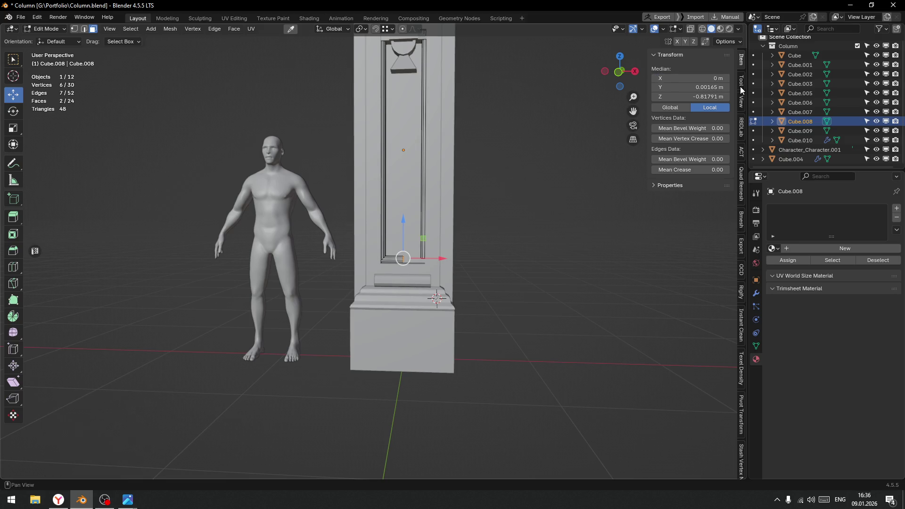
pyautogui.scroll(8, 429, 225)
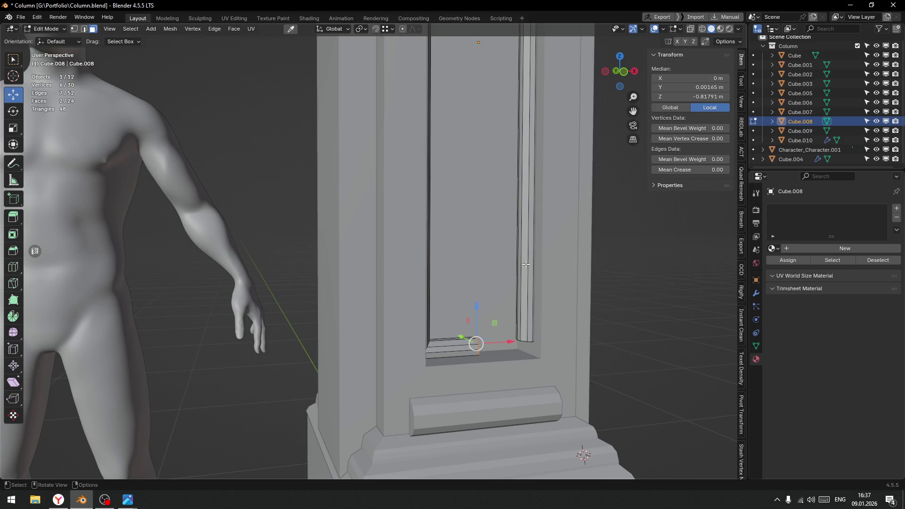
# Delete all faces of the right-hand trim strip
pyautogui.click(526, 264)
pyautogui.hotkey('ctrl', 'l')
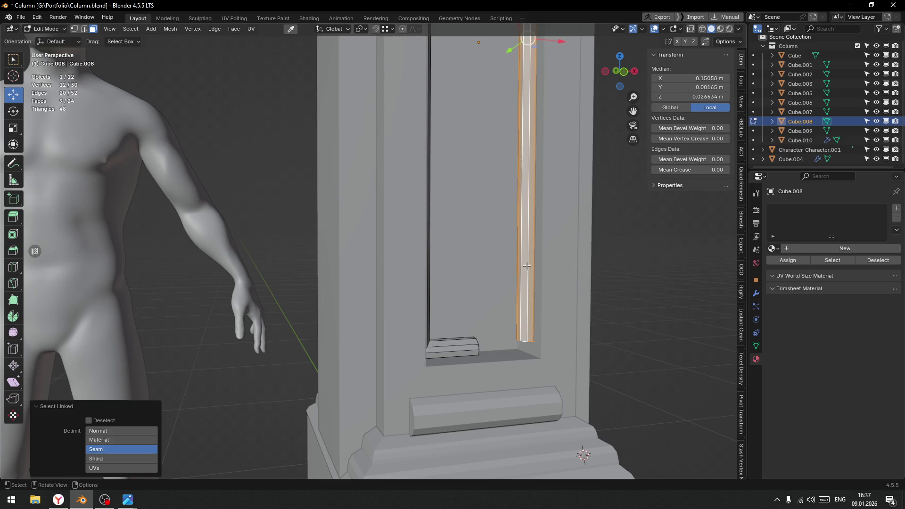
pyautogui.press('x')
pyautogui.click(507, 267)
# In wireframe view, delete the leftover end piece's faces
pyautogui.moveTo(325, 320)
pyautogui.mouseDown(button='middle')
pyautogui.moveTo(358, 325)
pyautogui.moveTo(325, 321)
pyautogui.mouseUp(button='middle')
pyautogui.scroll(5, 326, 321)
pyautogui.hotkey('shift', 'z')
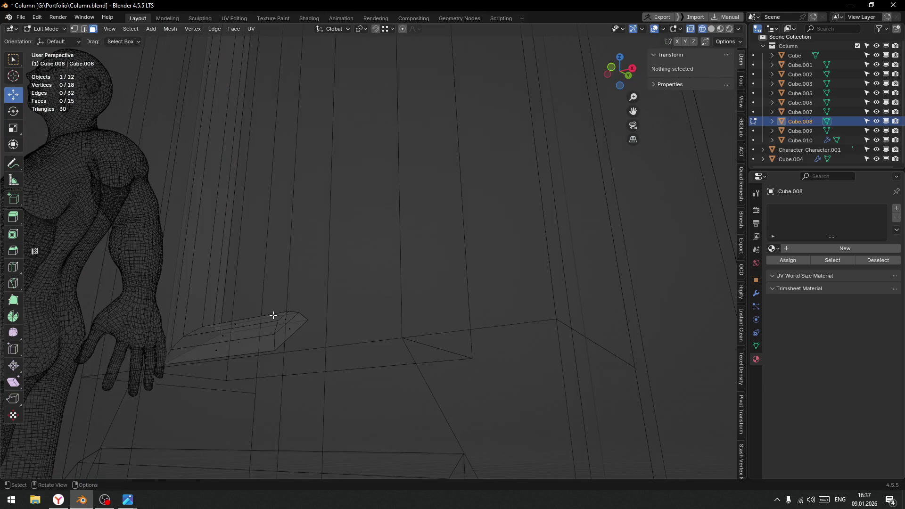
pyautogui.click(275, 317)
pyautogui.press('b')
pyautogui.press('Escape')
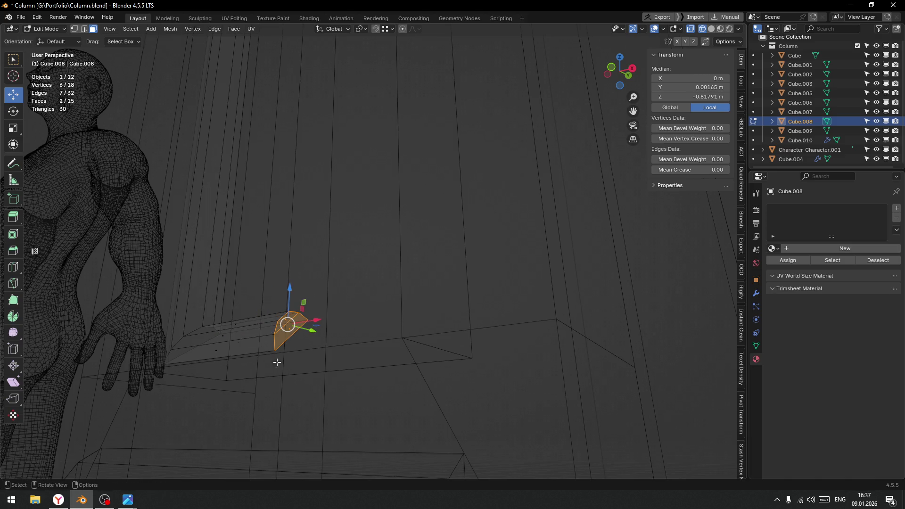
pyautogui.press('x')
pyautogui.click(340, 326)
# Add an X-axis Mirror modifier to Cube.008 so both frame sides match
pyautogui.moveTo(335, 320)
pyautogui.mouseDown(button='middle')
pyautogui.moveTo(295, 299)
pyautogui.moveTo(295, 368)
pyautogui.moveTo(435, 229)
pyautogui.mouseUp(button='middle')
pyautogui.press('Tab')
pyautogui.click(442, 205)
pyautogui.press('f')
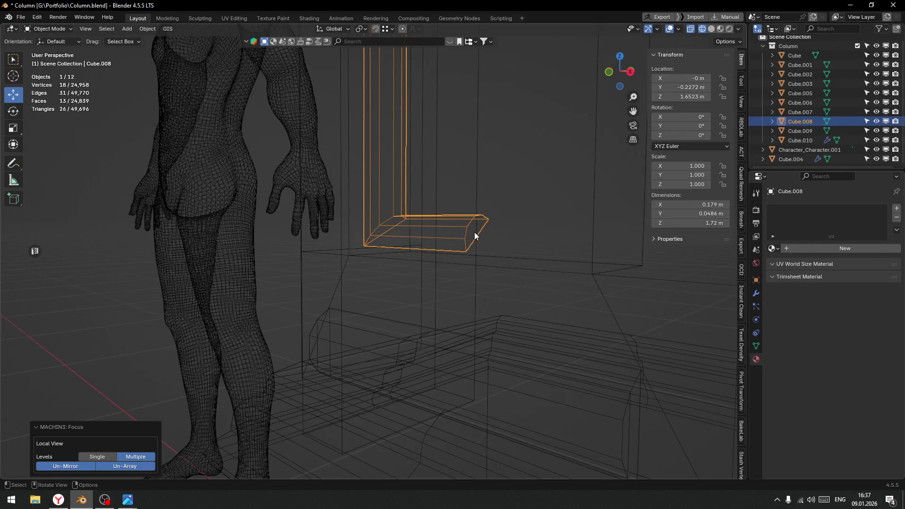
pyautogui.hotkey('shift', 'z')
pyautogui.scroll(-3, 471, 228)
pyautogui.moveTo(621, 302)
pyautogui.mouseDown(button='middle')
pyautogui.moveTo(507, 276)
pyautogui.moveTo(518, 276)
pyautogui.mouseUp(button='middle')
pyautogui.scroll(4, 537, 275)
pyautogui.click(756, 292)
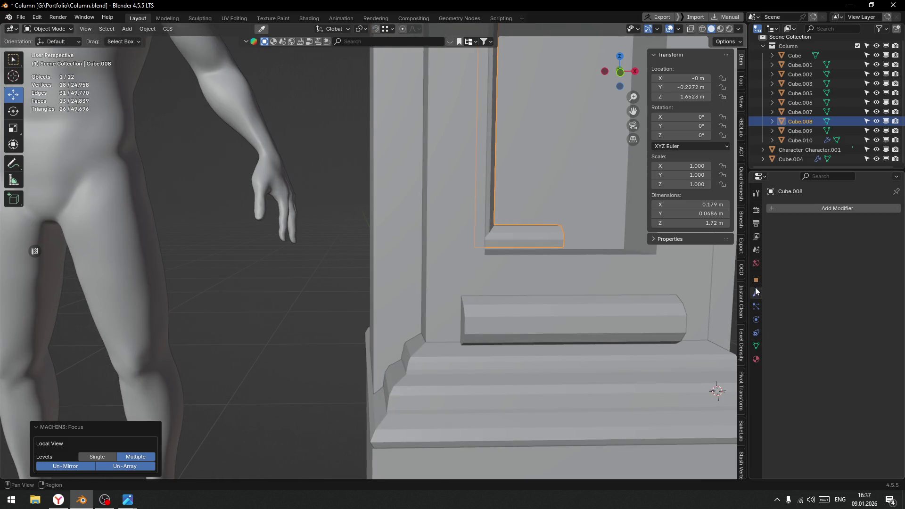
pyautogui.click(820, 210)
pyautogui.moveTo(785, 208)
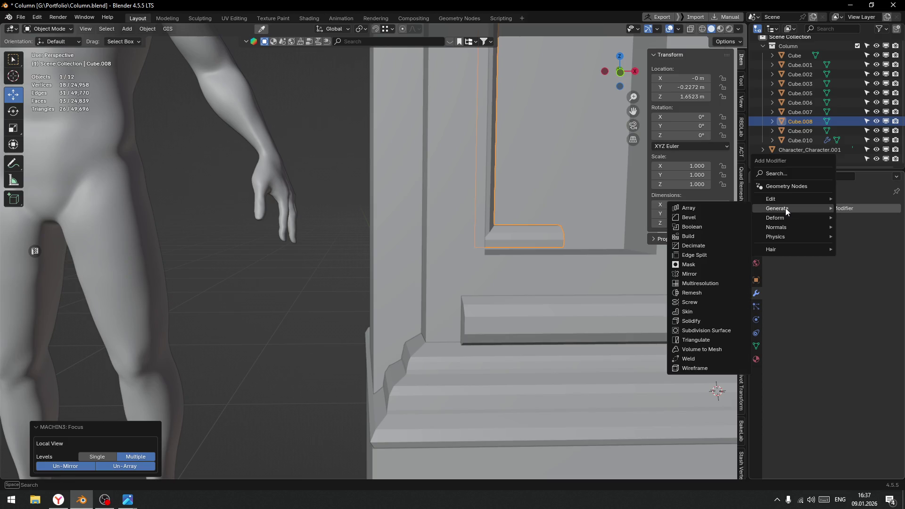
pyautogui.click(689, 273)
pyautogui.scroll(-5, 499, 294)
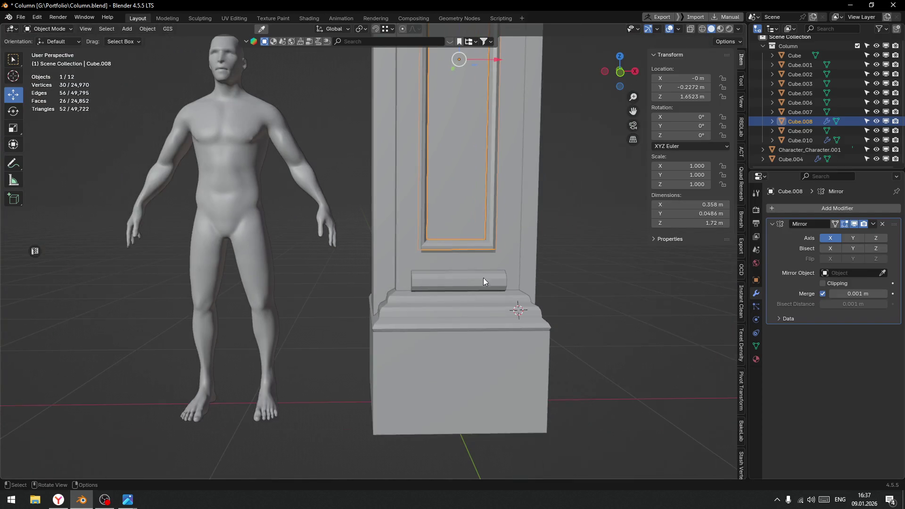
# Lower the bottom rail's vertices by 0.01405 m on Z
pyautogui.press('Tab')
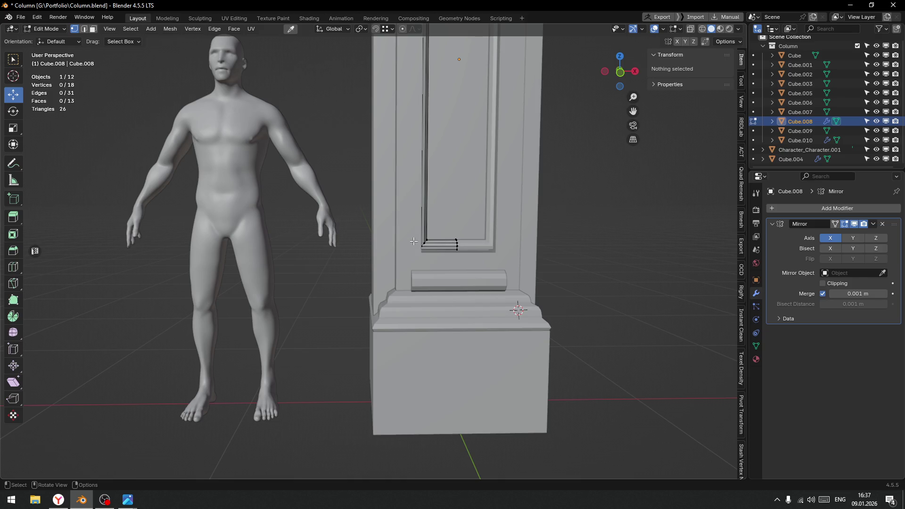
pyautogui.hotkey('alt', 'z')
pyautogui.moveTo(396, 259); pyautogui.dragTo(476, 33)
pyautogui.hotkey('alt', 'z')
pyautogui.scroll(2, 501, 187)
pyautogui.moveTo(495, 202); pyautogui.dragTo(495, 206)
pyautogui.scroll(-3, 503, 213)
pyautogui.press('Tab')
pyautogui.click(510, 182)
pyautogui.scroll(-3, 590, 273)
pyautogui.moveTo(589, 274)
pyautogui.mouseDown(button='middle')
pyautogui.moveTo(562, 245)
pyautogui.moveTo(525, 341)
pyautogui.mouseUp(button='middle')
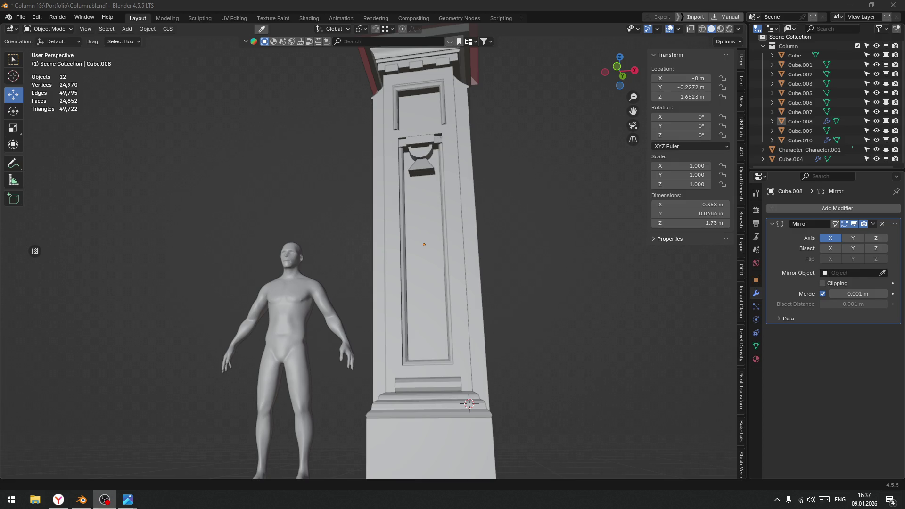
pyautogui.moveTo(417, 298)
pyautogui.mouseDown(button='middle')
pyautogui.moveTo(483, 304)
pyautogui.moveTo(467, 324)
pyautogui.moveTo(445, 278)
pyautogui.mouseUp(button='middle')
pyautogui.scroll(5, 446, 278)
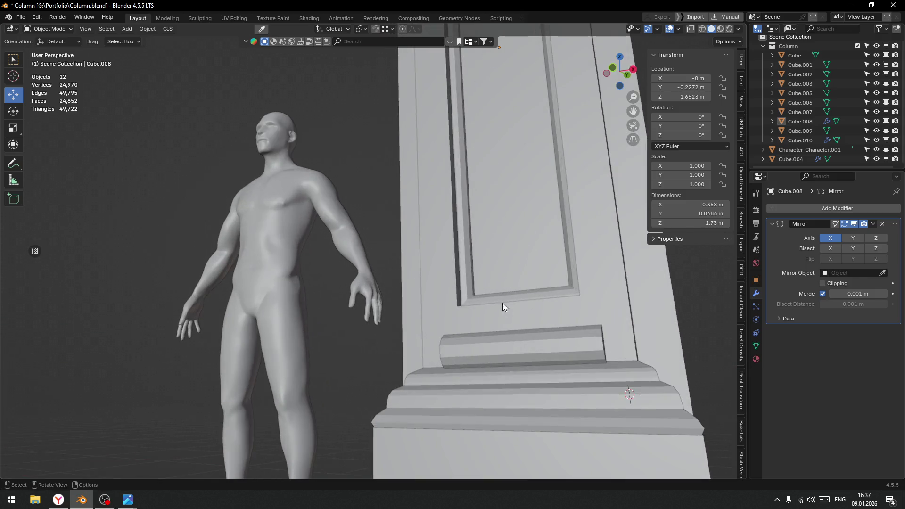
pyautogui.moveTo(498, 304); pyautogui.dragTo(477, 315, button='middle')
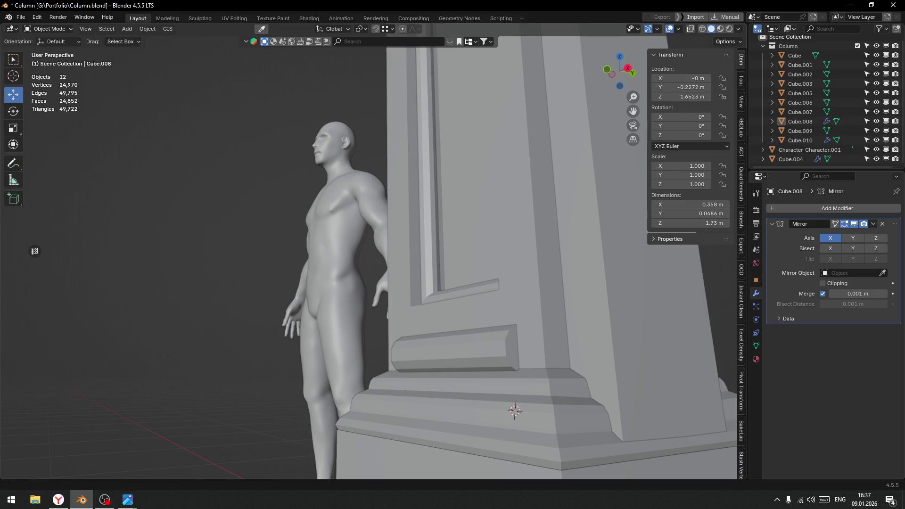
pyautogui.hotkey('alt', 'Tab')
pyautogui.hotkey('alt', 'Tab')
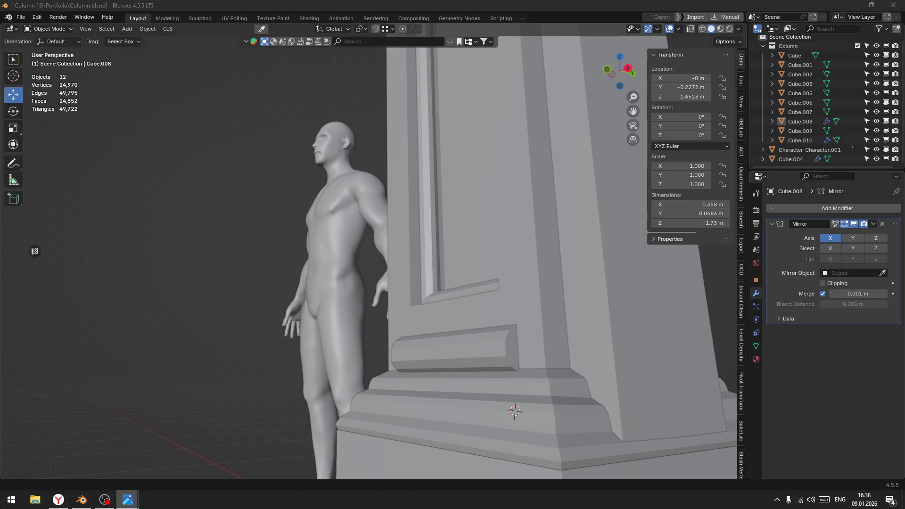
pyautogui.scroll(-4, 433, 221)
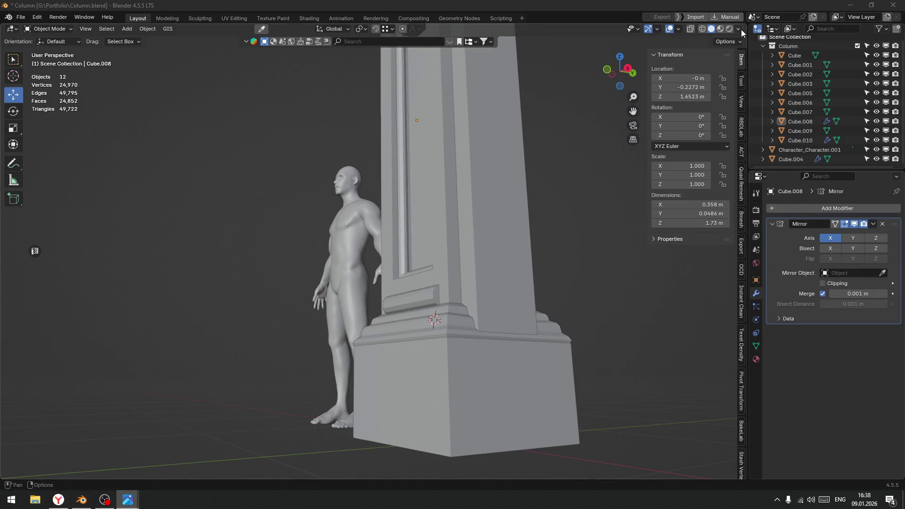
# Set the viewport shading object colour to Texture to show the bricks
pyautogui.click(739, 29)
pyautogui.click(744, 184)
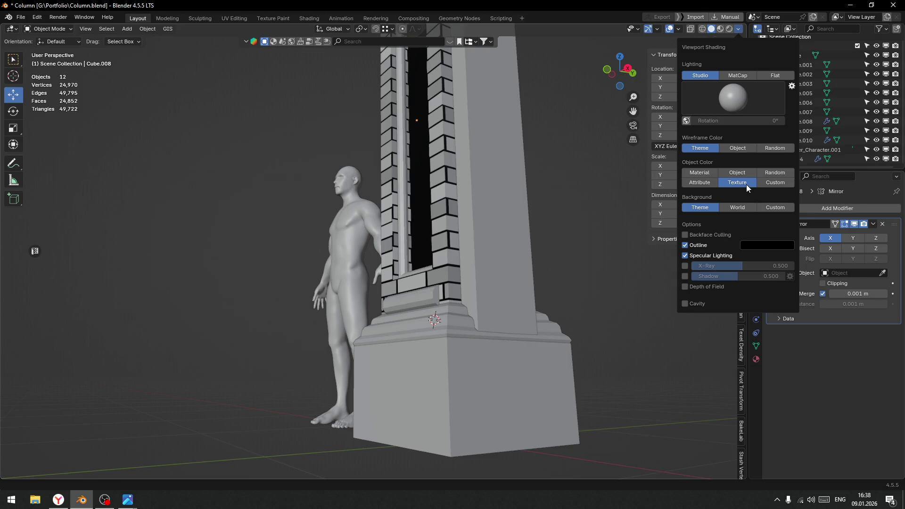
pyautogui.moveTo(448, 228)
pyautogui.mouseDown(button='middle')
pyautogui.moveTo(530, 238)
pyautogui.moveTo(499, 258)
pyautogui.moveTo(541, 265)
pyautogui.moveTo(489, 215)
pyautogui.moveTo(499, 293)
pyautogui.moveTo(463, 160)
pyautogui.moveTo(497, 188)
pyautogui.moveTo(485, 210)
pyautogui.mouseUp(button='middle')
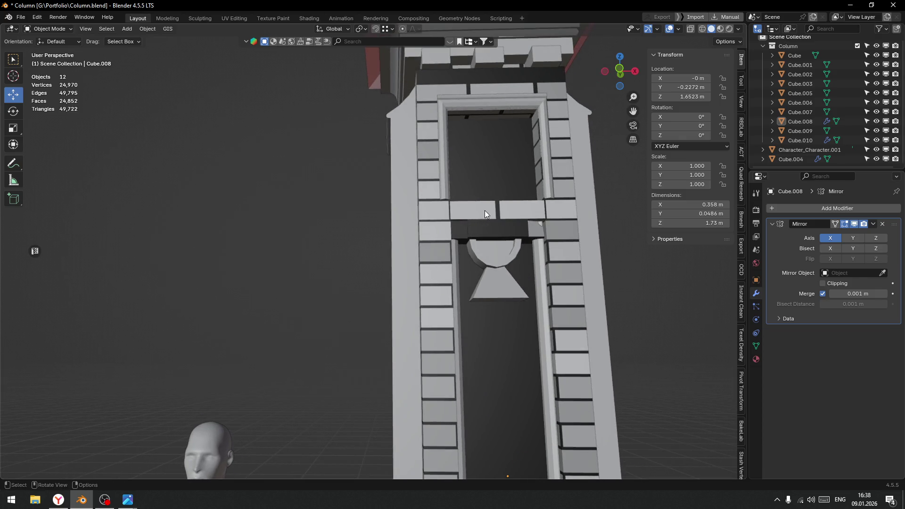
# Select Cube's pillar strip and top corner faces and view their UVs over brick trim.tga
pyautogui.click(484, 210)
pyautogui.press('Tab')
pyautogui.click(548, 215)
pyautogui.keyDown('shift'); pyautogui.click(445, 208); pyautogui.keyUp('shift')
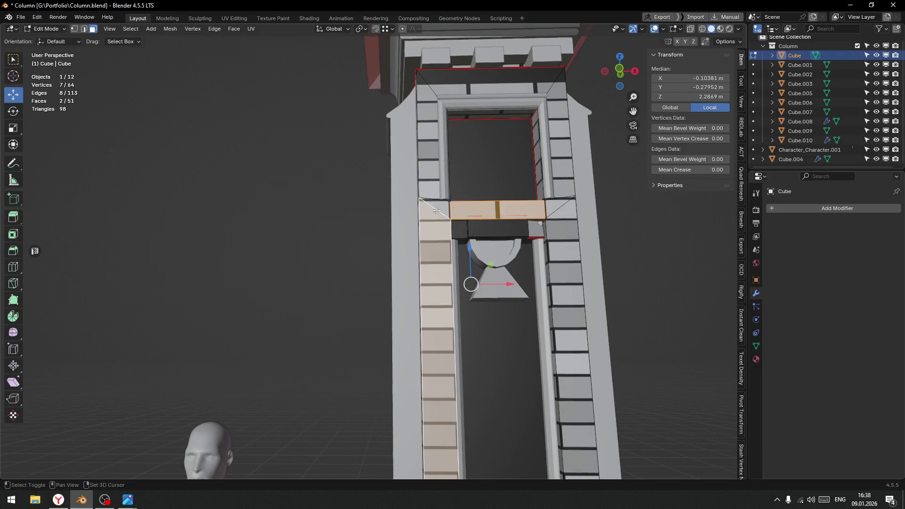
pyautogui.keyDown('shift'); pyautogui.click(445, 209); pyautogui.keyUp('shift')
pyautogui.keyDown('shift'); pyautogui.click(556, 207); pyautogui.keyUp('shift')
pyautogui.keyDown('shift'); pyautogui.click(549, 218); pyautogui.keyUp('shift')
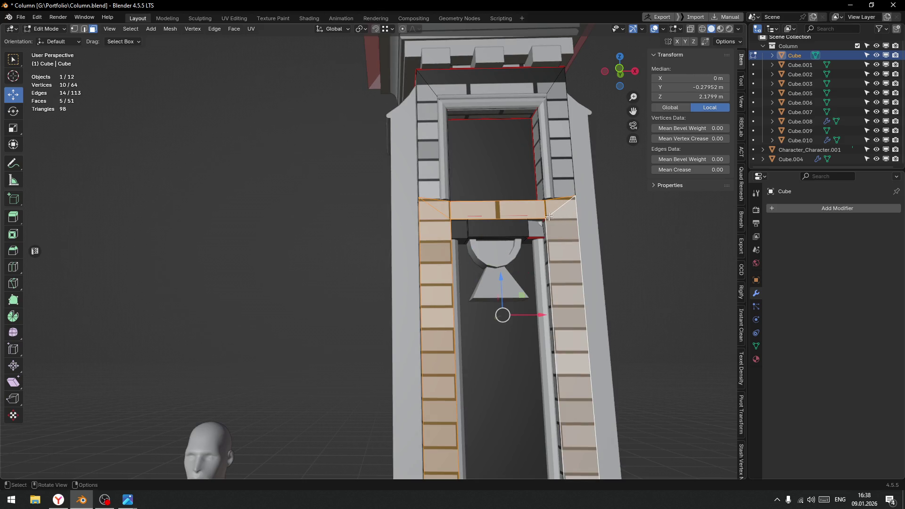
pyautogui.click(35, 251)
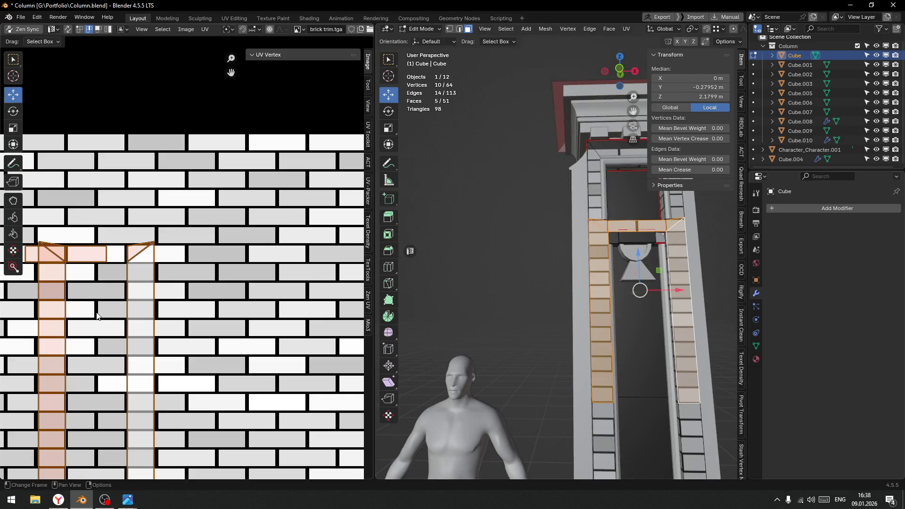
pyautogui.moveTo(127, 308); pyautogui.dragTo(239, 256, button='middle')
pyautogui.scroll(2, 239, 257)
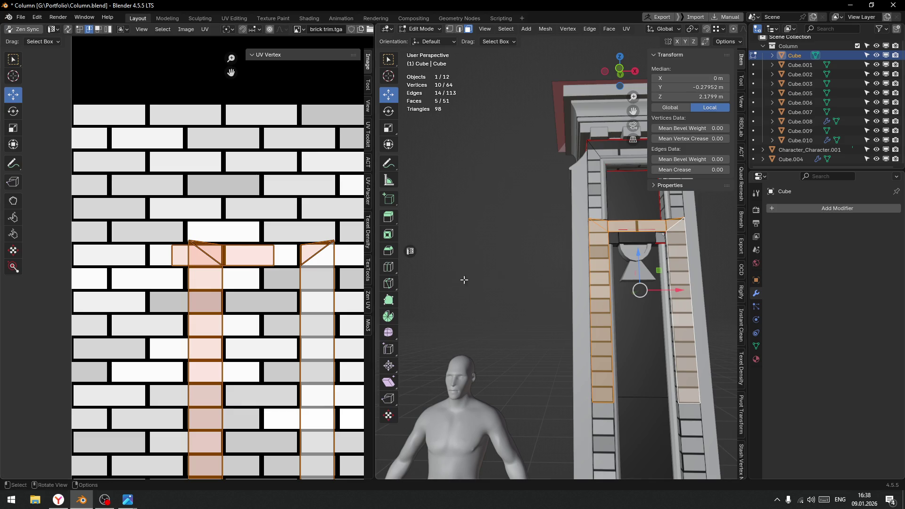
# Restore the full 3D view, return to Object Mode and deselect the trim
pyautogui.hotkey('ctrl', 'space')
pyautogui.hotkey('ctrl', 'Tab')
pyautogui.click(310, 267)
pyautogui.click(310, 268)
pyautogui.scroll(-3, 314, 283)
pyautogui.keyDown('shift'); pyautogui.scroll(-5, 337, 296); pyautogui.keyUp('shift')
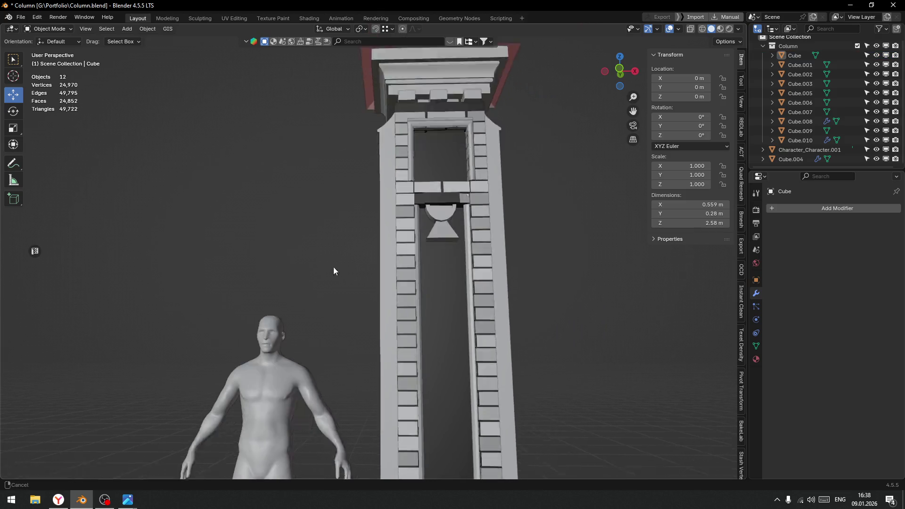
# Select the capital Cube.005 and pick its lower band face in face mode
pyautogui.scroll(-5, 330, 283)
pyautogui.moveTo(340, 283)
pyautogui.mouseDown(button='middle')
pyautogui.moveTo(385, 290)
pyautogui.moveTo(401, 276)
pyautogui.mouseUp(button='middle')
pyautogui.scroll(6, 428, 248)
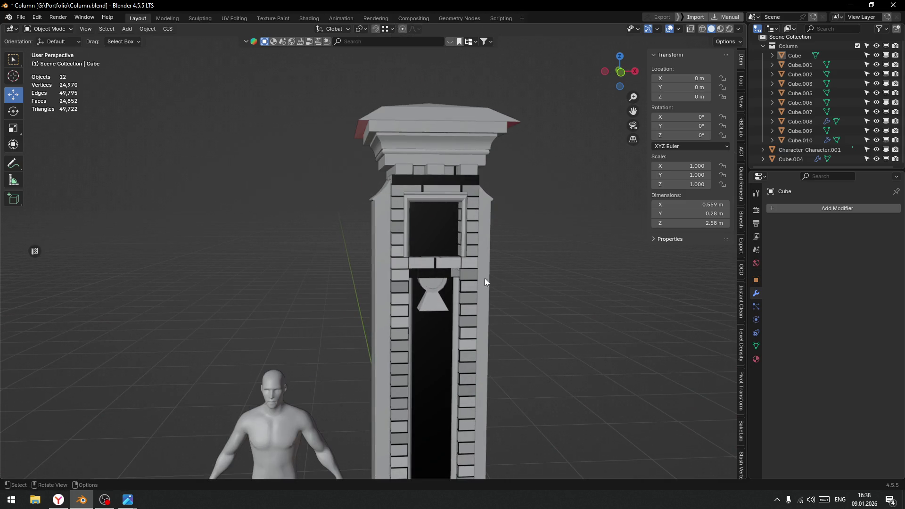
pyautogui.scroll(2, 485, 228)
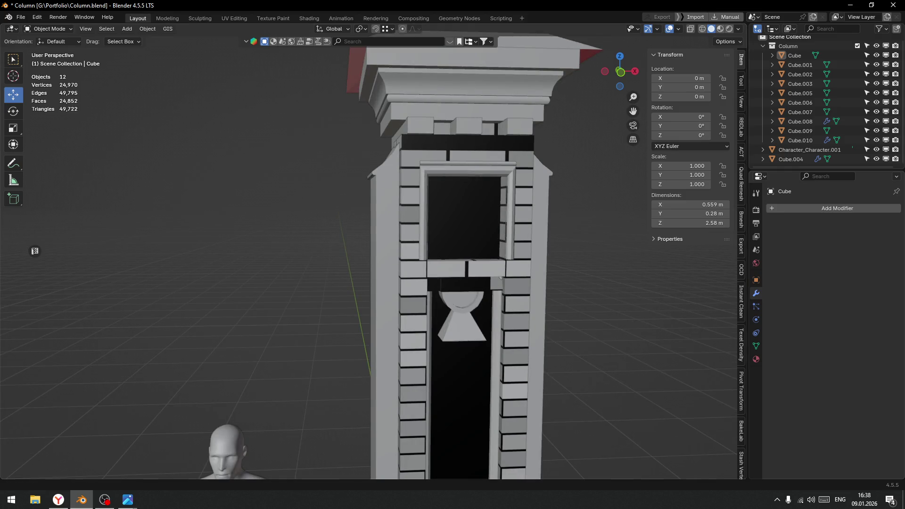
pyautogui.click(429, 111)
pyautogui.hotkey('ctrl', 'Tab')
pyautogui.click(472, 117)
pyautogui.click(397, 111)
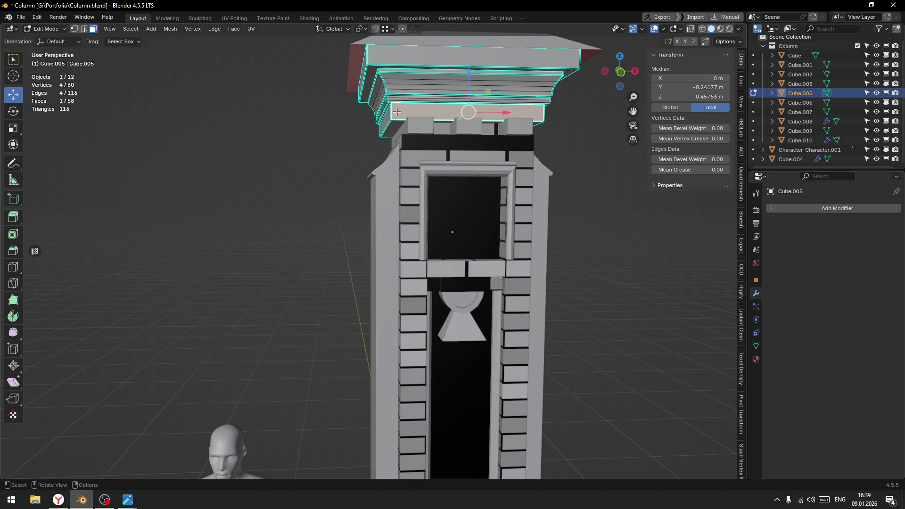
pyautogui.hotkey('ctrl', 'Tab')
pyautogui.click(498, 117)
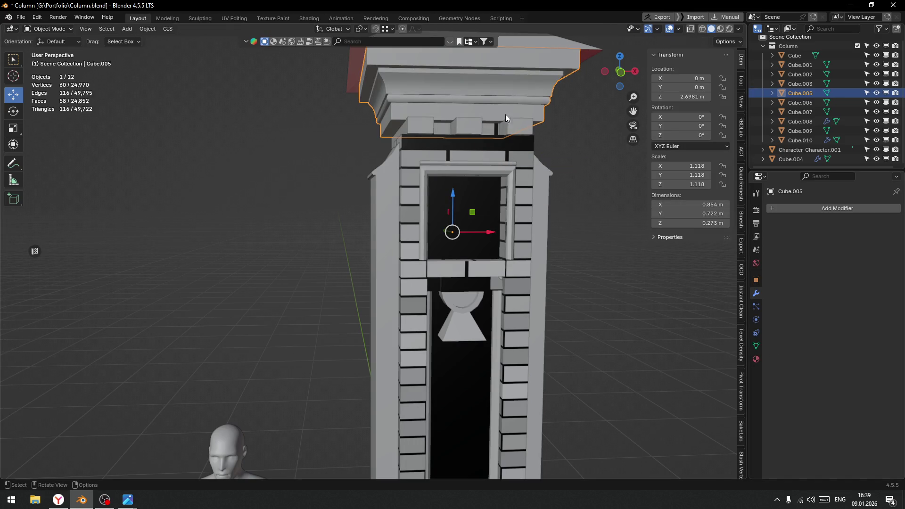
# Assign the existing material 'Material' to Cube.005
pyautogui.click(756, 358)
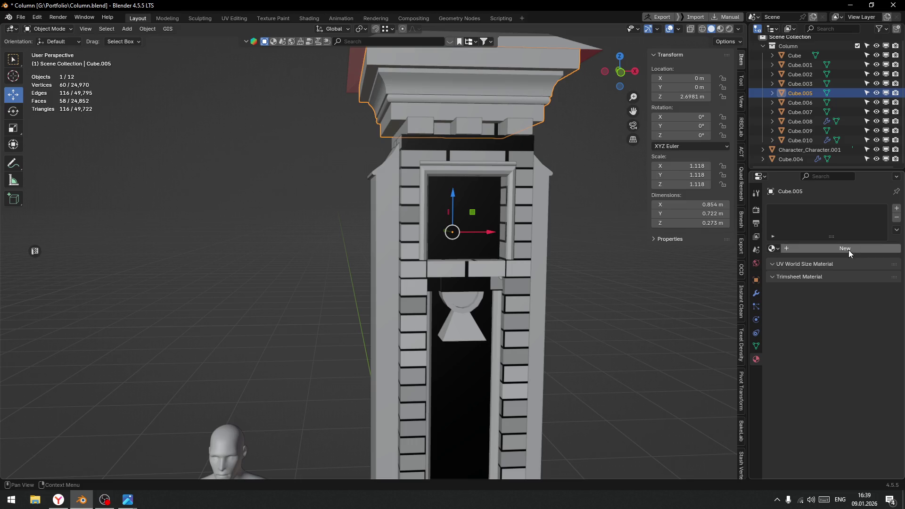
pyautogui.click(773, 248)
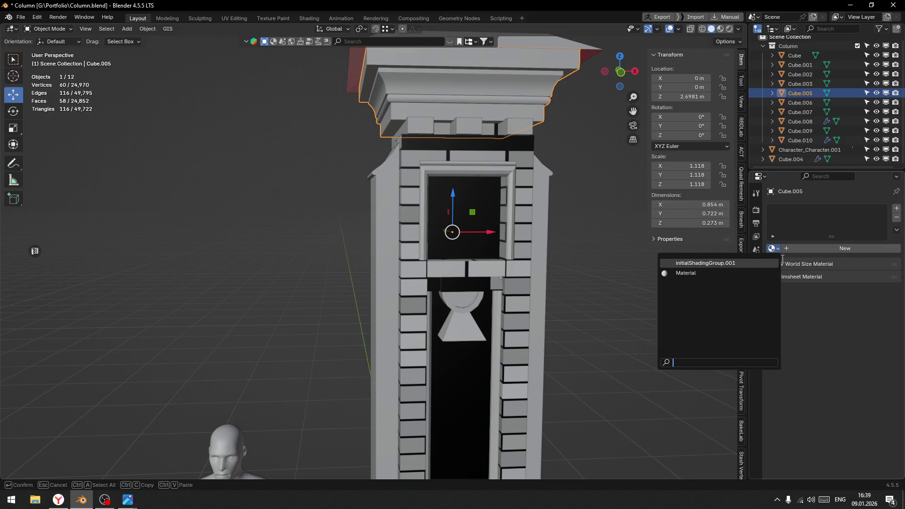
pyautogui.click(693, 273)
# Mark a vertical edge of the capital's lower band as a UV seam
pyautogui.moveTo(429, 134)
pyautogui.mouseDown(button='middle')
pyautogui.moveTo(465, 167)
pyautogui.moveTo(490, 104)
pyautogui.moveTo(474, 134)
pyautogui.mouseUp(button='middle')
pyautogui.hotkey('ctrl', 'Tab')
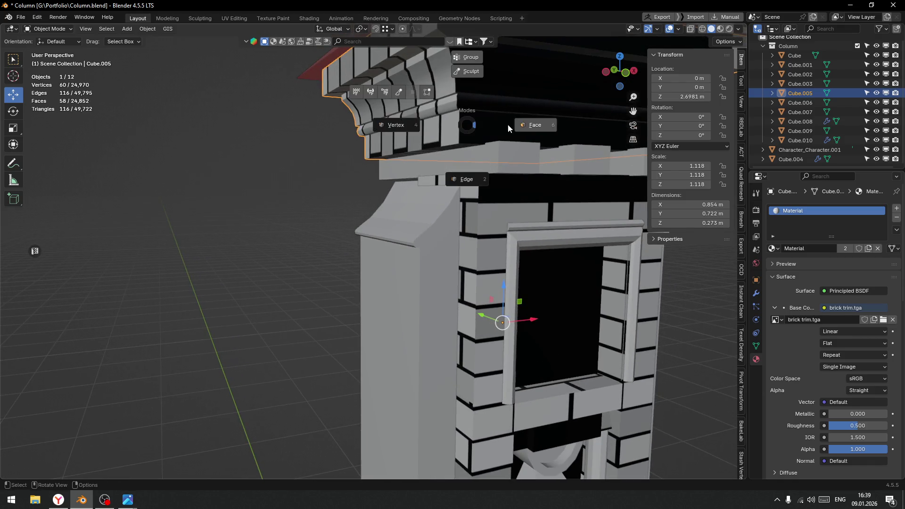
pyautogui.click(461, 126)
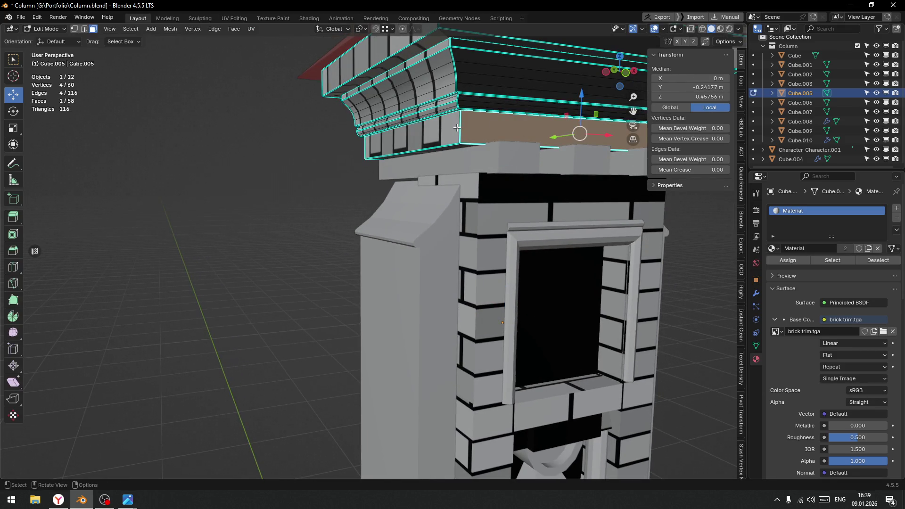
pyautogui.keyDown('alt'); pyautogui.click(457, 128); pyautogui.keyUp('alt')
pyautogui.hotkey('ctrl', 'Tab')
pyautogui.click(499, 132)
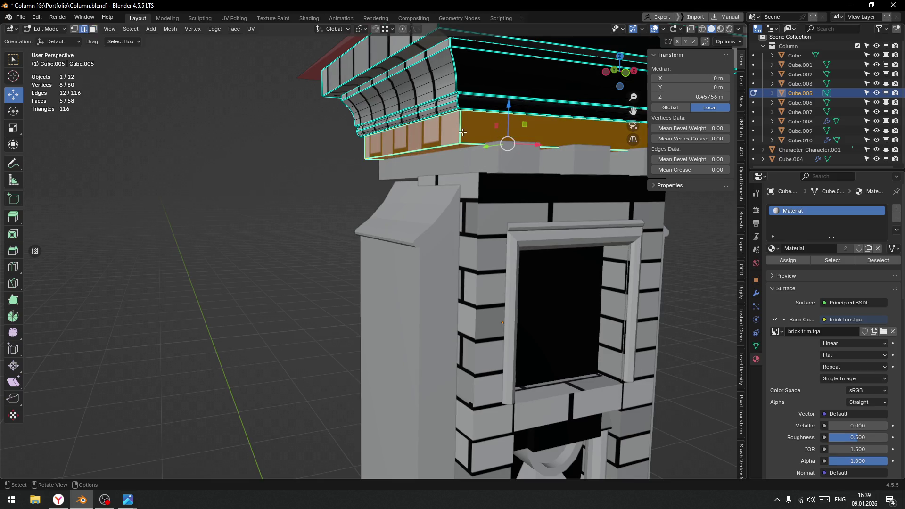
pyautogui.click(454, 125)
pyautogui.rightClick(429, 140)
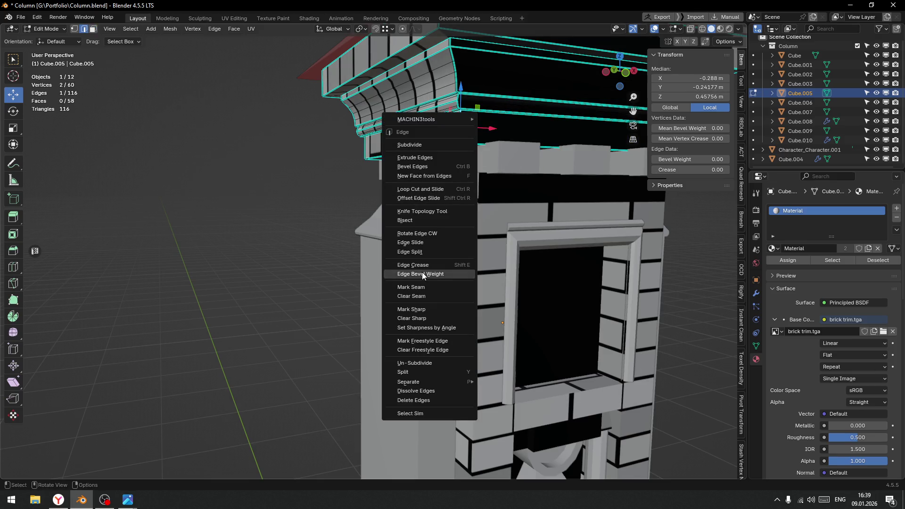
pyautogui.click(420, 288)
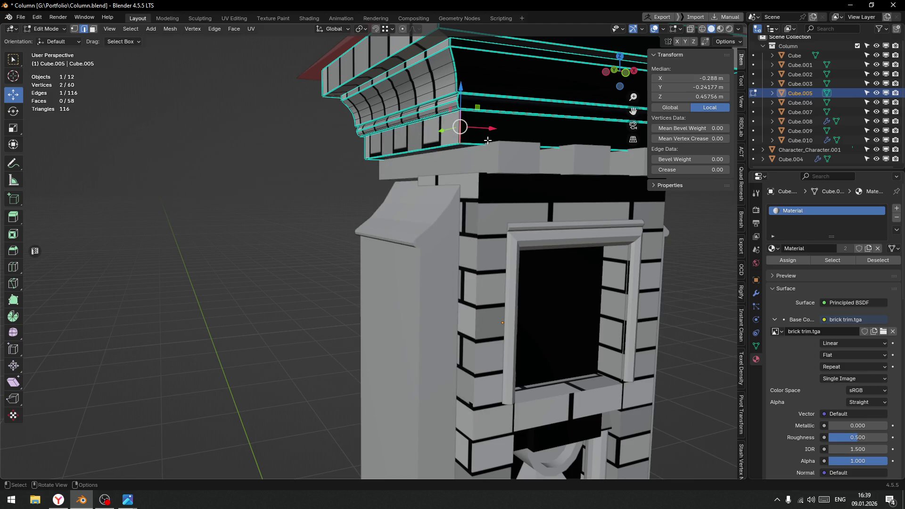
# Select the band's four-face loop and box-select its UVs on brick trim.tga
pyautogui.hotkey('ctrl', 'Tab')
pyautogui.click(477, 128)
pyautogui.keyDown('alt'); pyautogui.click(477, 128); pyautogui.keyUp('alt')
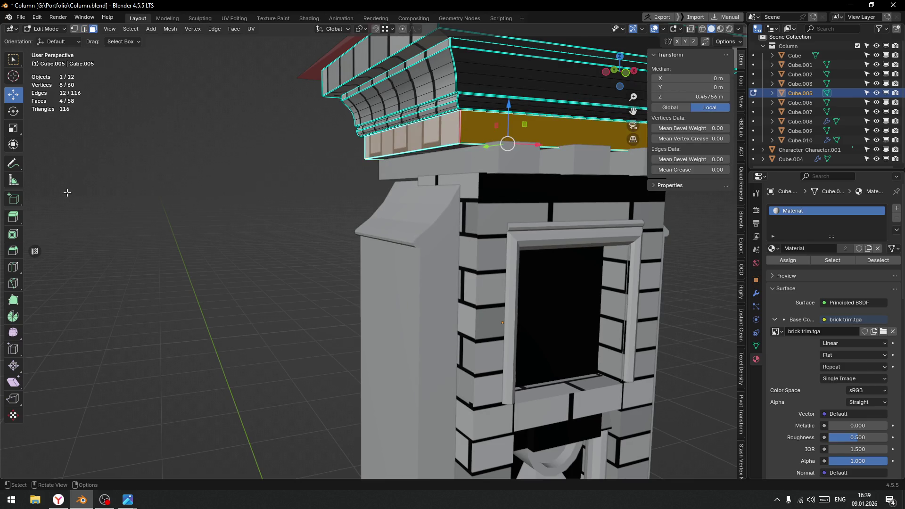
pyautogui.click(38, 254)
pyautogui.moveTo(121, 168); pyautogui.dragTo(244, 406)
# Unwrap the lower band into a single strip, lay it horizontal with Zen UV, and slide it across the bricks
pyautogui.press('u')
pyautogui.click(168, 273)
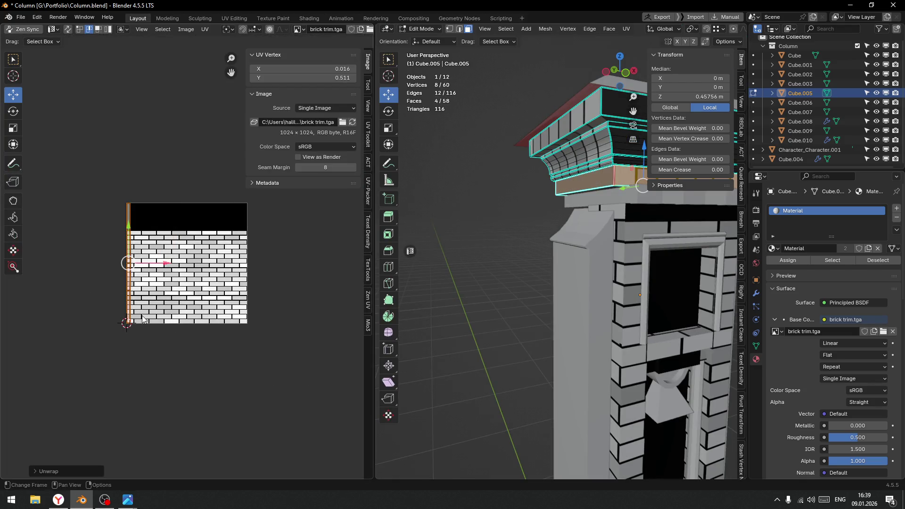
pyautogui.scroll(3, 143, 319)
pyautogui.click(367, 301)
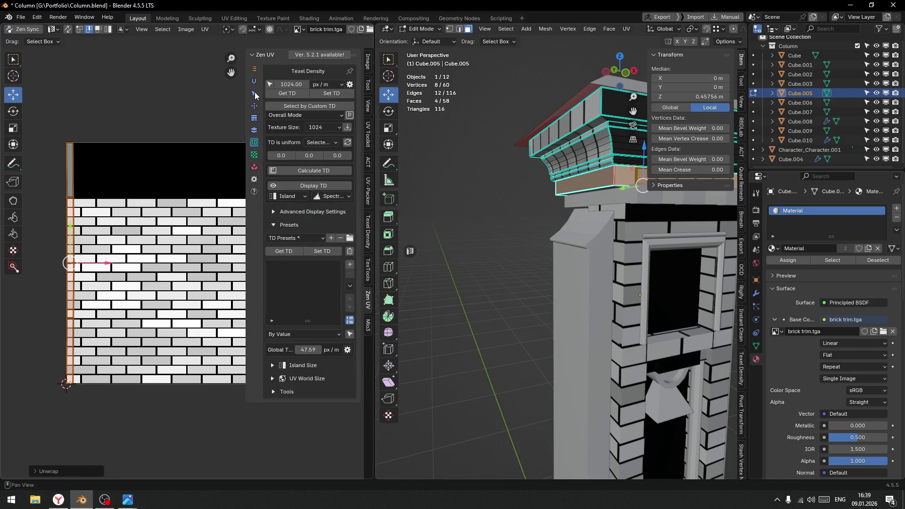
pyautogui.click(254, 95)
pyautogui.click(254, 107)
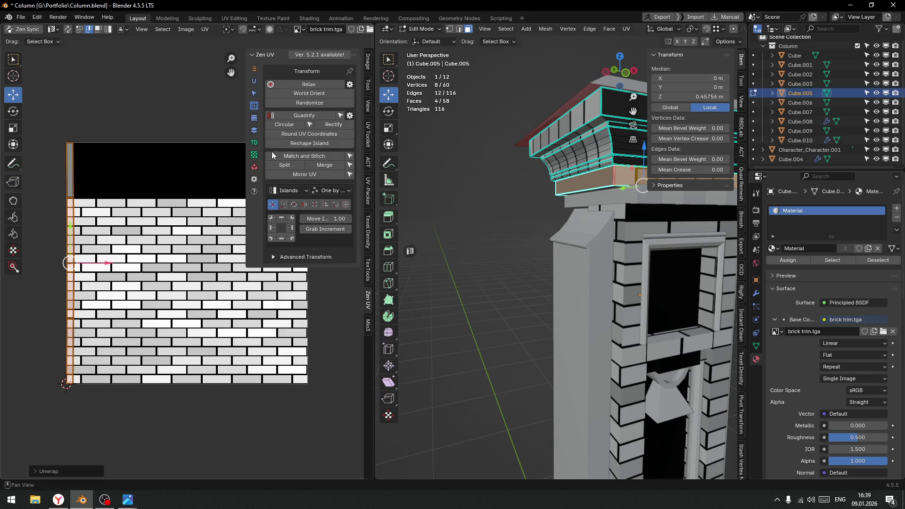
pyautogui.click(309, 93)
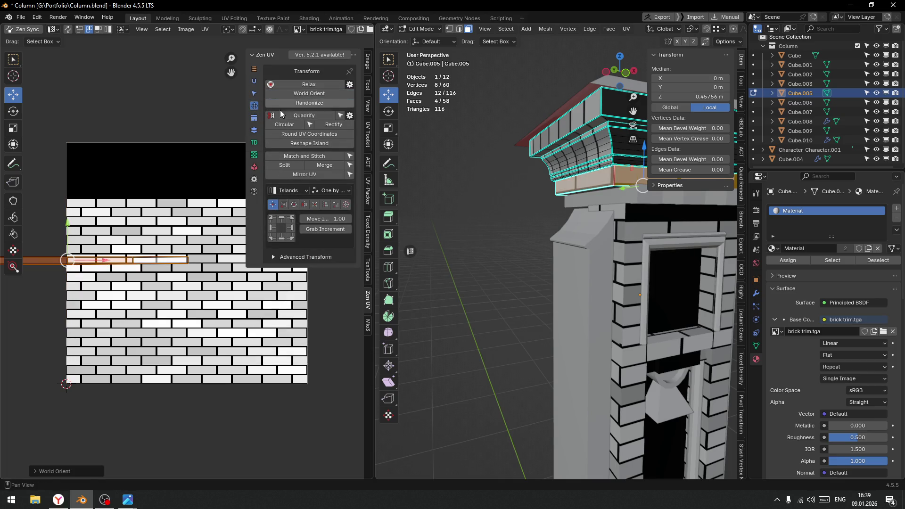
pyautogui.moveTo(102, 261); pyautogui.dragTo(199, 260)
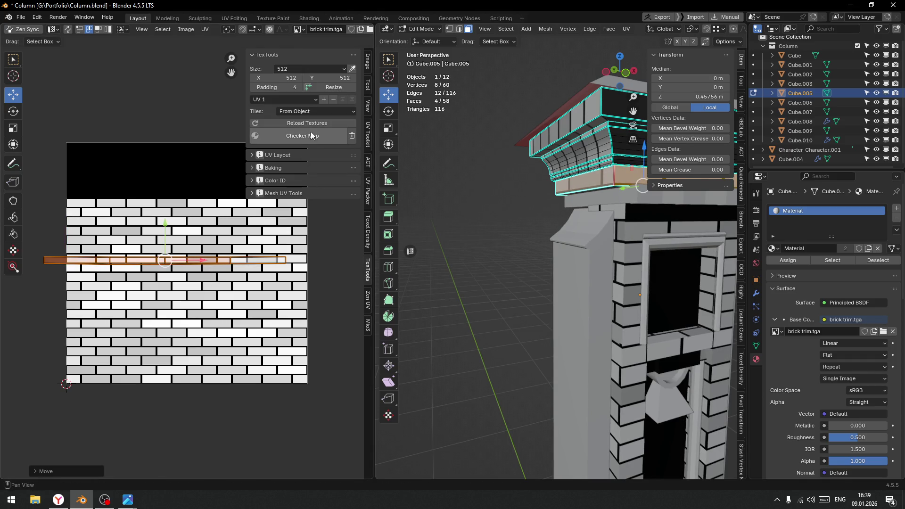
# Set the strip's texel density to 512 px/m and move it onto a brick row
pyautogui.click(369, 231)
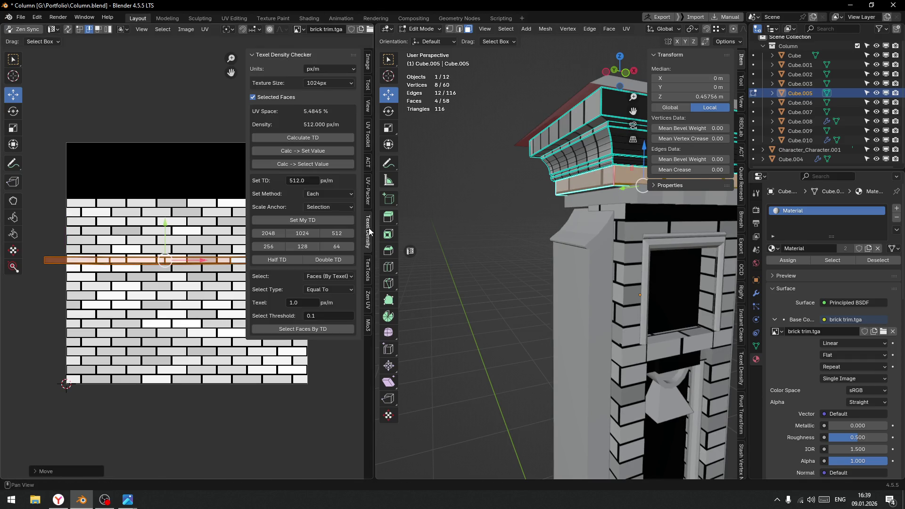
pyautogui.click(337, 234)
pyautogui.moveTo(165, 231); pyautogui.dragTo(166, 222)
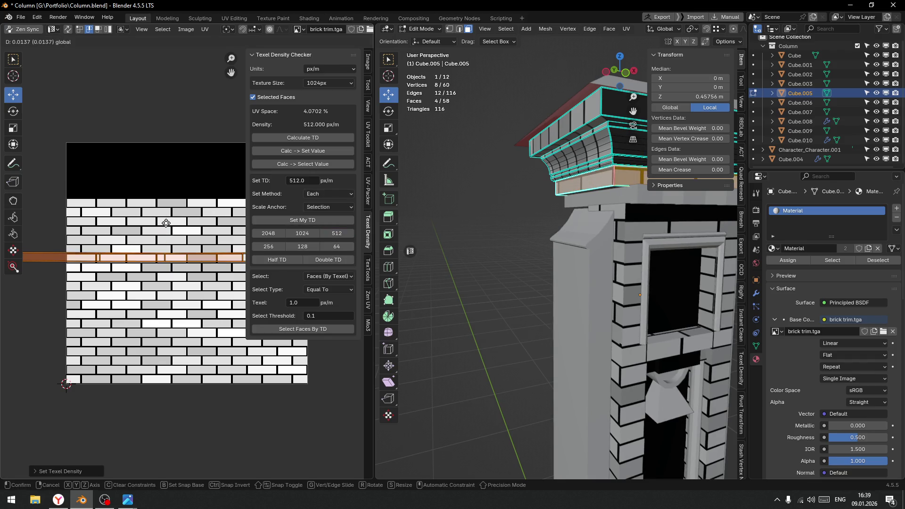
pyautogui.scroll(10, 117, 228)
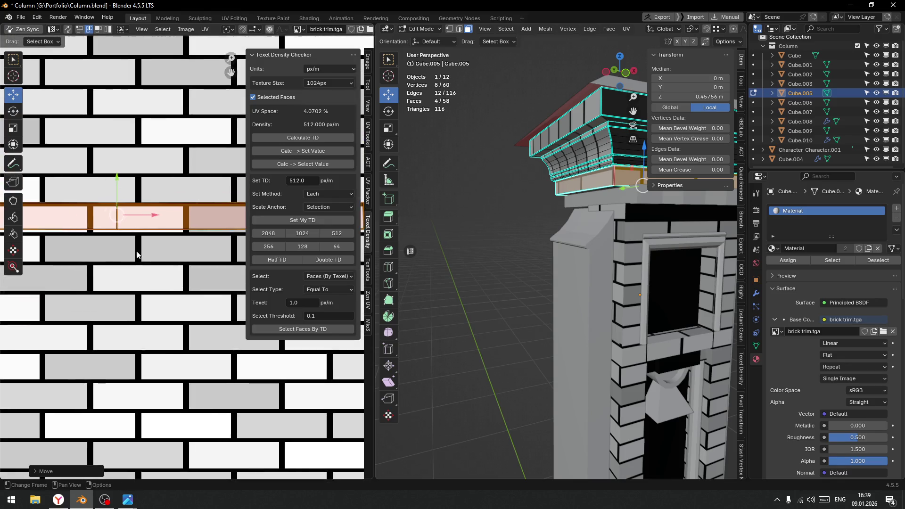
pyautogui.hscroll(-3, 117, 227)
pyautogui.scroll(2, 115, 215)
pyautogui.moveTo(132, 189); pyautogui.dragTo(142, 197)
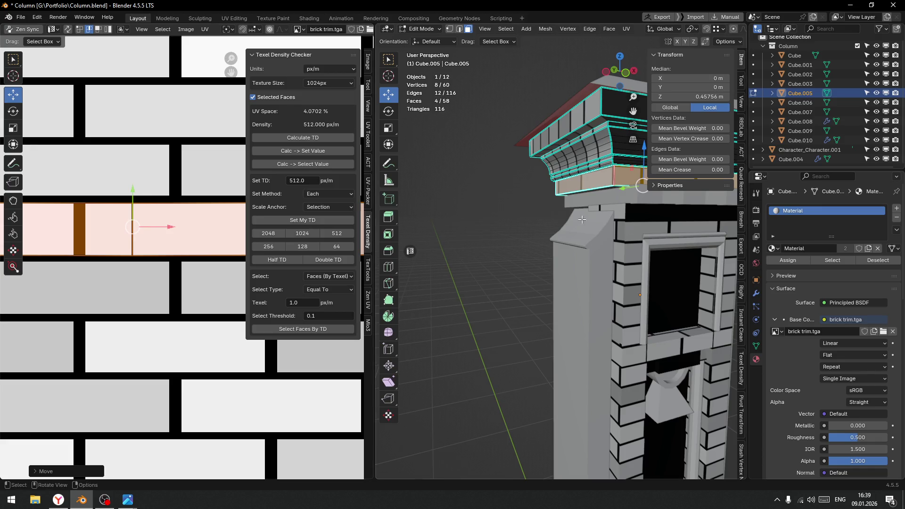
pyautogui.scroll(-5, 172, 272)
pyautogui.moveTo(221, 262); pyautogui.dragTo(256, 262)
pyautogui.scroll(-4, 186, 263)
pyautogui.scroll(4, 188, 279)
# Check the column top in the 3D view and slide the UV strip sideways along the bricks
pyautogui.hotkey('shift', '`')
pyautogui.press('s')
pyautogui.click(517, 273)
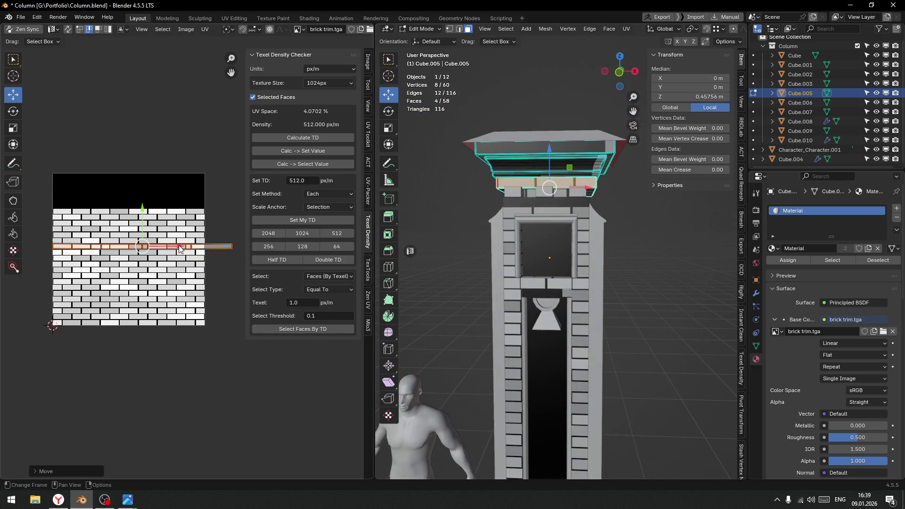
pyautogui.press('g')
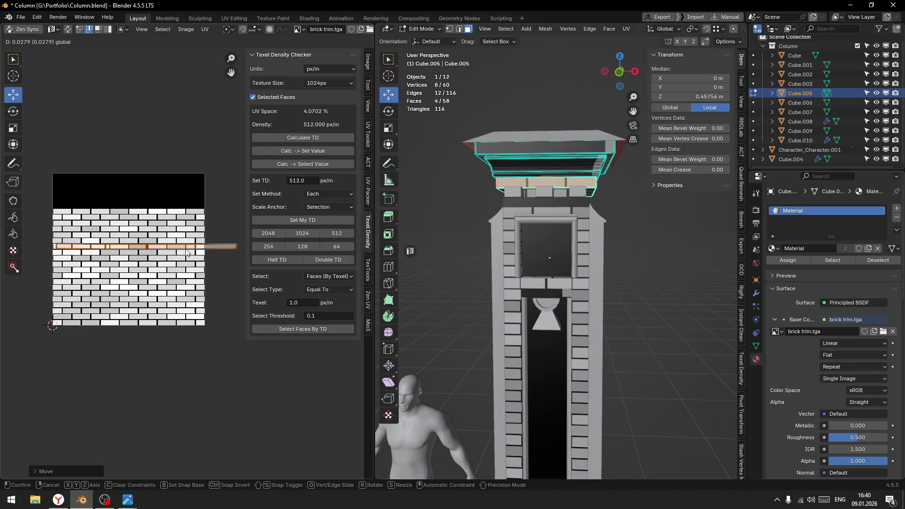
pyautogui.click(185, 248)
# Select two lower-band faces and slide their UV strips left along the brick row
pyautogui.moveTo(624, 188)
pyautogui.mouseDown(button='middle')
pyautogui.moveTo(536, 203)
pyautogui.moveTo(660, 207)
pyautogui.mouseUp(button='middle')
pyautogui.click(571, 194)
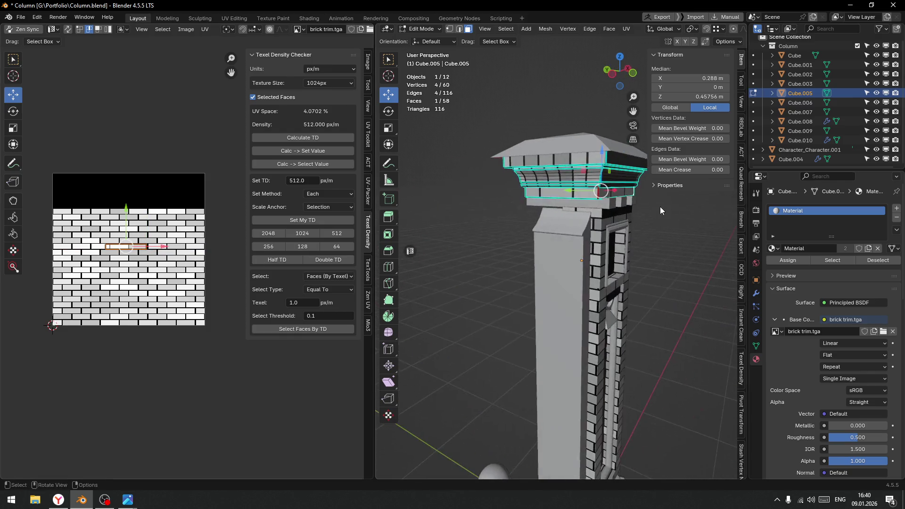
pyautogui.keyDown('shift'); pyautogui.click(547, 196); pyautogui.keyUp('shift')
pyautogui.moveTo(206, 249); pyautogui.dragTo(132, 257)
pyautogui.moveTo(542, 243)
pyautogui.mouseDown(button='middle')
pyautogui.moveTo(651, 240)
pyautogui.moveTo(568, 243)
pyautogui.mouseUp(button='middle')
# Return to Object Mode and orbit around the column
pyautogui.press('Tab')
pyautogui.click(497, 245)
pyautogui.moveTo(447, 253)
pyautogui.mouseDown(button='middle')
pyautogui.moveTo(558, 267)
pyautogui.moveTo(569, 188)
pyautogui.mouseUp(button='middle')
pyautogui.scroll(6, 533, 117)
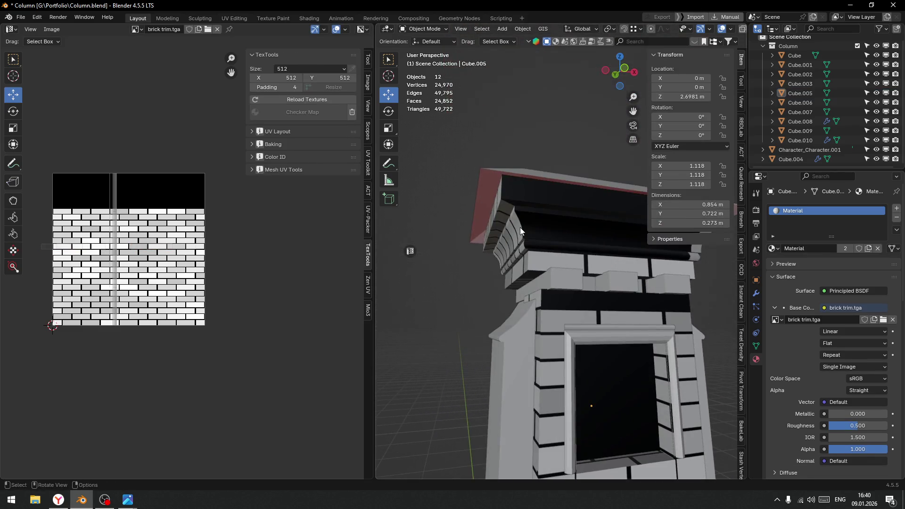
# Edit the column cap and box-select all its moulding faces in front ortho wireframe view
pyautogui.click(520, 227)
pyautogui.press('Tab')
pyautogui.click(559, 227)
pyautogui.keyDown('alt'); pyautogui.click(521, 229); pyautogui.keyUp('alt')
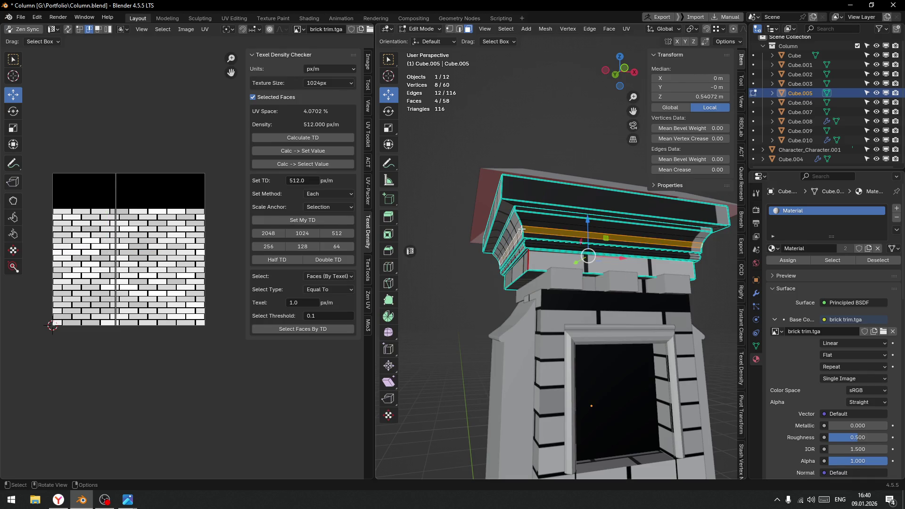
pyautogui.scroll(2, 531, 225)
pyautogui.click(532, 181)
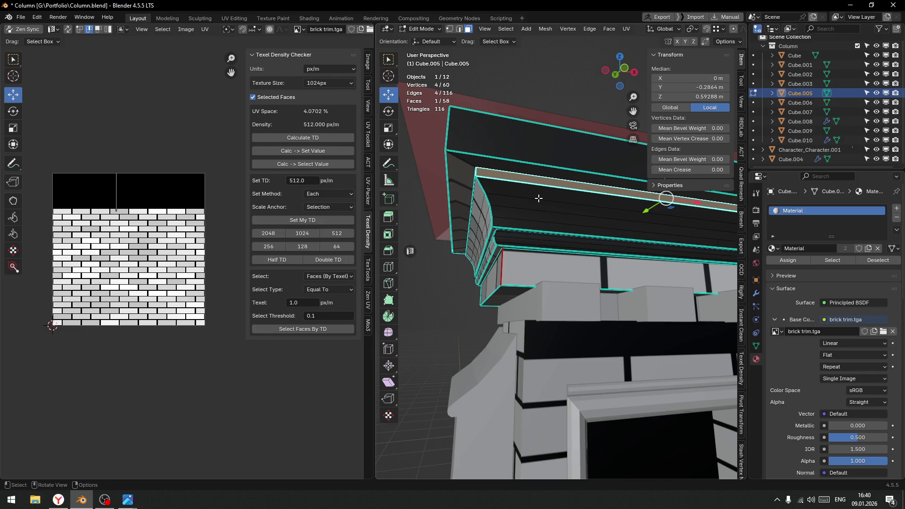
pyautogui.press('KP_1')
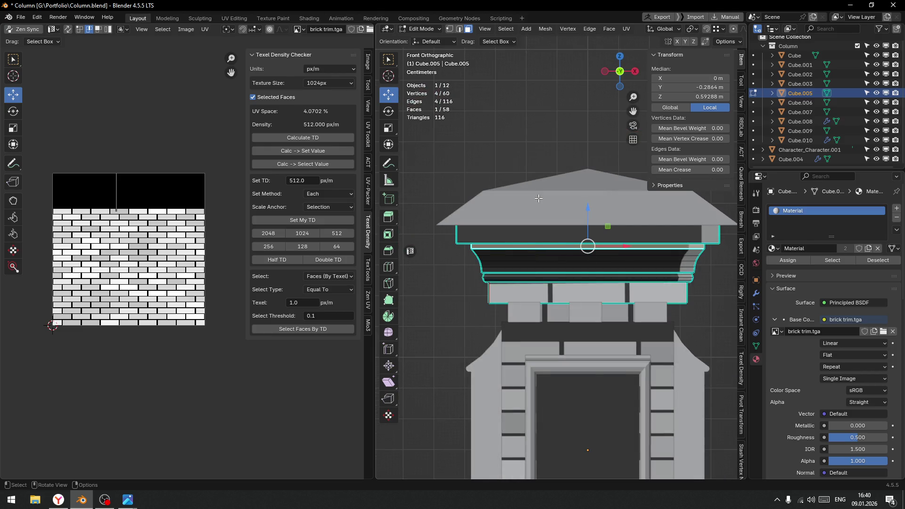
pyautogui.hotkey('shift', 'z')
pyautogui.keyDown('shift'); pyautogui.moveTo(465, 243); pyautogui.dragTo(451, 225, button='middle'); pyautogui.keyUp('shift')
pyautogui.moveTo(455, 225); pyautogui.dragTo(738, 267)
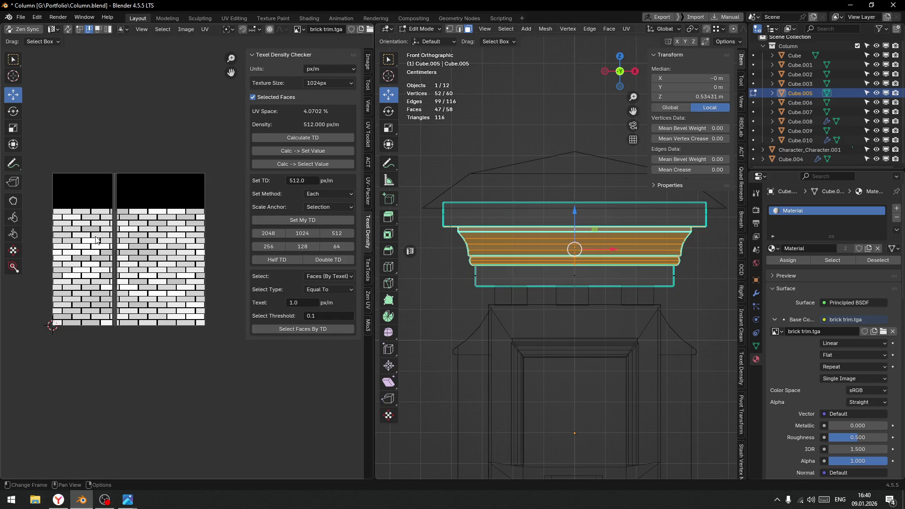
# Unwrap the moulding faces and move the resulting UV island up
pyautogui.moveTo(93, 148); pyautogui.dragTo(180, 396)
pyautogui.press('u')
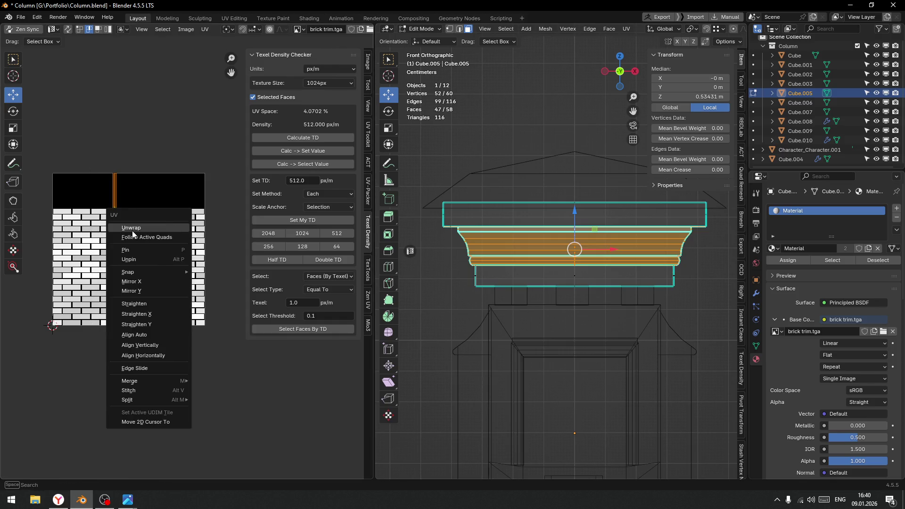
pyautogui.click(132, 230)
pyautogui.press('g')
pyautogui.click(117, 224)
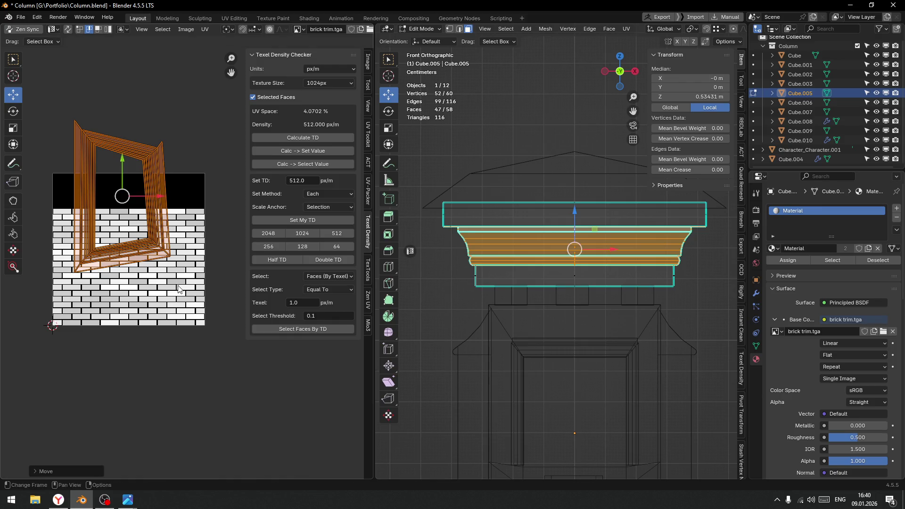
# Shrink the island into the black strip at the top of the brick trim and nudge it down
pyautogui.press('s')
pyautogui.click(113, 244)
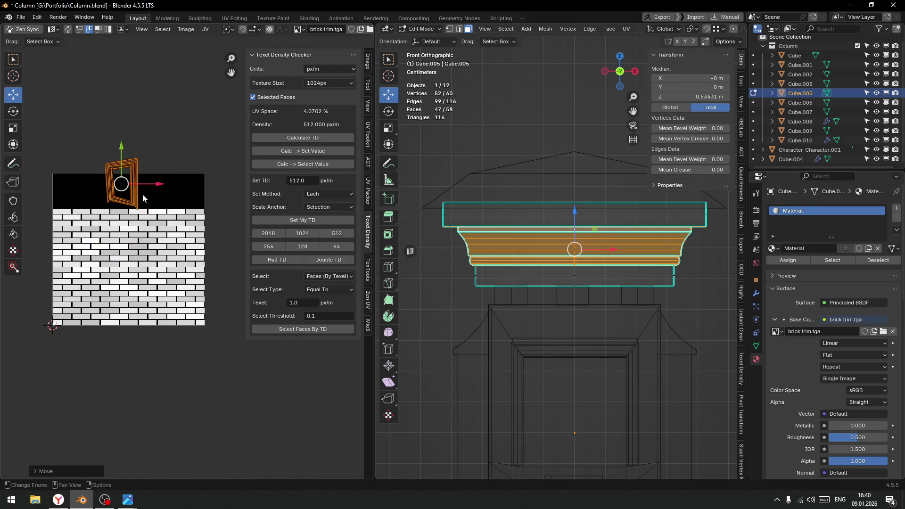
pyautogui.press('s')
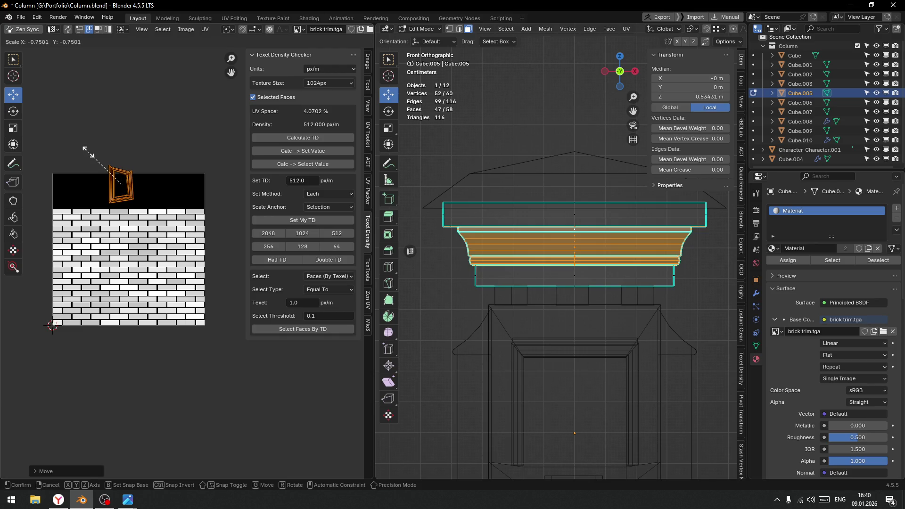
pyautogui.click(90, 150)
pyautogui.press('g')
pyautogui.click(217, 361)
pyautogui.press('g')
pyautogui.click(217, 364)
# Return to Object Mode and view the column in perspective with solid shading
pyautogui.hotkey('ctrl', 'Tab')
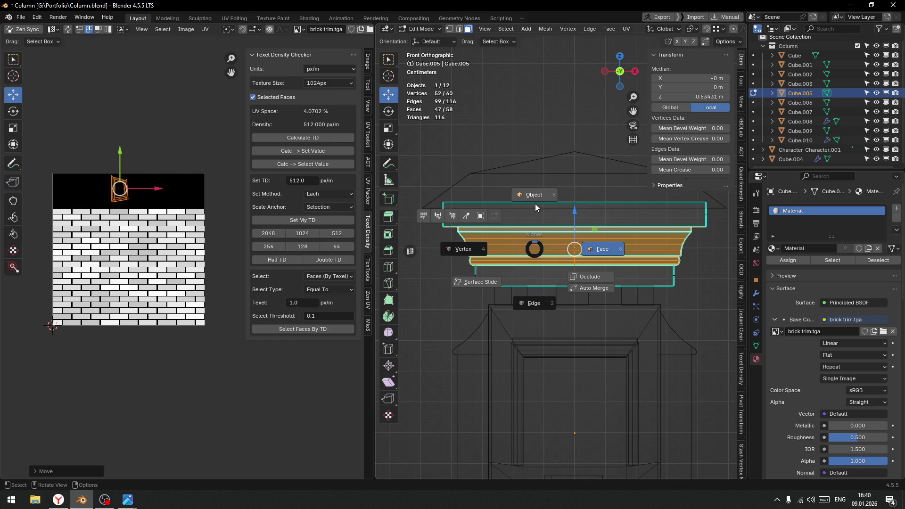
pyautogui.click(540, 216)
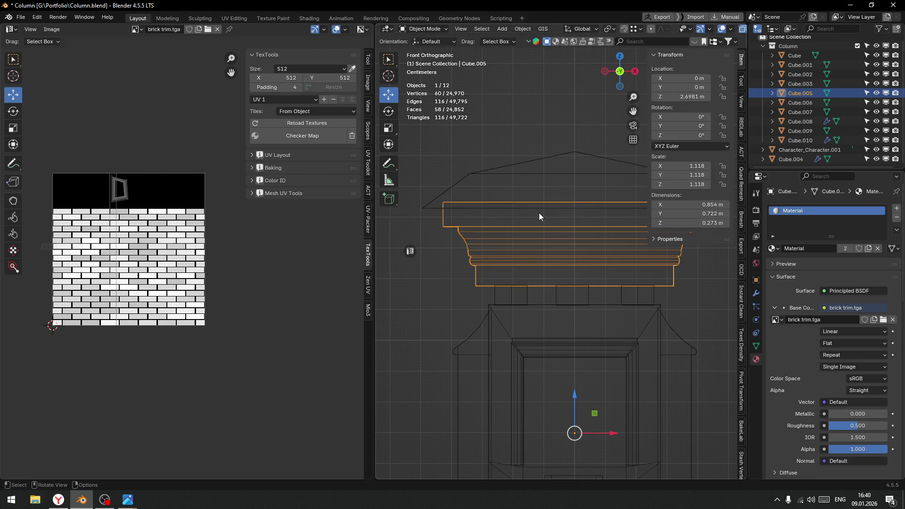
pyautogui.hotkey('ctrl', 'Tab')
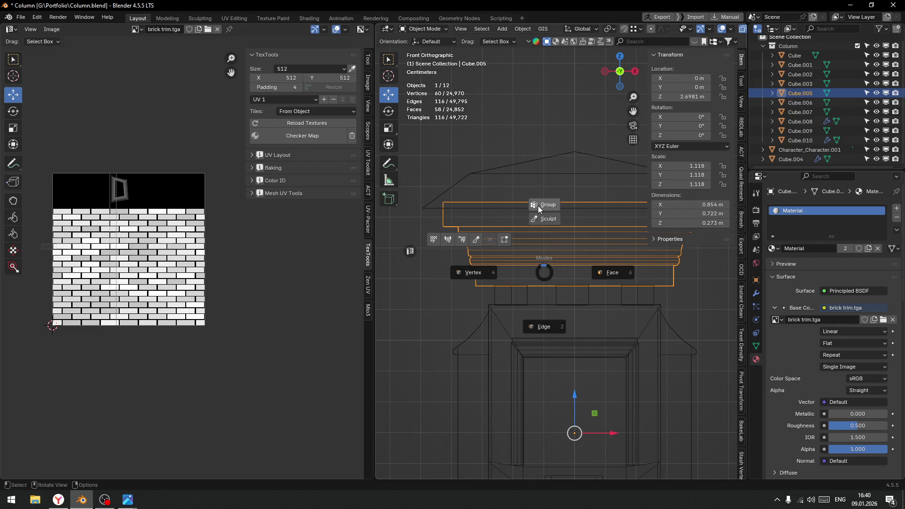
pyautogui.press('Escape')
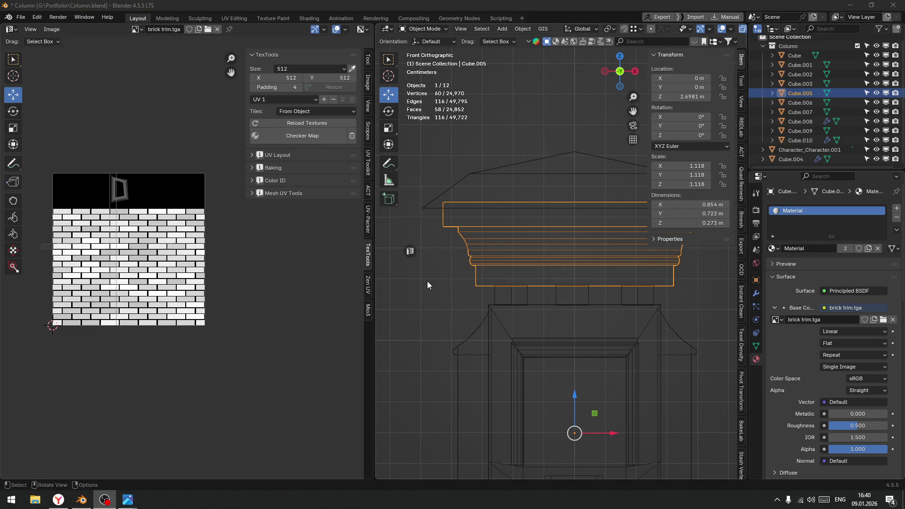
pyautogui.moveTo(429, 335)
pyautogui.mouseDown(button='middle')
pyautogui.moveTo(516, 341)
pyautogui.moveTo(528, 335)
pyautogui.moveTo(470, 338)
pyautogui.moveTo(601, 253)
pyautogui.moveTo(452, 273)
pyautogui.mouseUp(button='middle')
pyautogui.hotkey('shift', 'z')
# Unwrap two faces of the cap's top band and scale them to 512 px/m texel density
pyautogui.press('Tab')
pyautogui.click(547, 266)
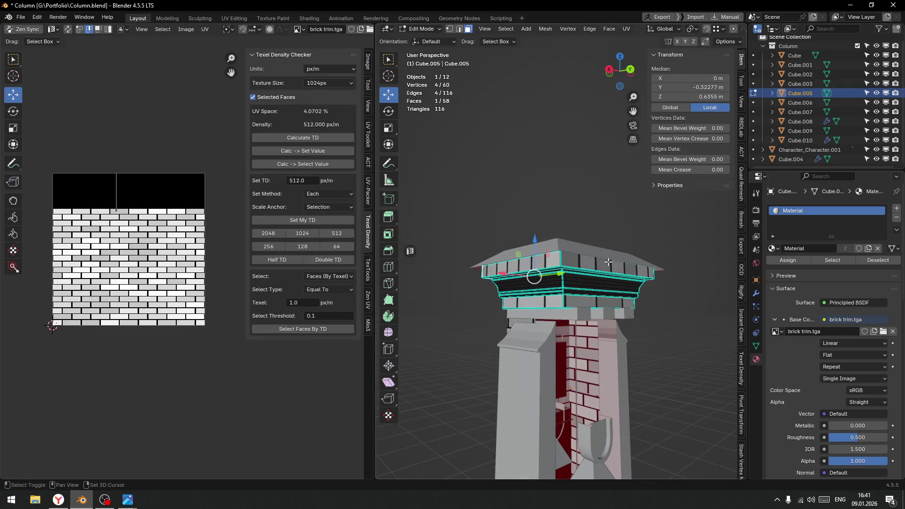
pyautogui.scroll(-2, 179, 259)
pyautogui.press('u')
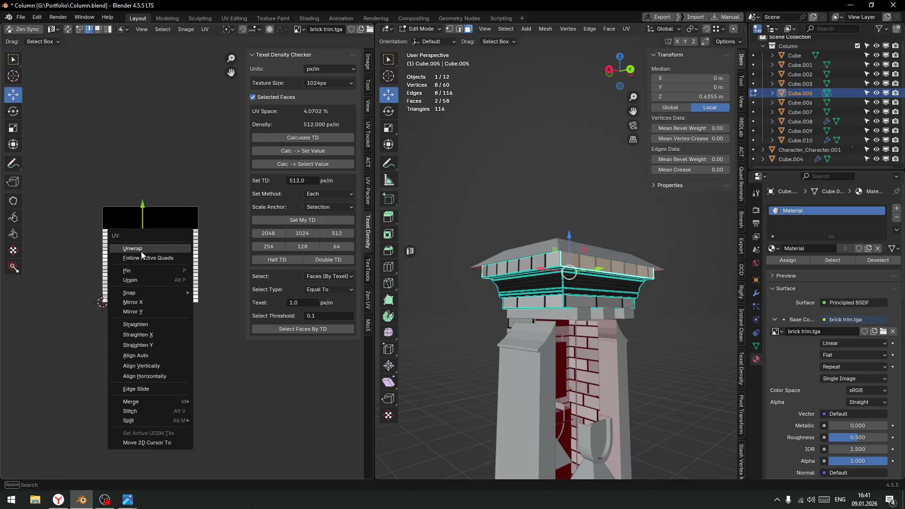
pyautogui.click(131, 242)
pyautogui.scroll(3, 187, 259)
pyautogui.click(346, 233)
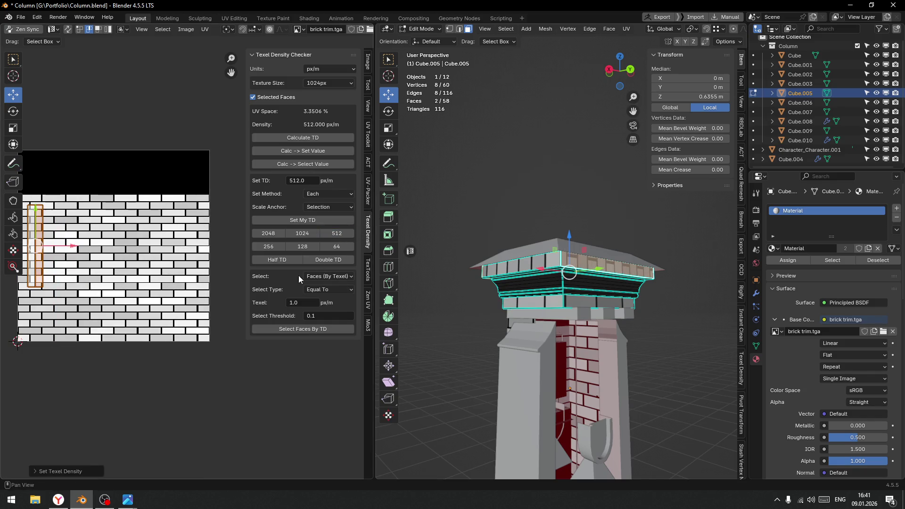
# World-orient the strip from Quick Favorites and slide it right onto a brick row
pyautogui.rightClick(206, 220)
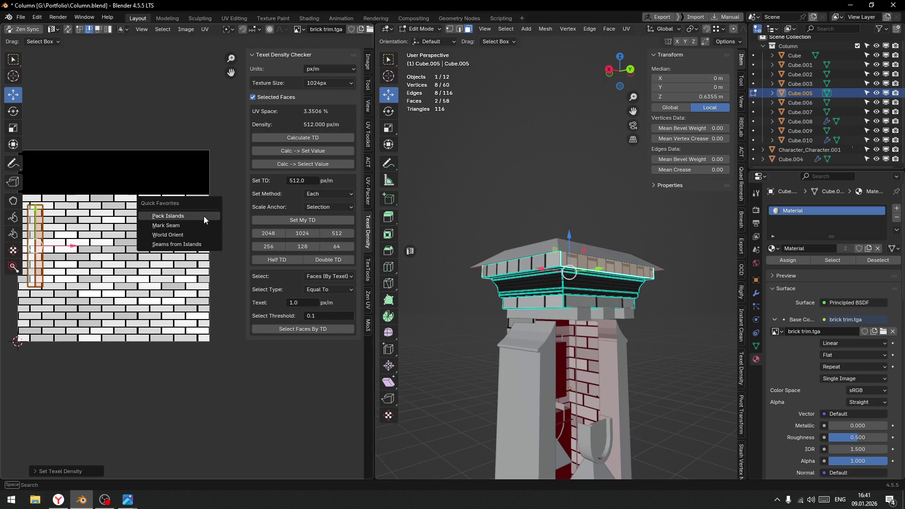
pyautogui.click(177, 243)
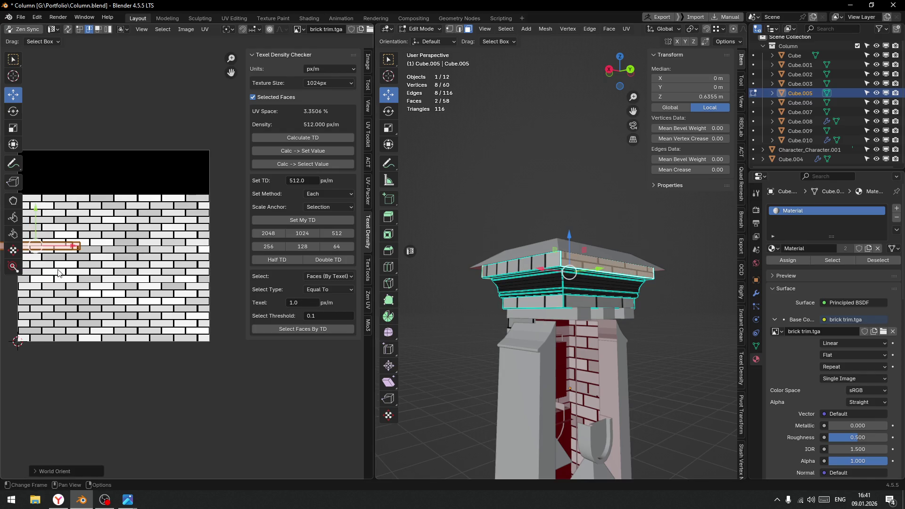
pyautogui.scroll(3, 55, 269)
pyautogui.moveTo(99, 258)
pyautogui.mouseDown()
pyautogui.moveTo(195, 253)
pyautogui.moveTo(179, 262)
pyautogui.mouseUp()
pyautogui.scroll(5, 117, 320)
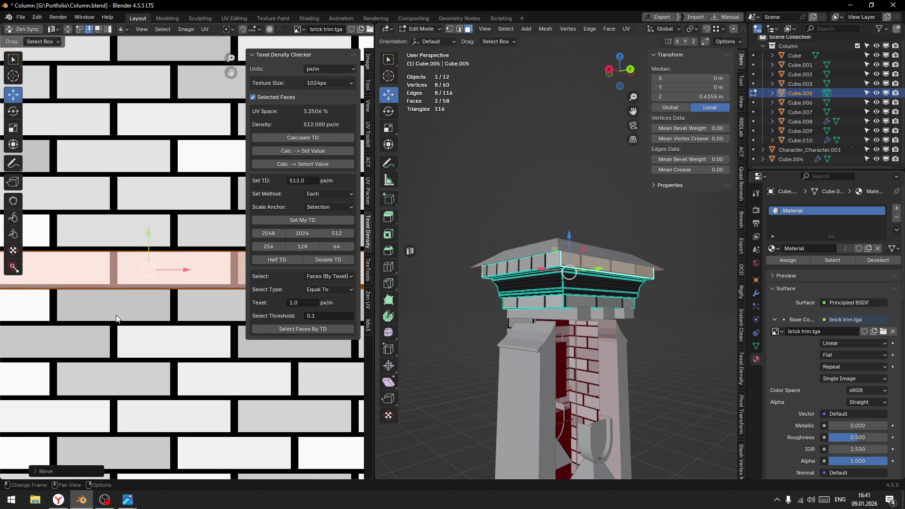
pyautogui.scroll(-6, 116, 319)
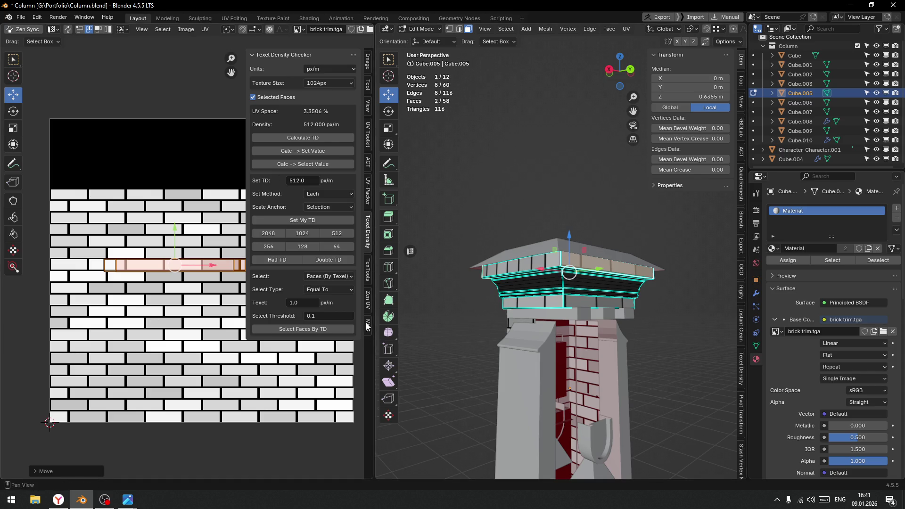
# Straighten the strip's UVs and shift it right along the bricks
pyautogui.click(367, 142)
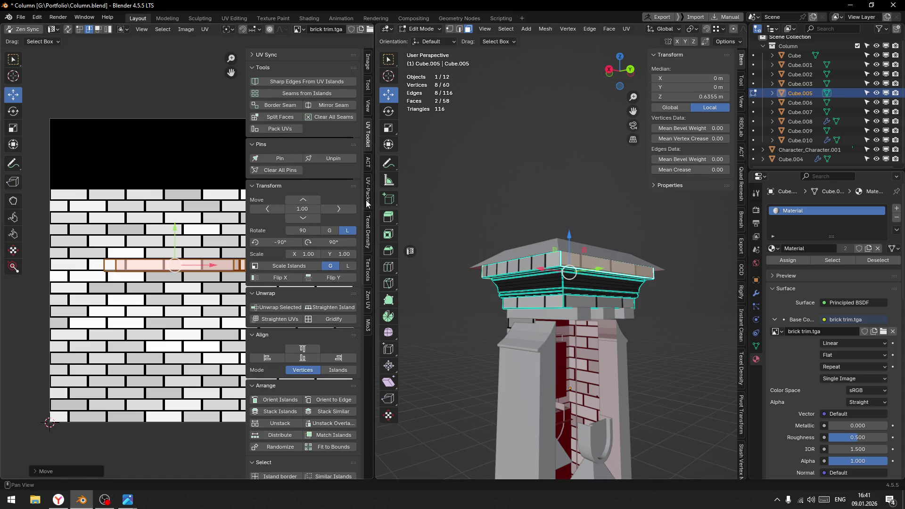
pyautogui.click(270, 358)
pyautogui.moveTo(212, 270); pyautogui.dragTo(219, 267)
pyautogui.moveTo(720, 271); pyautogui.dragTo(688, 287, button='middle')
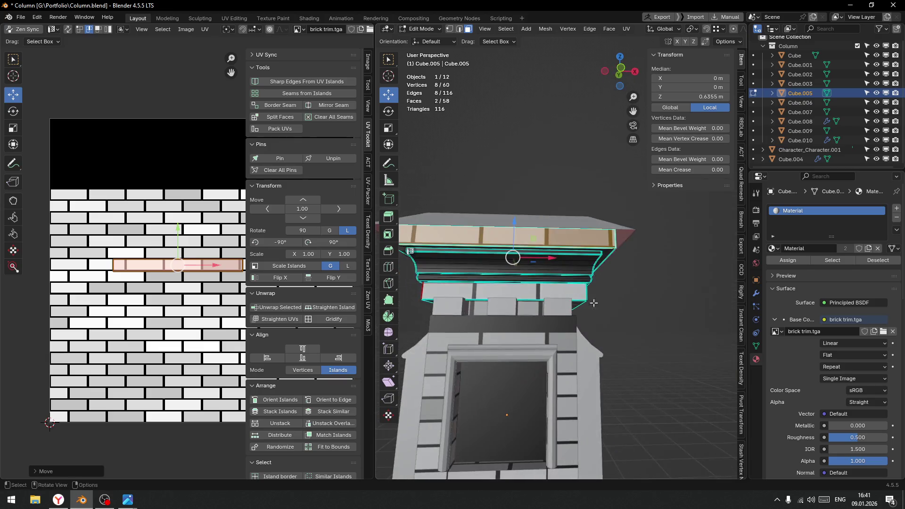
pyautogui.scroll(3, 688, 288)
pyautogui.moveTo(215, 267); pyautogui.dragTo(237, 276)
# Select two more top-band faces, unwrap them, and straighten the resulting strip
pyautogui.moveTo(542, 235)
pyautogui.mouseDown(button='middle')
pyautogui.moveTo(554, 220)
pyautogui.moveTo(536, 237)
pyautogui.moveTo(604, 259)
pyautogui.mouseUp(button='middle')
pyautogui.click(553, 220)
pyautogui.keyDown('shift'); pyautogui.click(535, 238); pyautogui.keyUp('shift')
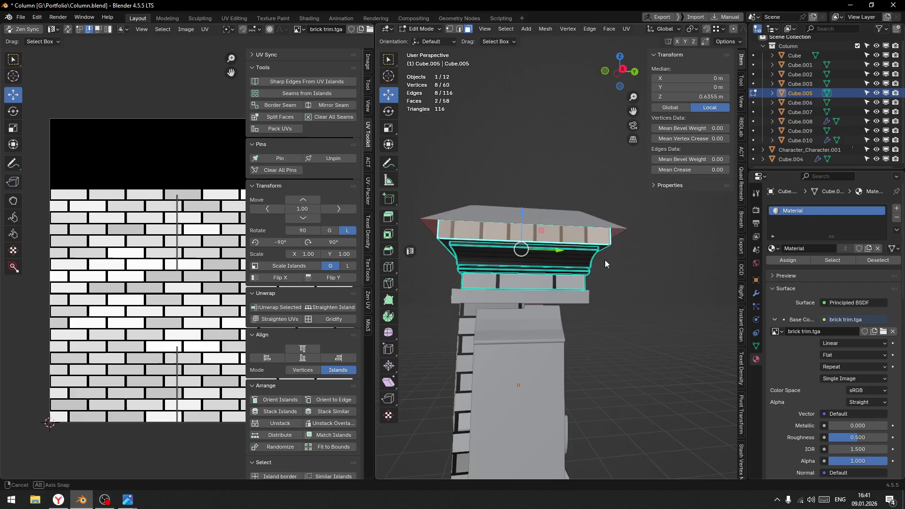
pyautogui.scroll(-3, 142, 198)
pyautogui.moveTo(132, 179); pyautogui.dragTo(219, 355)
pyautogui.press('u')
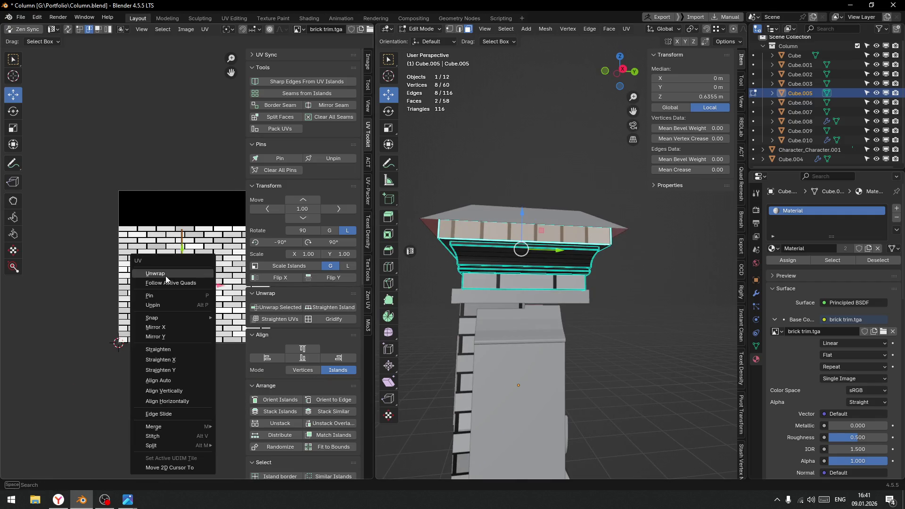
pyautogui.click(166, 276)
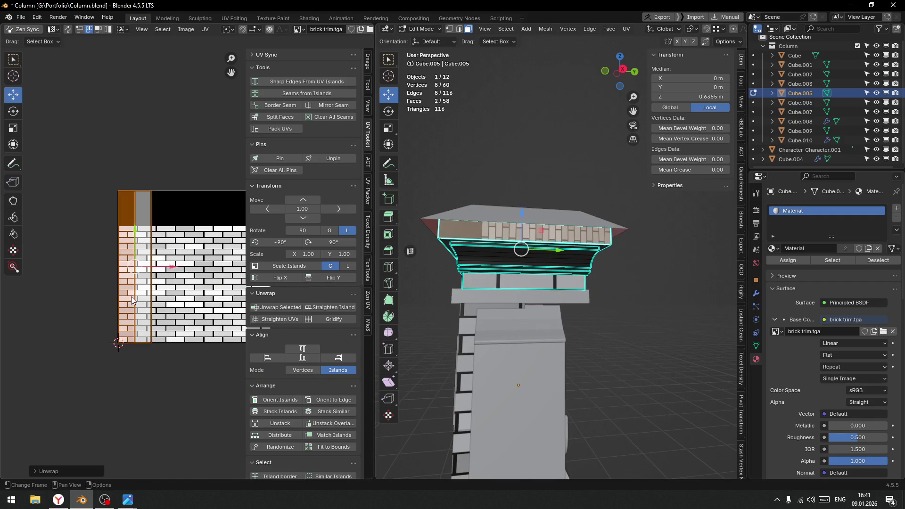
pyautogui.click(339, 358)
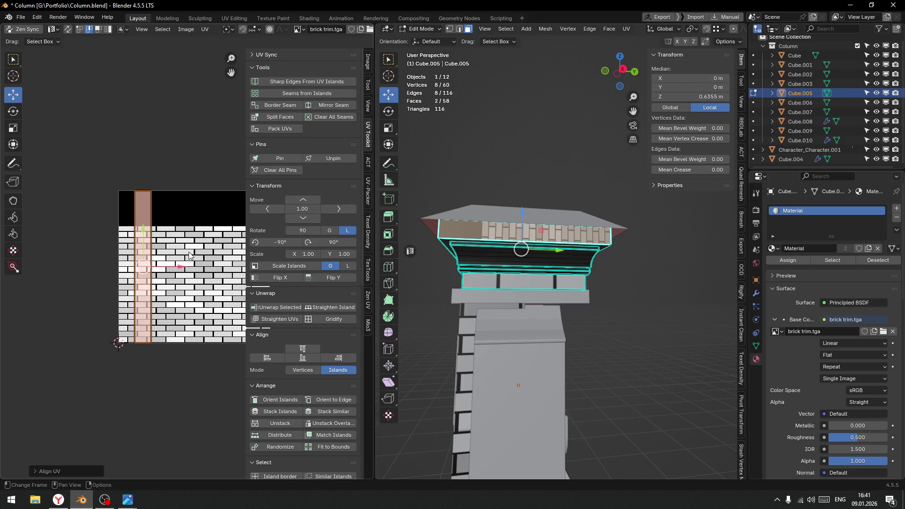
# Orient the new strip horizontally, set it to 512 px/m, and place it on a brick row
pyautogui.press('q')
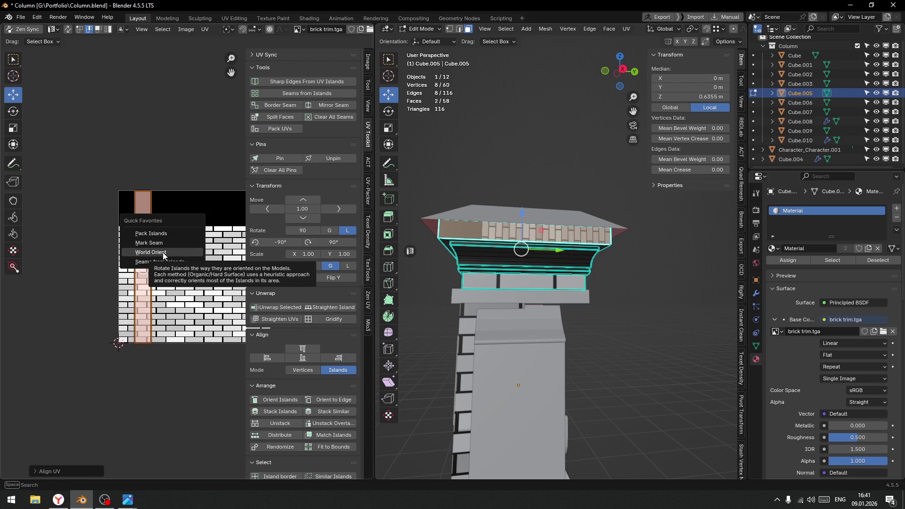
pyautogui.click(164, 254)
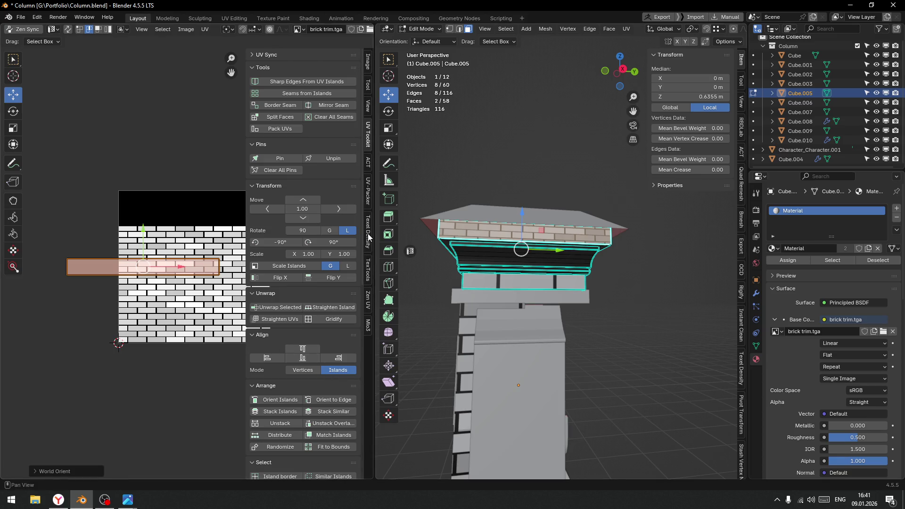
pyautogui.click(367, 255)
pyautogui.click(337, 234)
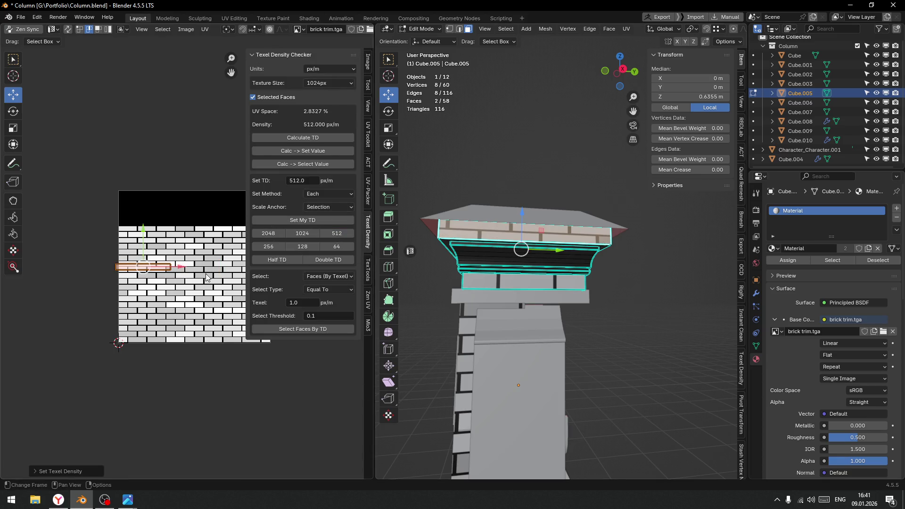
pyautogui.moveTo(140, 267); pyautogui.dragTo(175, 269)
pyautogui.scroll(7, 129, 277)
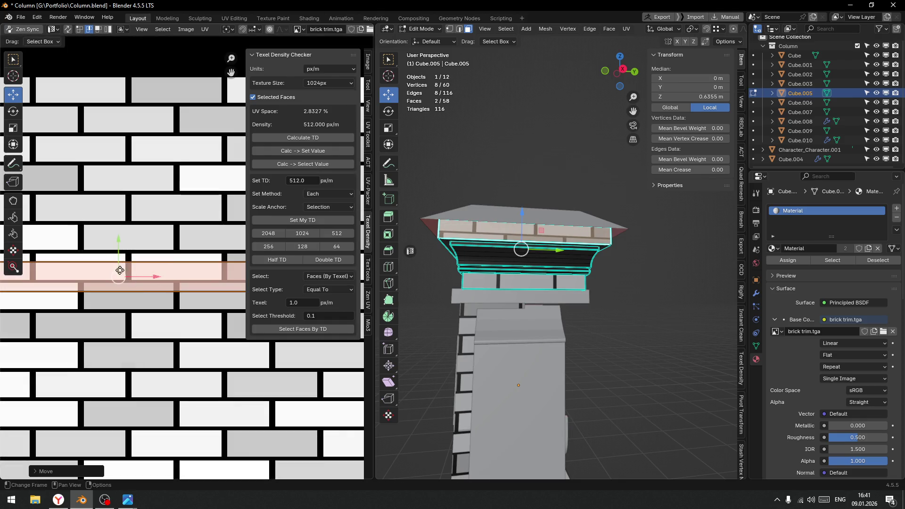
pyautogui.moveTo(116, 248); pyautogui.dragTo(118, 233)
# Fine-tune the strip's position on the bricks and return to Object Mode
pyautogui.moveTo(579, 274); pyautogui.dragTo(634, 273, button='middle')
pyautogui.moveTo(149, 273); pyautogui.dragTo(153, 268)
pyautogui.click(153, 268)
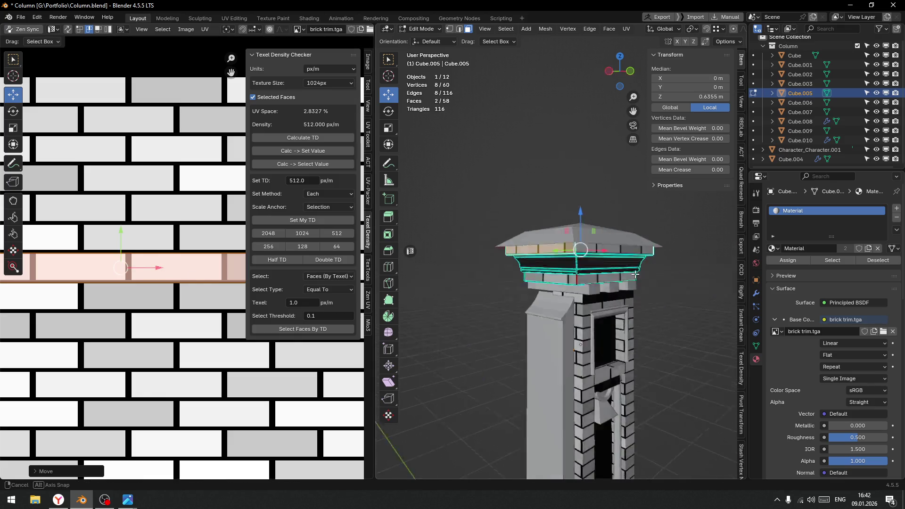
pyautogui.scroll(-5, 222, 303)
pyautogui.moveTo(556, 297)
pyautogui.mouseDown(button='middle')
pyautogui.moveTo(563, 288)
pyautogui.moveTo(565, 303)
pyautogui.mouseUp(button='middle')
pyautogui.scroll(4, 565, 303)
pyautogui.hotkey('ctrl', 'Tab')
pyautogui.click(468, 262)
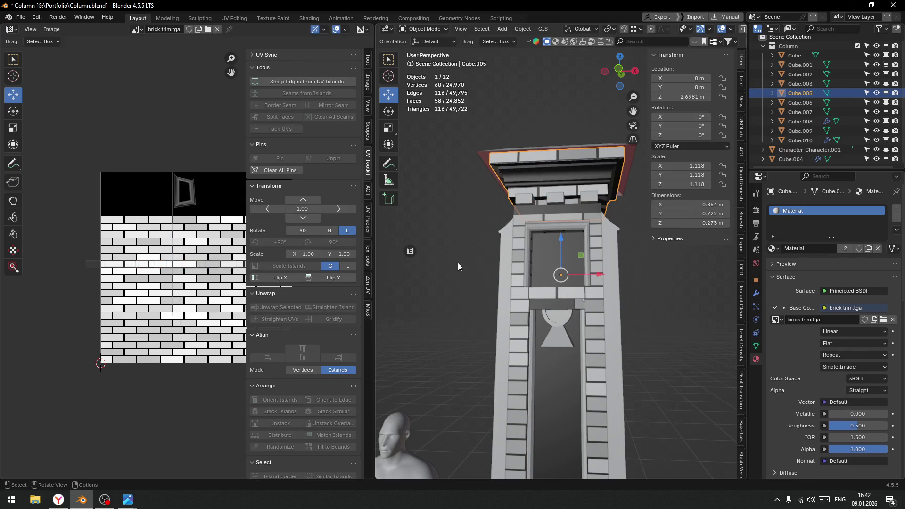
pyautogui.click(436, 244)
pyautogui.scroll(-2, 461, 291)
pyautogui.moveTo(462, 290)
pyautogui.mouseDown(button='middle')
pyautogui.moveTo(503, 284)
pyautogui.moveTo(548, 158)
pyautogui.mouseUp(button='middle')
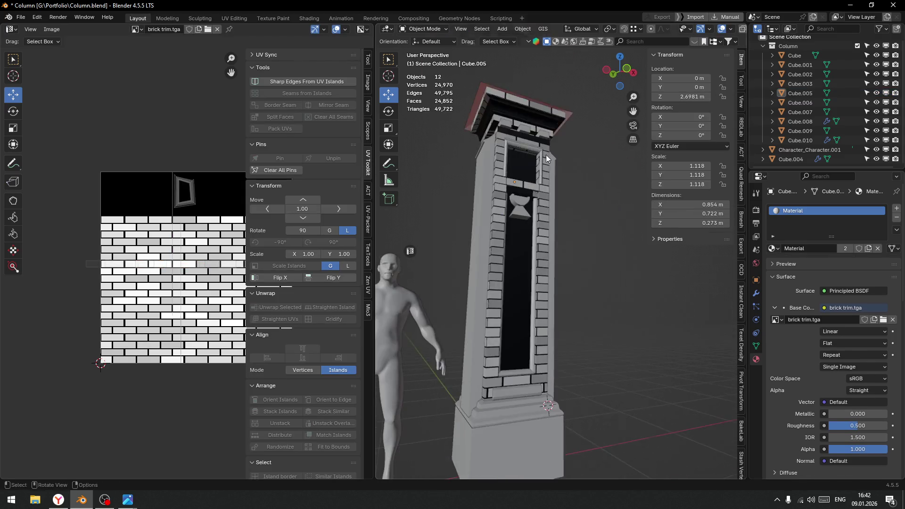
pyautogui.scroll(5, 525, 185)
pyautogui.click(555, 204)
pyautogui.hotkey('ctrl', 'Tab')
pyautogui.click(557, 212)
pyautogui.click(555, 213)
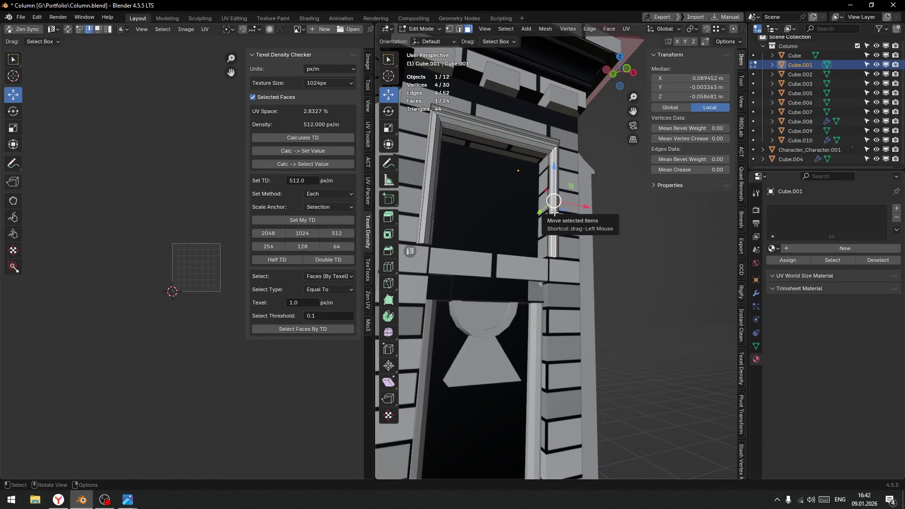
pyautogui.hotkey('ctrl', 'l')
pyautogui.press('l')
pyautogui.scroll(-2, 549, 346)
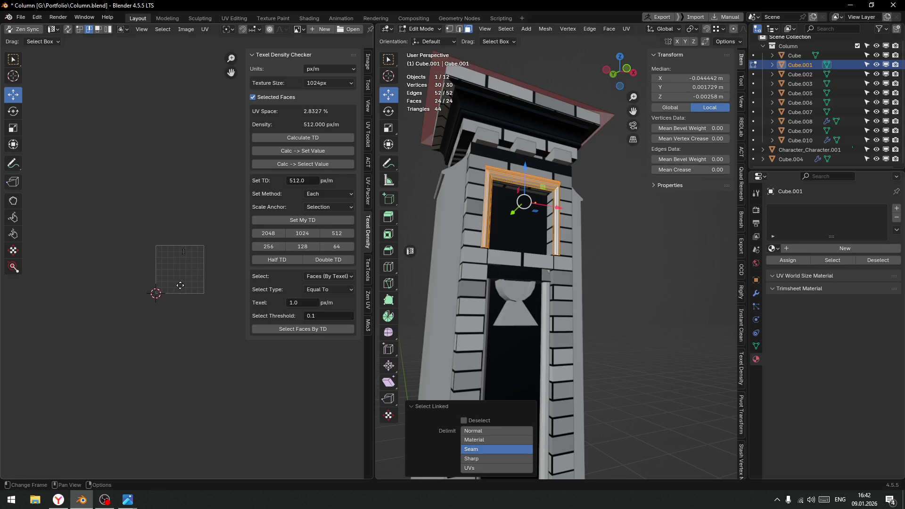
pyautogui.hotkey('ctrl', 'Tab')
pyautogui.click(519, 222)
pyautogui.click(635, 288)
pyautogui.scroll(-4, 612, 301)
pyautogui.moveTo(606, 303)
pyautogui.mouseDown(button='middle')
pyautogui.moveTo(564, 333)
pyautogui.moveTo(544, 274)
pyautogui.mouseUp(button='middle')
pyautogui.moveTo(556, 319)
pyautogui.mouseDown(button='middle')
pyautogui.moveTo(600, 352)
pyautogui.moveTo(612, 336)
pyautogui.moveTo(631, 338)
pyautogui.moveTo(608, 347)
pyautogui.mouseUp(button='middle')
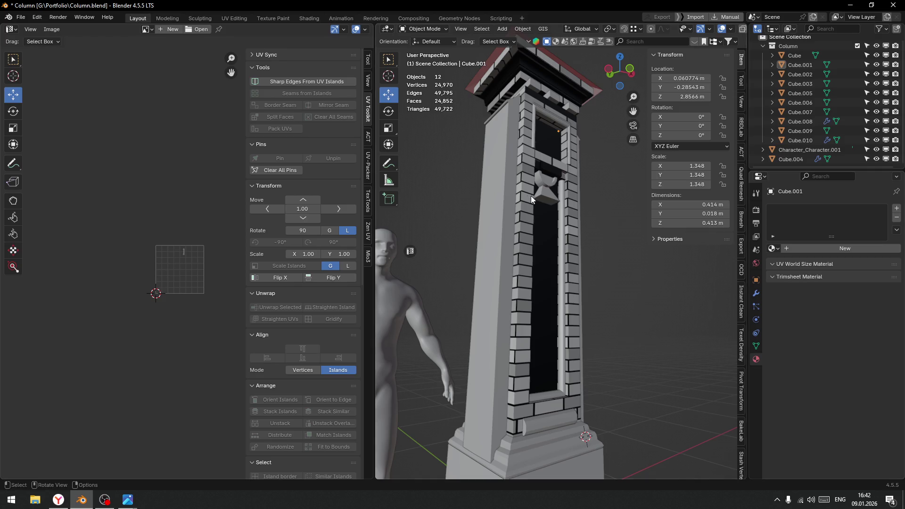
pyautogui.click(491, 222)
# In face Edit Mode, select the seven faces of Cube.003's left side strip
pyautogui.hotkey('ctrl', 'Tab')
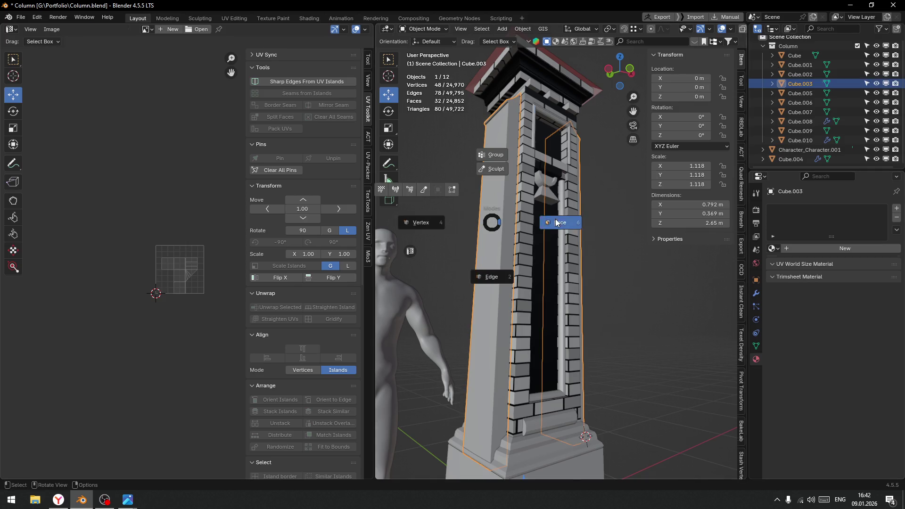
pyautogui.click(546, 223)
pyautogui.click(497, 157)
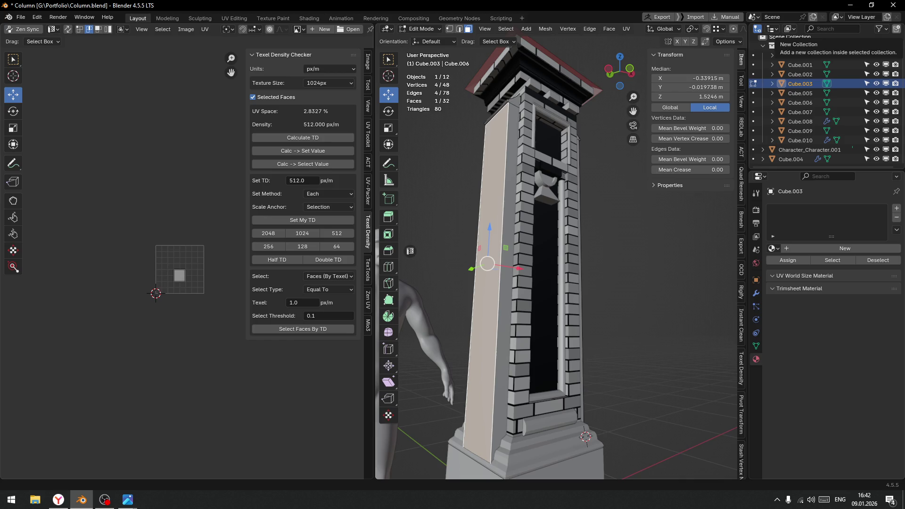
pyautogui.scroll(3, 496, 119)
pyautogui.keyDown('shift'); pyautogui.moveTo(496, 134); pyautogui.dragTo(559, 216, button='middle'); pyautogui.keyUp('shift')
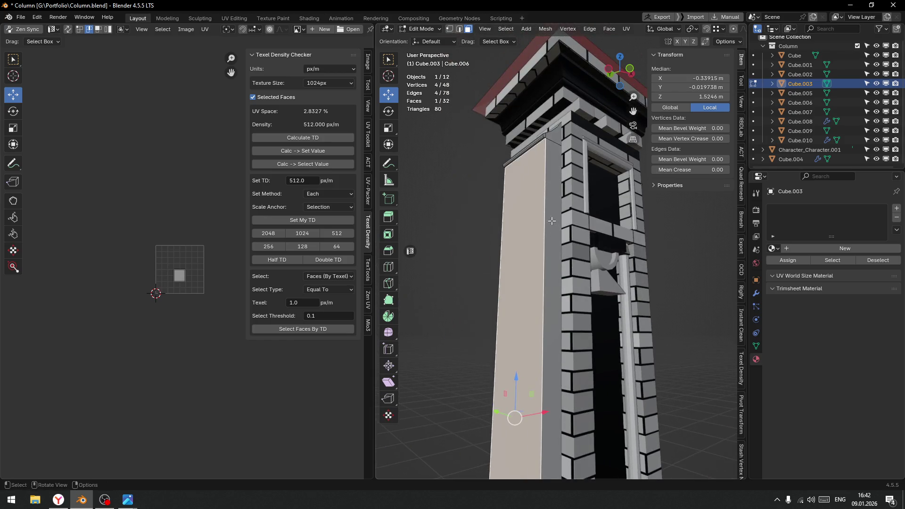
pyautogui.keyDown('shift'); pyautogui.click(559, 140); pyautogui.keyUp('shift')
pyautogui.keyDown('shift'); pyautogui.click(544, 140); pyautogui.keyUp('shift')
pyautogui.keyDown('shift'); pyautogui.click(546, 135); pyautogui.keyUp('shift')
pyautogui.moveTo(545, 136)
pyautogui.mouseDown(button='middle')
pyautogui.moveTo(549, 201)
pyautogui.moveTo(566, 174)
pyautogui.mouseUp(button='middle')
pyautogui.keyDown('shift'); pyautogui.click(574, 161); pyautogui.keyUp('shift')
pyautogui.keyDown('shift'); pyautogui.click(568, 155); pyautogui.keyUp('shift')
pyautogui.scroll(-5, 573, 254)
pyautogui.moveTo(572, 255); pyautogui.dragTo(552, 241, button='middle')
pyautogui.moveTo(137, 222); pyautogui.dragTo(215, 342)
# Unwrap the strip, set its UVs to 512 px/m texel density, and exit to Object Mode
pyautogui.press('u')
pyautogui.click(146, 260)
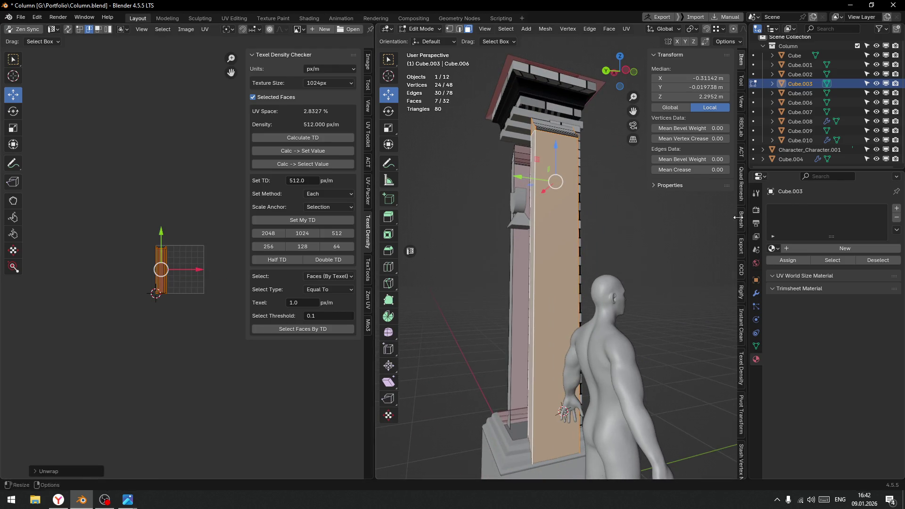
pyautogui.moveTo(653, 236)
pyautogui.mouseDown(button='middle')
pyautogui.moveTo(508, 256)
pyautogui.moveTo(594, 259)
pyautogui.mouseUp(button='middle')
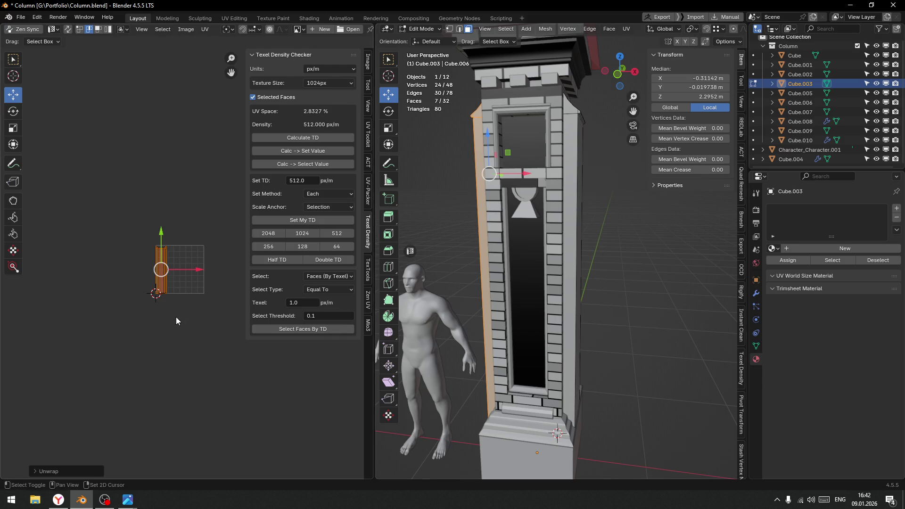
pyautogui.scroll(3, 177, 318)
pyautogui.moveTo(140, 246); pyautogui.dragTo(77, 208, button='middle')
pyautogui.click(340, 234)
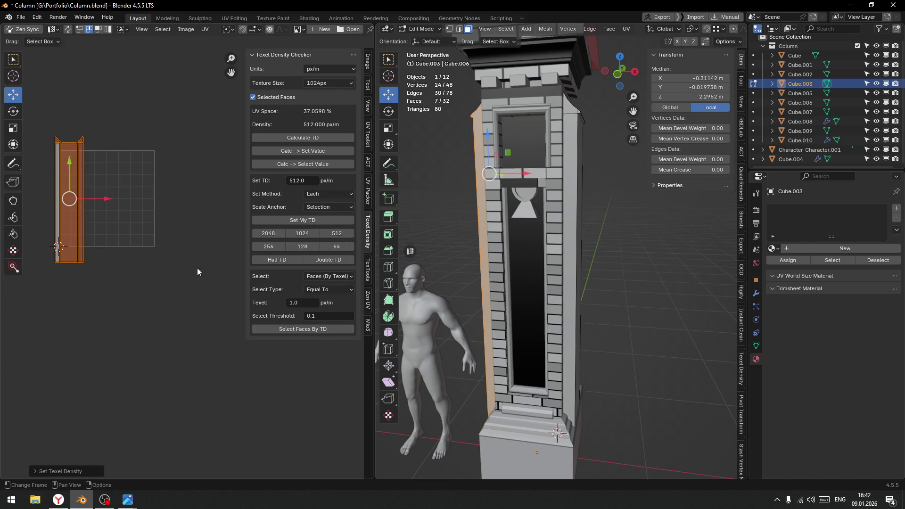
pyautogui.moveTo(95, 310); pyautogui.dragTo(145, 341, button='middle')
pyautogui.press('Tab')
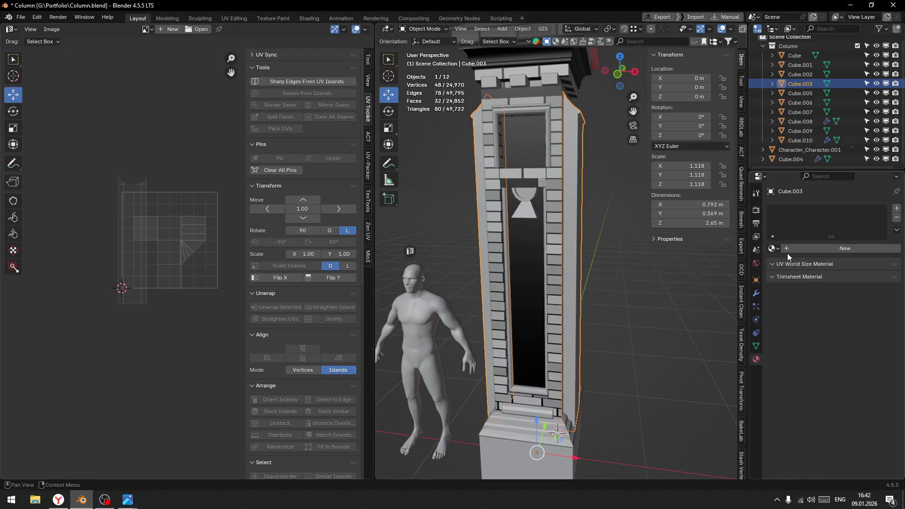
# Assign the existing brick trim 'Material' to pillar Cube.003
pyautogui.click(774, 248)
pyautogui.click(684, 274)
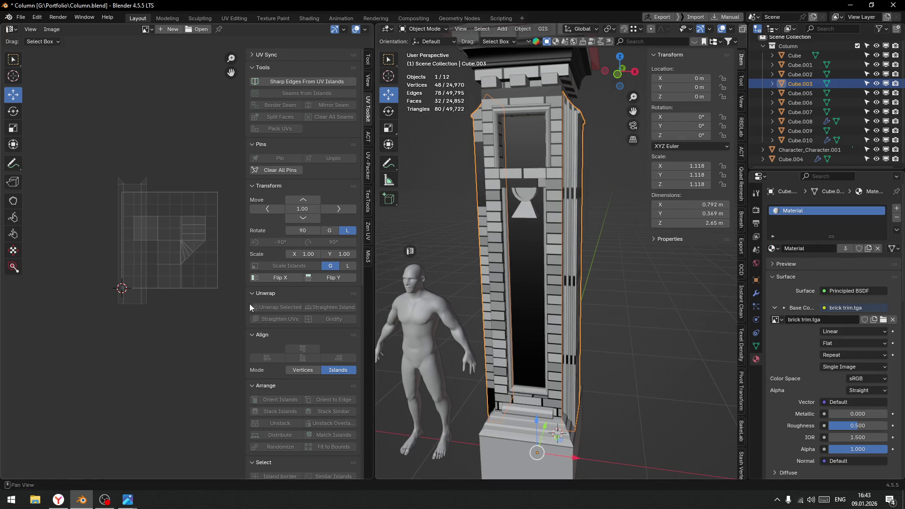
pyautogui.scroll(4, 145, 282)
pyautogui.hotkey('ctrl', 'Tab')
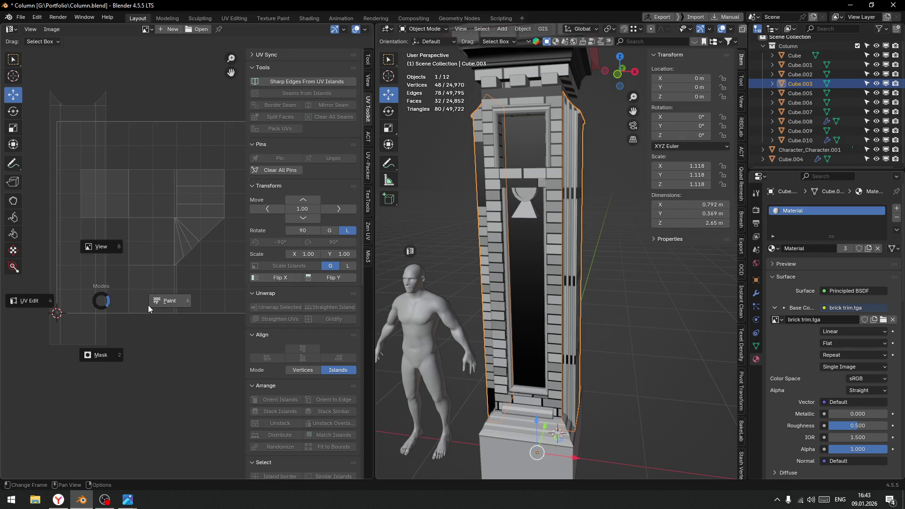
pyautogui.click(105, 305)
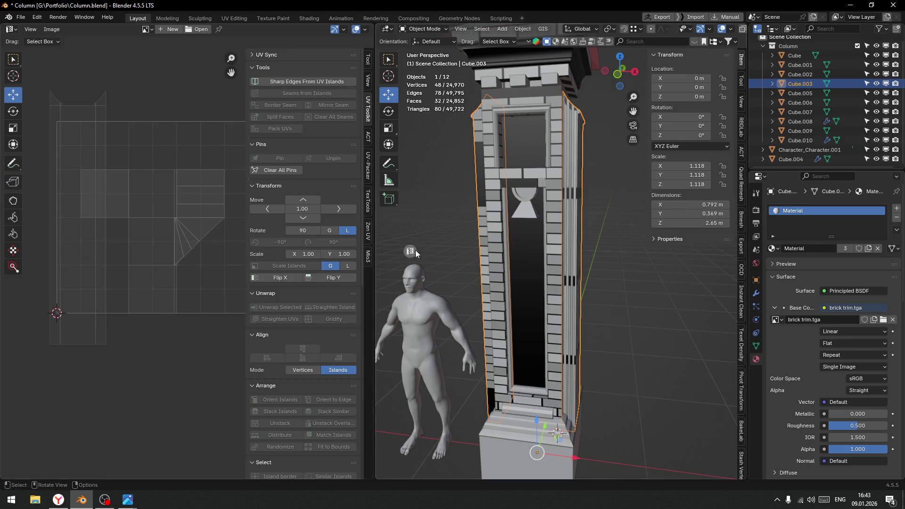
# In Edit Mode, move the pillar strip's UVs up onto the trim sheet's brick rows
pyautogui.press('Tab')
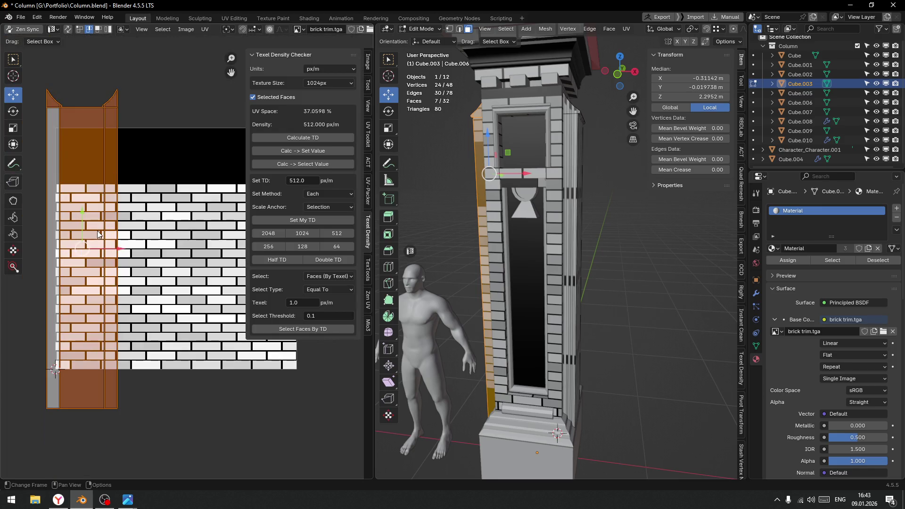
pyautogui.moveTo(84, 248); pyautogui.dragTo(101, 208)
pyautogui.scroll(6, 94, 378)
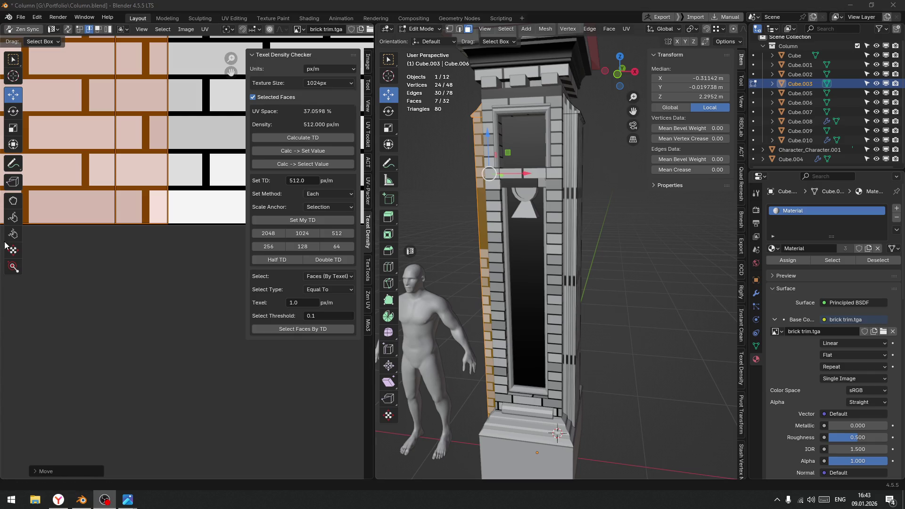
pyautogui.scroll(-4, 112, 274)
pyautogui.moveTo(542, 245); pyautogui.dragTo(599, 239, button='middle')
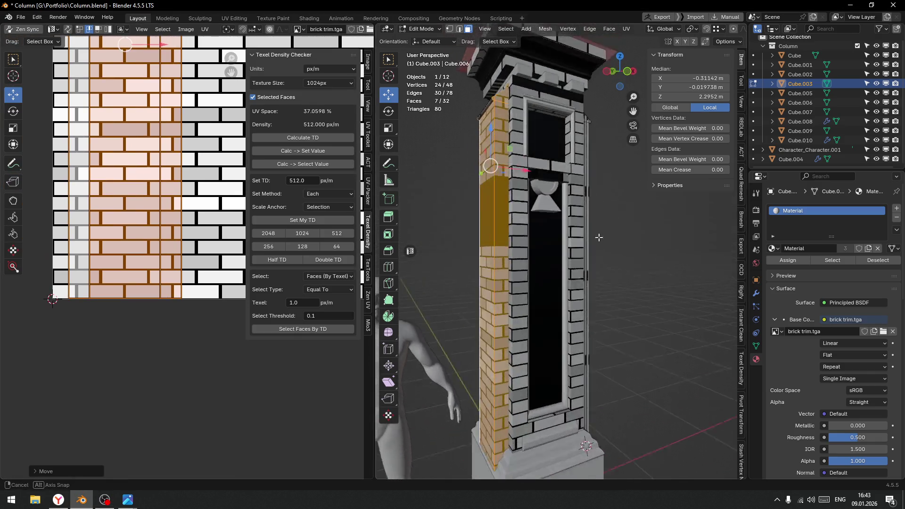
pyautogui.scroll(5, 598, 239)
pyautogui.scroll(-3, 174, 191)
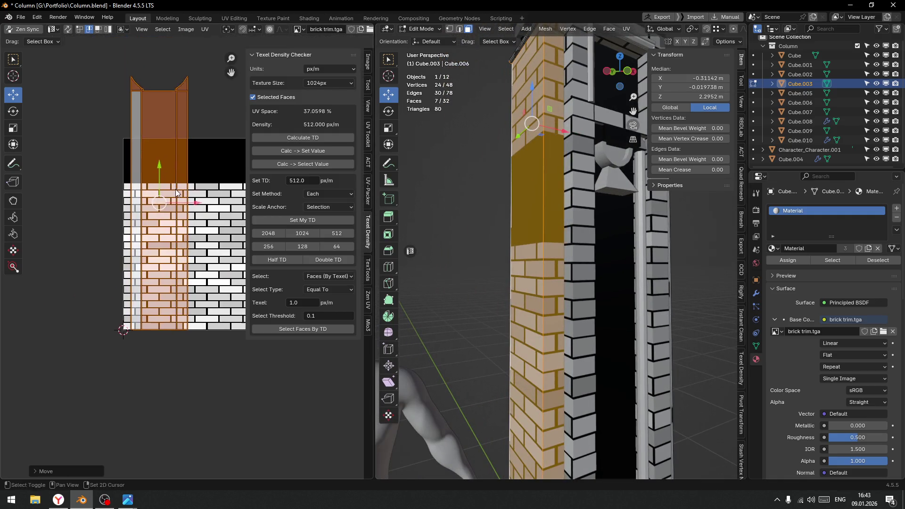
pyautogui.scroll(3, 174, 191)
pyautogui.press('g')
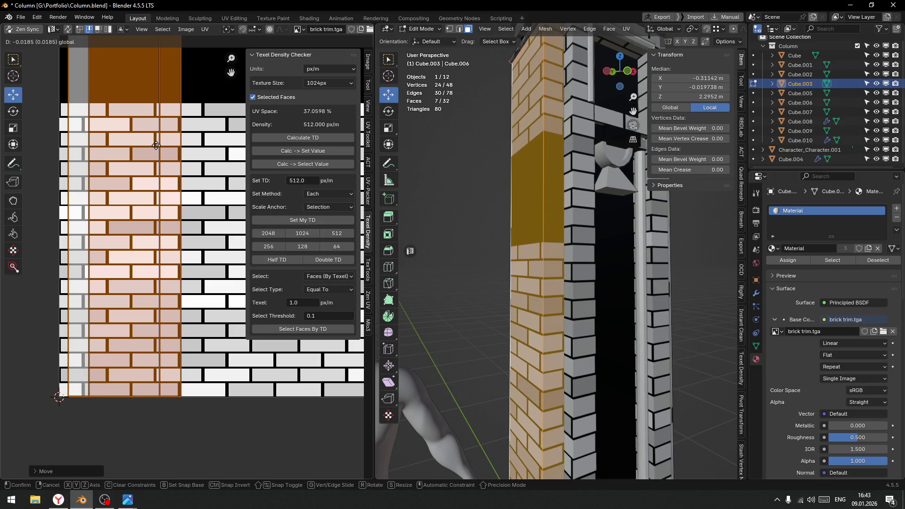
pyautogui.click(156, 145)
# Nudge the UV strip along X until the bricks align on the pillar, then return to Object Mode
pyautogui.scroll(3, 584, 302)
pyautogui.moveTo(585, 301); pyautogui.dragTo(590, 307, button='middle')
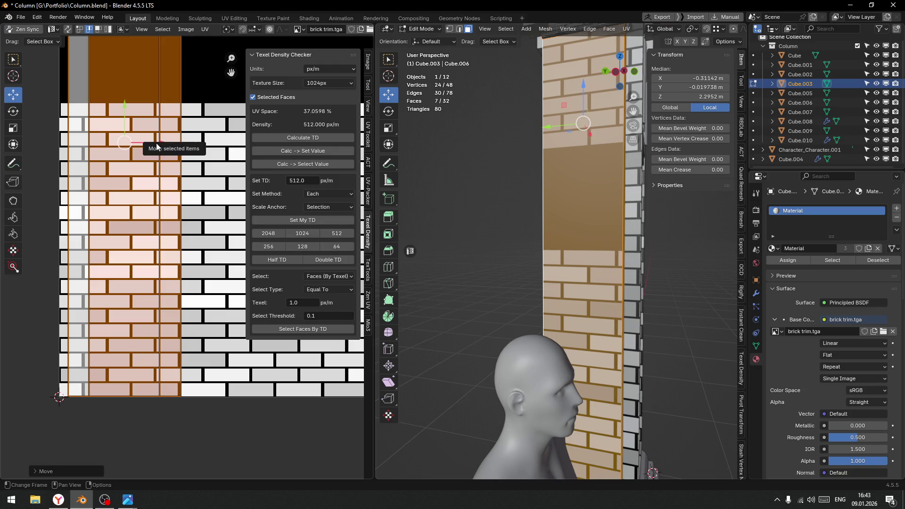
pyautogui.moveTo(156, 142); pyautogui.dragTo(162, 147)
pyautogui.moveTo(590, 236); pyautogui.dragTo(542, 231, button='middle')
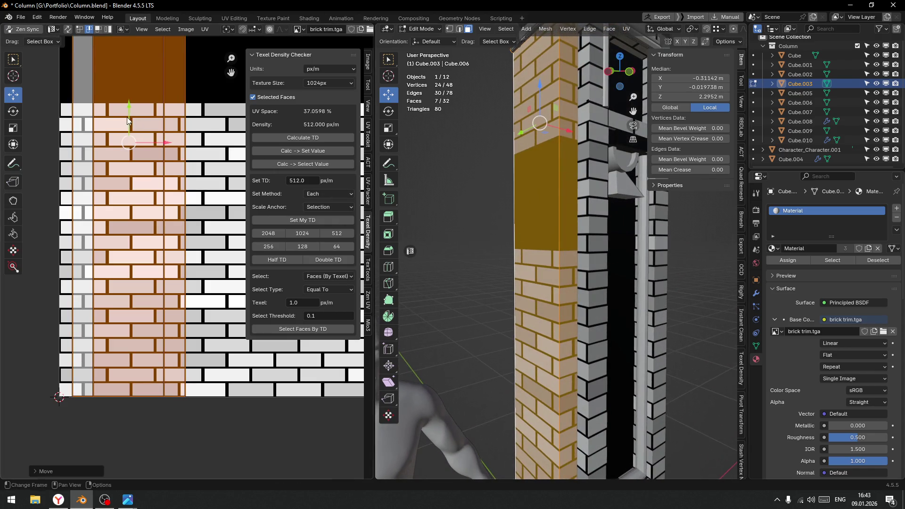
pyautogui.moveTo(169, 143); pyautogui.dragTo(160, 151)
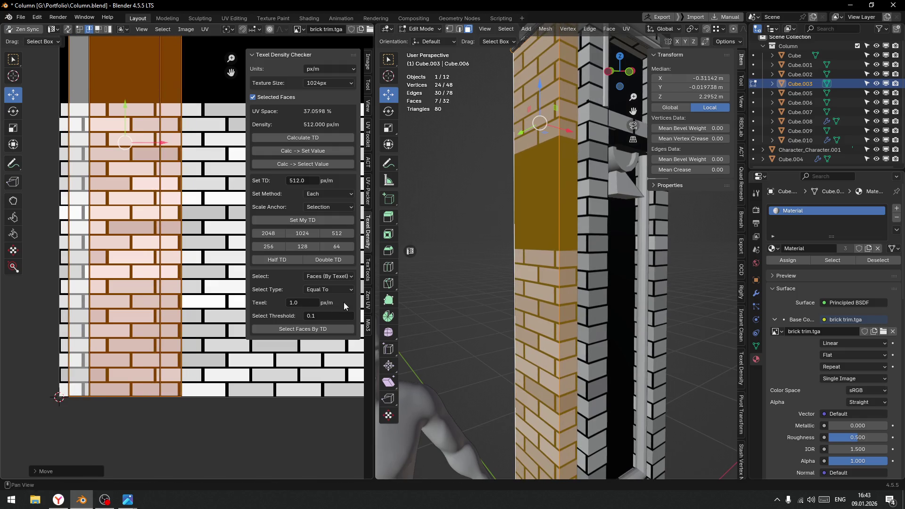
pyautogui.moveTo(478, 253)
pyautogui.mouseDown(button='middle')
pyautogui.moveTo(578, 251)
pyautogui.moveTo(511, 258)
pyautogui.moveTo(523, 242)
pyautogui.mouseUp(button='middle')
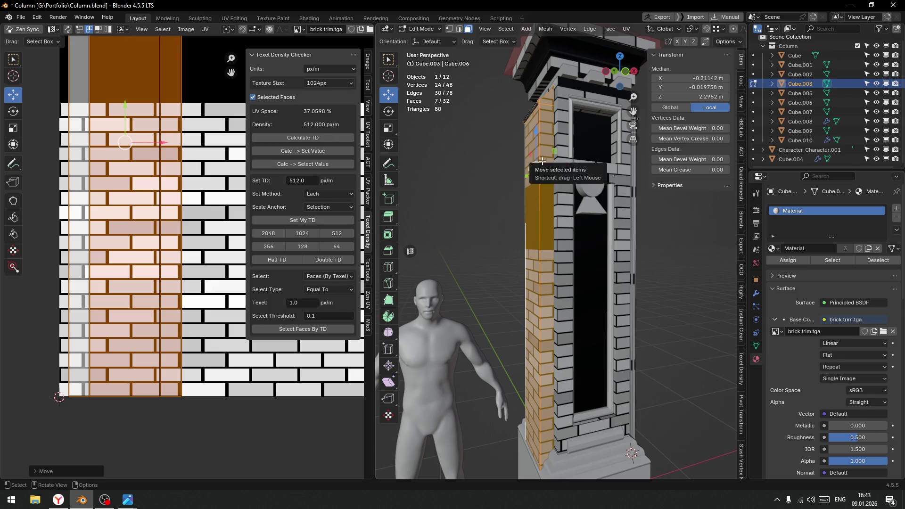
pyautogui.moveTo(552, 301); pyautogui.dragTo(518, 245, button='middle')
pyautogui.press('q')
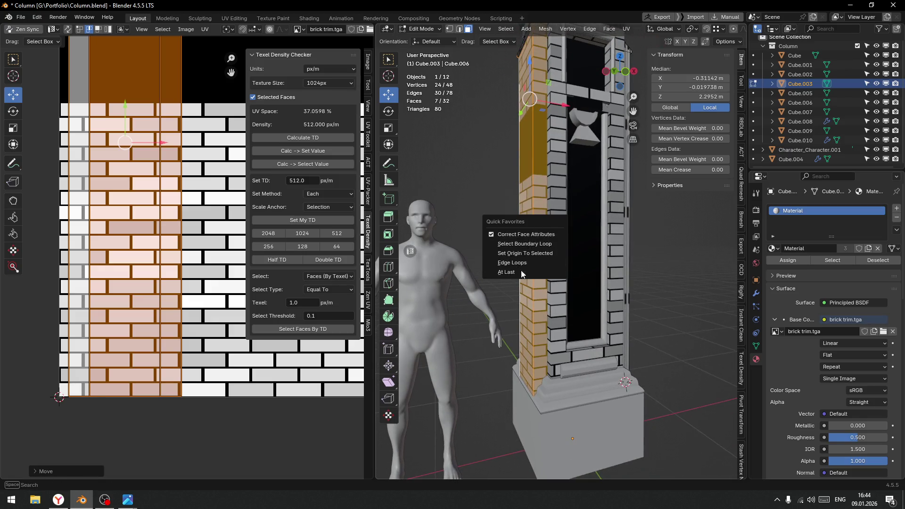
pyautogui.press('Escape')
pyautogui.press('Tab')
pyautogui.click(548, 251)
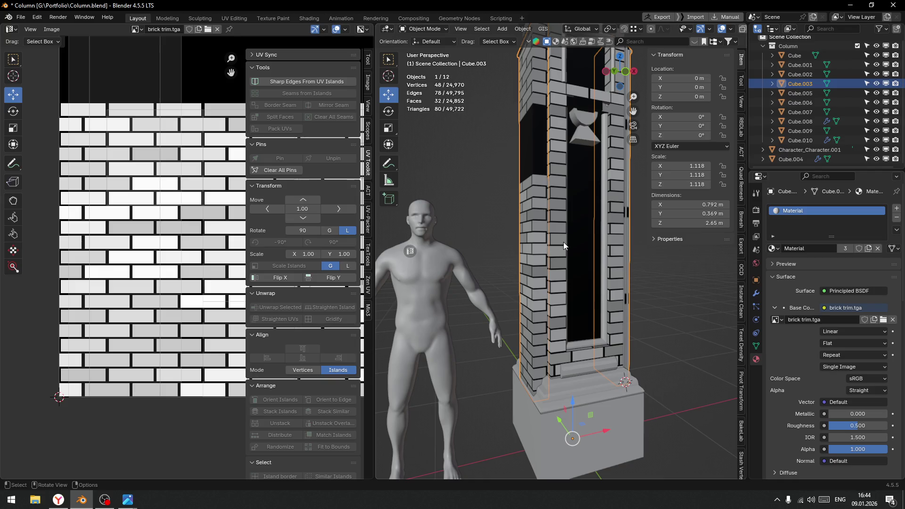
# Show wireframe on all objects and colour the viewport objects by material
pyautogui.press('q')
pyautogui.click(559, 238)
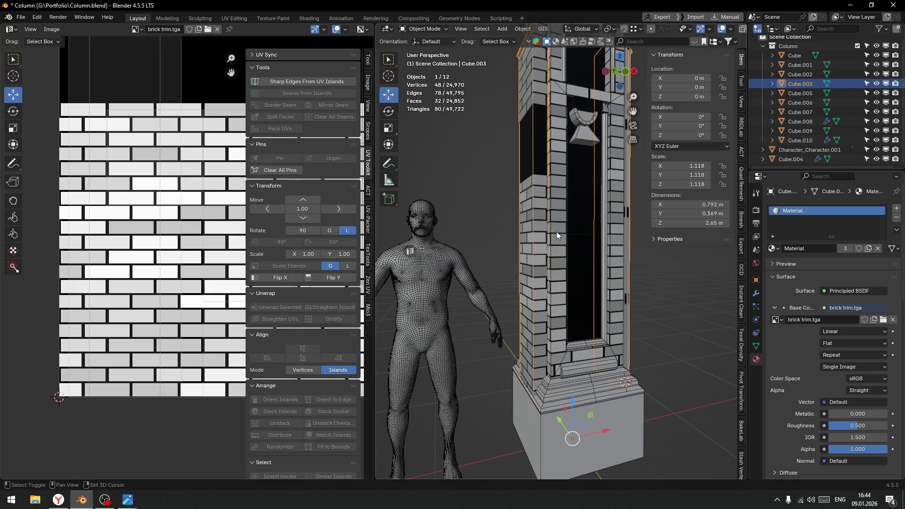
pyautogui.scroll(6, 544, 246)
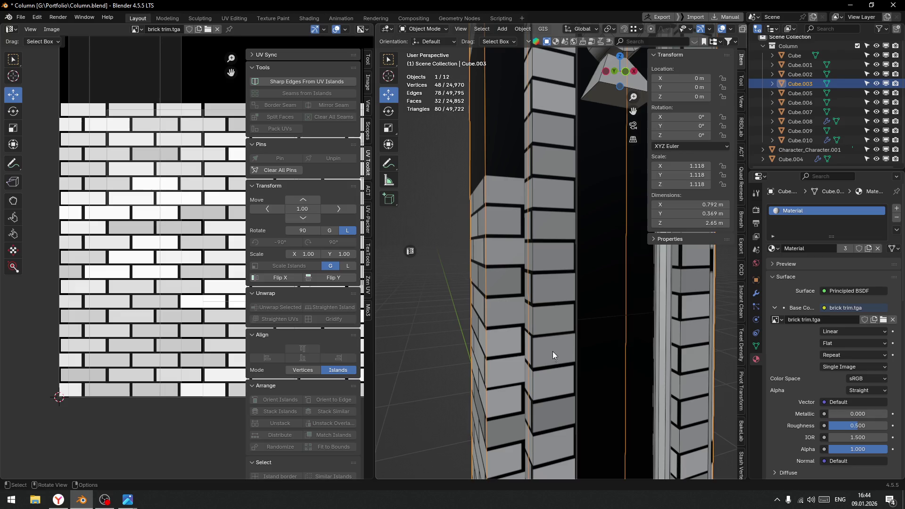
pyautogui.moveTo(550, 330)
pyautogui.keyDown('shift'); pyautogui.mouseDown(button='middle')
pyautogui.moveTo(552, 316)
pyautogui.moveTo(515, 268)
pyautogui.moveTo(531, 311)
pyautogui.moveTo(530, 253)
pyautogui.mouseUp(button='middle'); pyautogui.keyUp('shift')
pyautogui.click(731, 29)
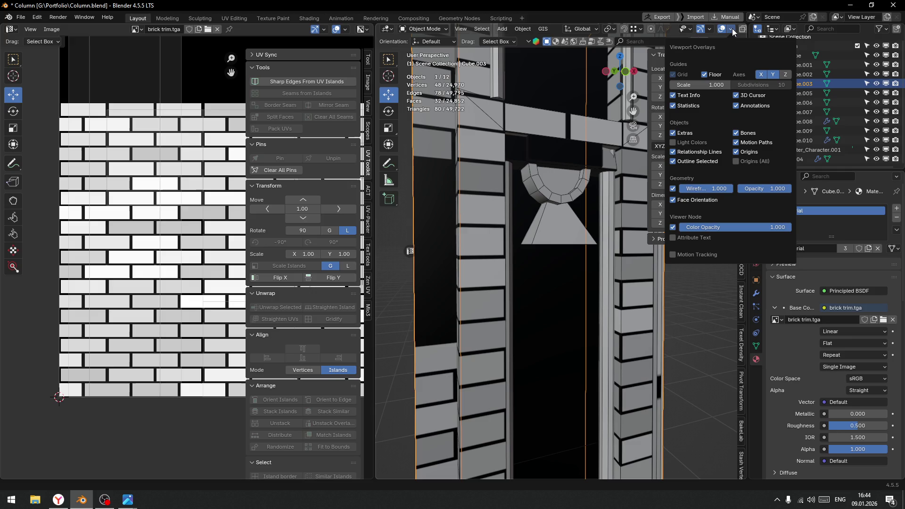
pyautogui.scroll(-2, 697, 33)
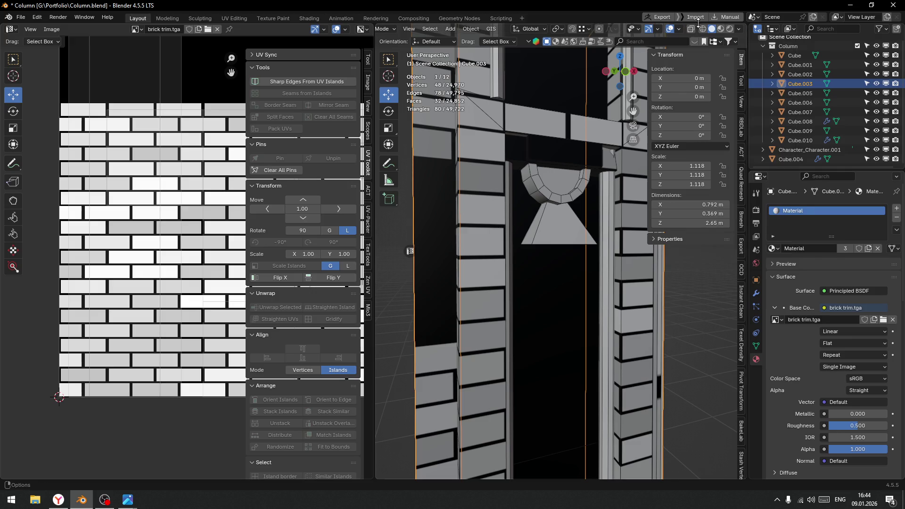
pyautogui.click(740, 30)
pyautogui.click(702, 174)
pyautogui.moveTo(557, 235)
pyautogui.mouseDown(button='middle')
pyautogui.moveTo(527, 251)
pyautogui.moveTo(538, 275)
pyautogui.moveTo(549, 239)
pyautogui.moveTo(535, 213)
pyautogui.mouseUp(button='middle')
# Enter Edit Mode on the pillar and make a first loop cut along its shaft
pyautogui.hotkey('ctrl', 'Tab')
pyautogui.click(528, 284)
pyautogui.press('ctrl')
pyautogui.hotkey('ctrl', 'r')
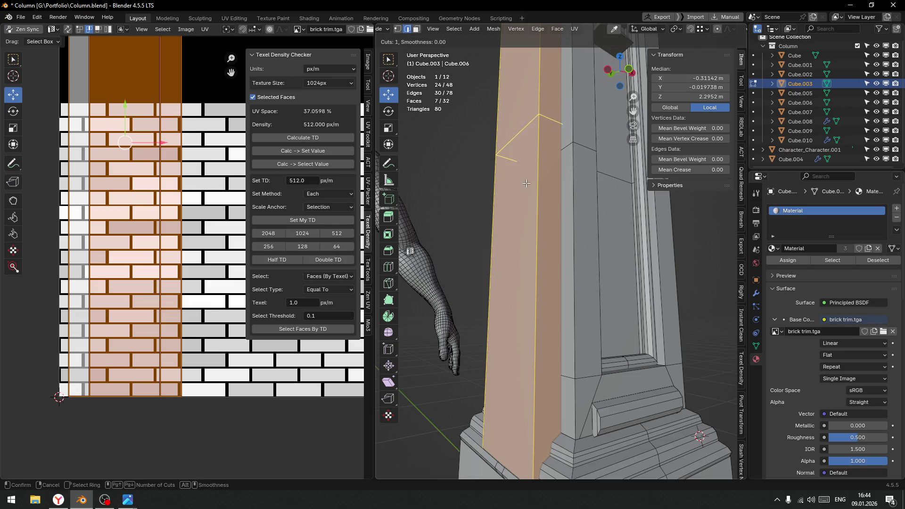
pyautogui.click(526, 183)
pyautogui.moveTo(526, 209); pyautogui.dragTo(628, 472)
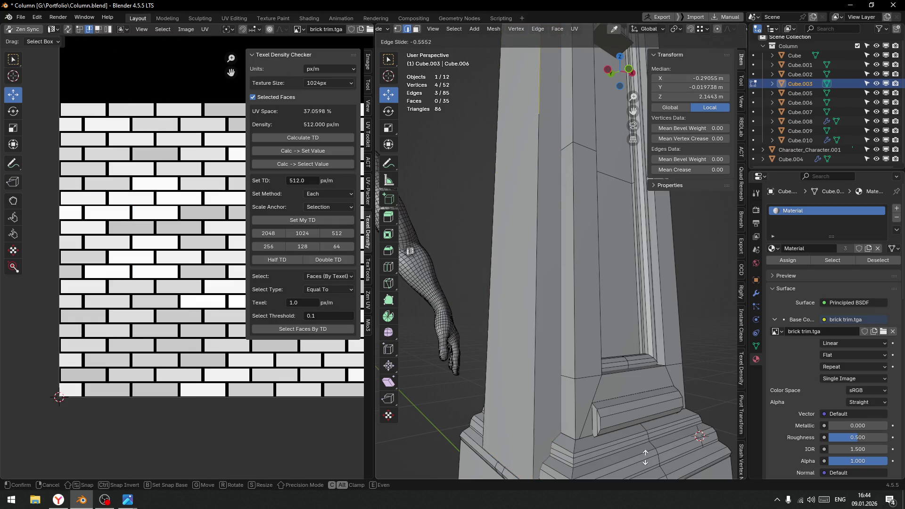
pyautogui.click(526, 292)
pyautogui.keyDown('alt'); pyautogui.click(523, 283); pyautogui.keyUp('alt')
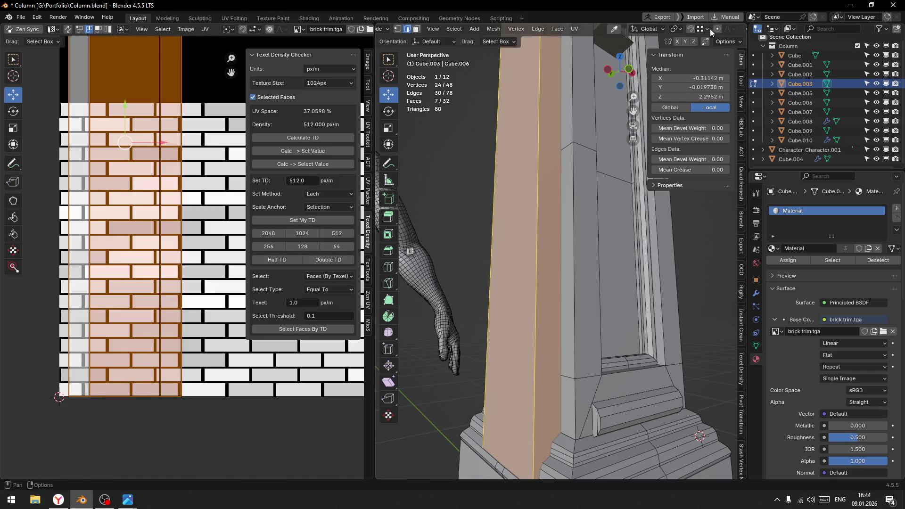
# Place a loop cut near the top of the shaft, just below the capital (factor 0.09)
pyautogui.rightClick(500, 279)
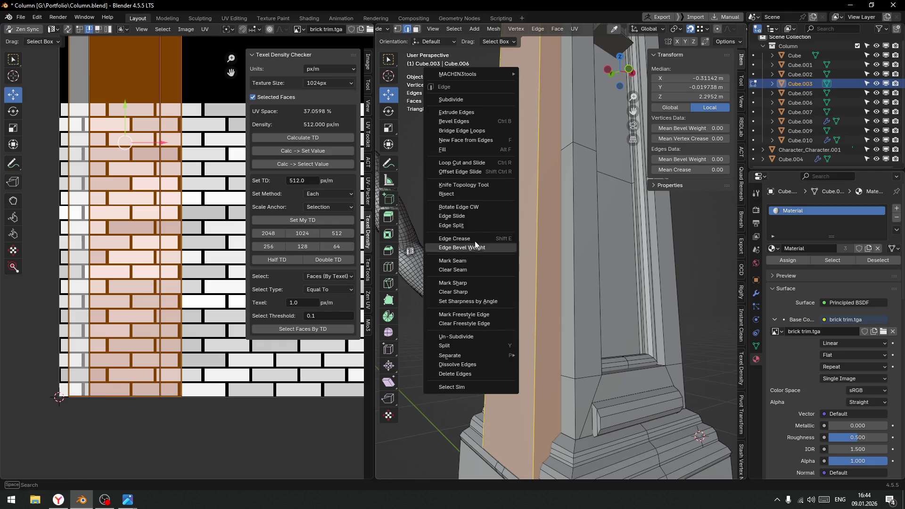
pyautogui.hotkey('ctrl', 'r')
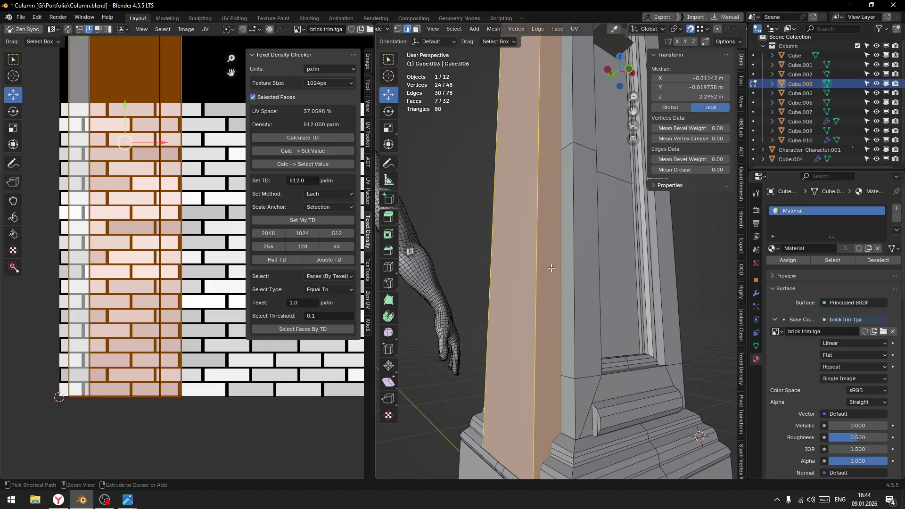
pyautogui.click(533, 247)
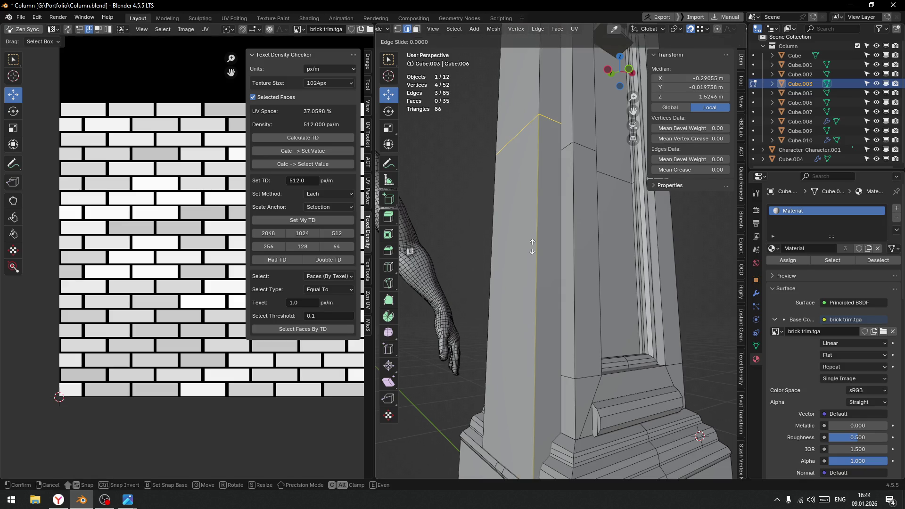
pyautogui.click(561, 146)
pyautogui.scroll(-6, 561, 146)
pyautogui.moveTo(561, 146); pyautogui.dragTo(564, 297, button='middle')
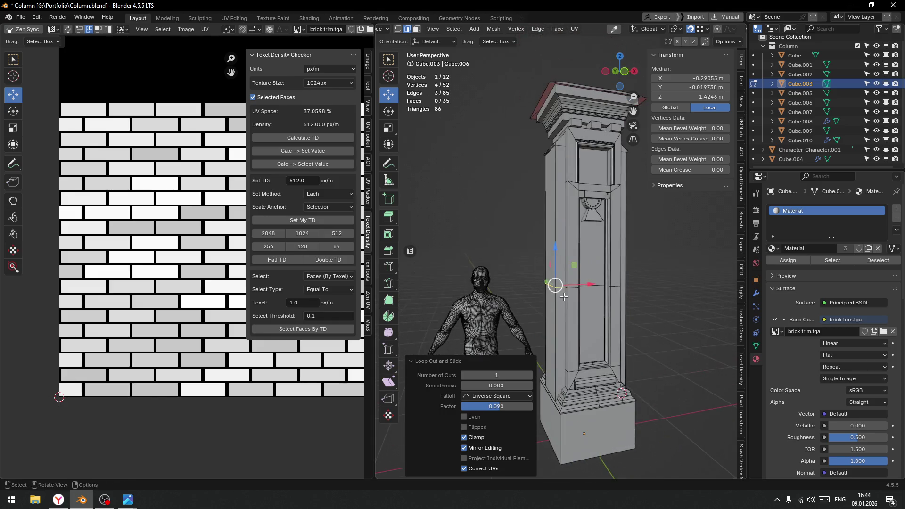
pyautogui.scroll(2, 565, 296)
# Switch to face select and start selecting the pillar's side faces
pyautogui.click(543, 235)
pyautogui.hotkey('ctrl', 'Tab')
pyautogui.click(609, 259)
pyautogui.moveTo(609, 258); pyautogui.dragTo(610, 198, button='middle')
pyautogui.keyDown('shift'); pyautogui.click(608, 182); pyautogui.keyUp('shift')
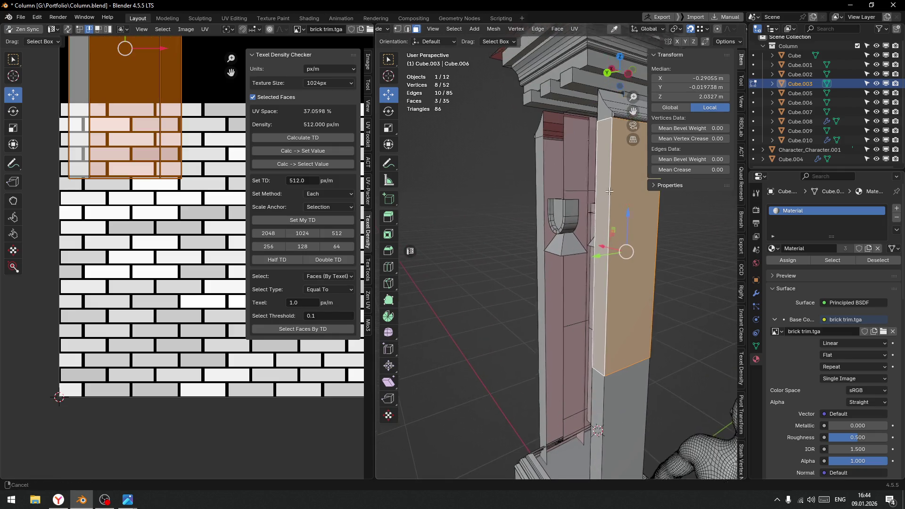
# Select the remaining pillar side faces, including the sloped top face
pyautogui.keyDown('shift'); pyautogui.click(603, 182); pyautogui.keyUp('shift')
pyautogui.keyDown('shift'); pyautogui.click(613, 162); pyautogui.keyUp('shift')
pyautogui.moveTo(613, 161)
pyautogui.mouseDown(button='middle')
pyautogui.moveTo(548, 201)
pyautogui.moveTo(550, 152)
pyautogui.mouseUp(button='middle')
pyautogui.keyDown('shift'); pyautogui.click(550, 151); pyautogui.keyUp('shift')
pyautogui.keyDown('shift'); pyautogui.click(541, 154); pyautogui.keyUp('shift')
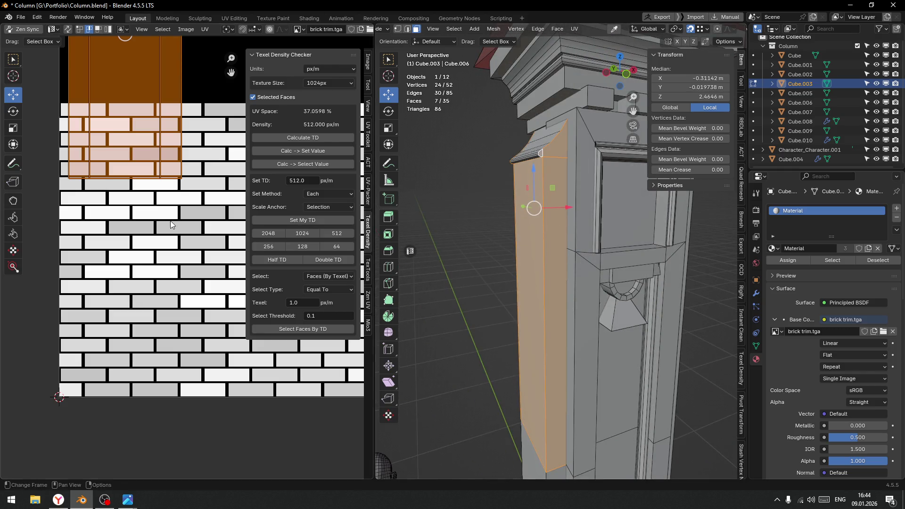
pyautogui.scroll(-3, 149, 184)
# Move the selected UV island onto the bricks and nudge it down along Y to match the rows
pyautogui.press('g')
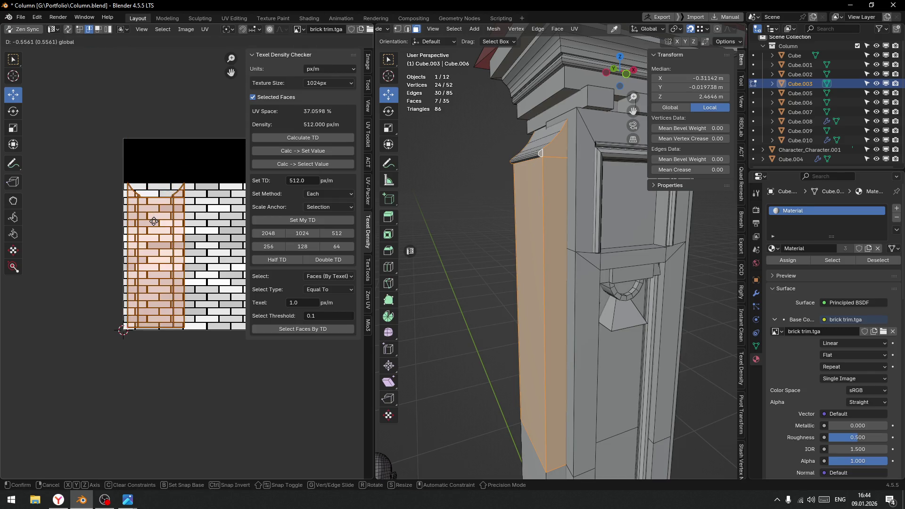
pyautogui.click(152, 221)
pyautogui.scroll(2, 148, 260)
pyautogui.scroll(3, 149, 260)
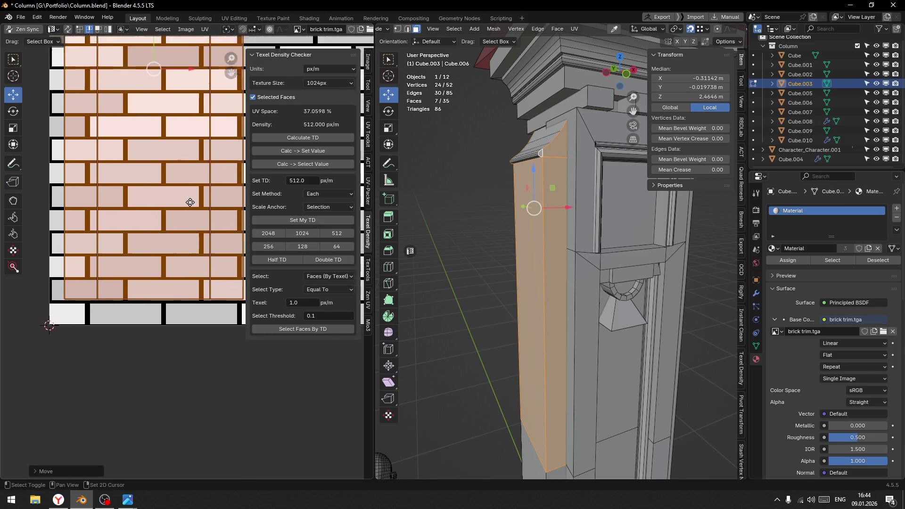
pyautogui.moveTo(169, 51); pyautogui.dragTo(168, 57)
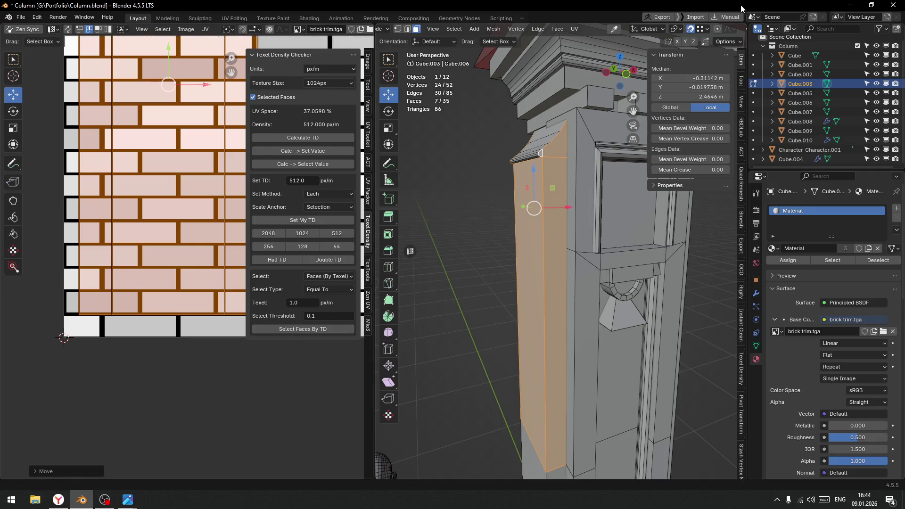
pyautogui.scroll(-4, 731, 33)
pyautogui.scroll(-2, 731, 33)
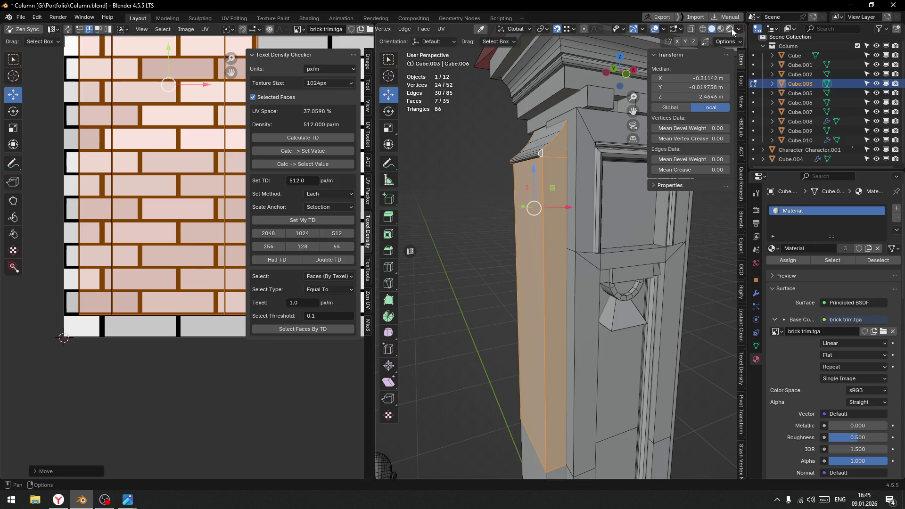
# Switch to Material Preview, inspect the textured column, and select the two curved top faces
pyautogui.click(721, 29)
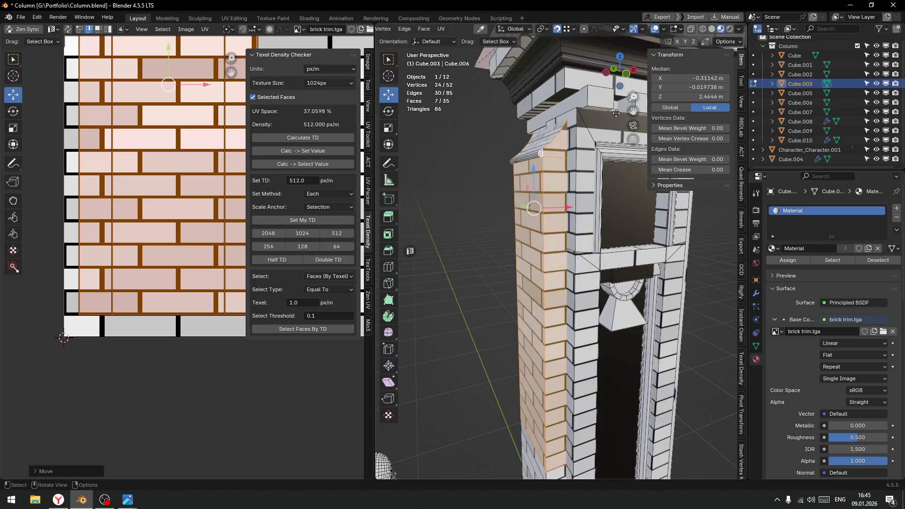
pyautogui.moveTo(474, 287)
pyautogui.mouseDown(button='middle')
pyautogui.moveTo(498, 282)
pyautogui.moveTo(563, 300)
pyautogui.moveTo(528, 241)
pyautogui.moveTo(571, 238)
pyautogui.mouseUp(button='middle')
pyautogui.keyDown('shift'); pyautogui.scroll(-5, 563, 301); pyautogui.keyUp('shift')
pyautogui.scroll(-5, 547, 278)
pyautogui.scroll(6, 537, 261)
pyautogui.scroll(3, 527, 241)
pyautogui.click(582, 218)
pyautogui.keyDown('shift'); pyautogui.click(522, 258); pyautogui.keyUp('shift')
pyautogui.moveTo(479, 284)
pyautogui.mouseDown(button='middle')
pyautogui.moveTo(621, 216)
pyautogui.moveTo(538, 223)
pyautogui.mouseUp(button='middle')
pyautogui.scroll(3, 621, 215)
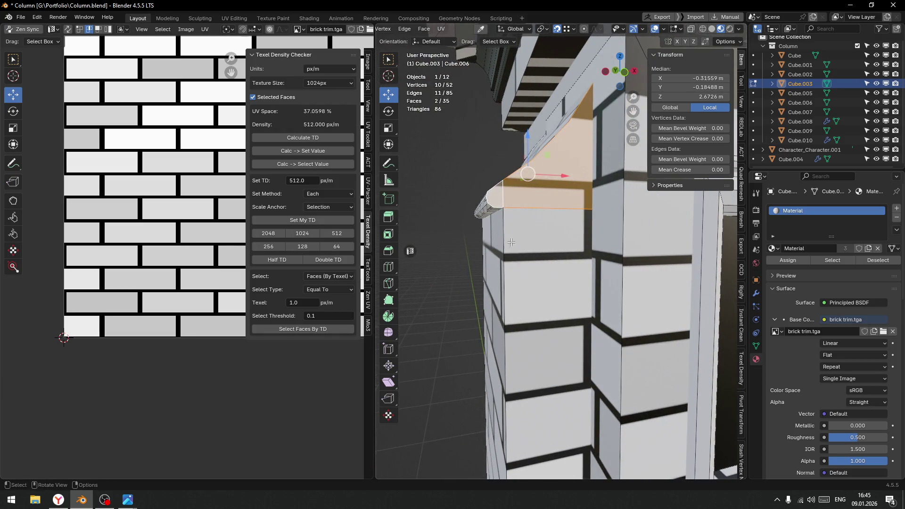
pyautogui.scroll(-4, 125, 201)
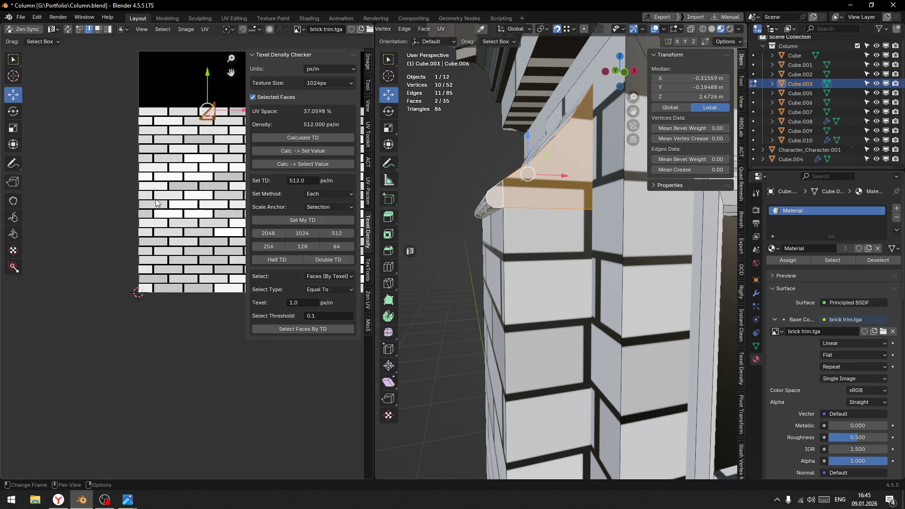
# Select the two triangular corner faces and try moving their top UV vertices, then cancel
pyautogui.scroll(-3, 521, 249)
pyautogui.moveTo(520, 249); pyautogui.dragTo(657, 220, button='middle')
pyautogui.keyDown('shift'); pyautogui.click(657, 219); pyautogui.keyUp('shift')
pyautogui.keyDown('shift'); pyautogui.click(655, 216); pyautogui.keyUp('shift')
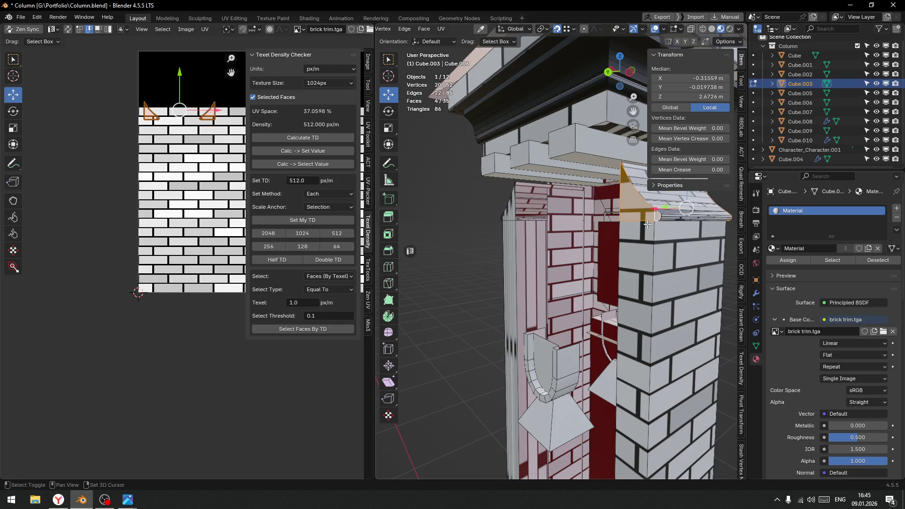
pyautogui.scroll(3, 131, 151)
pyautogui.moveTo(131, 152); pyautogui.dragTo(121, 215, button='middle')
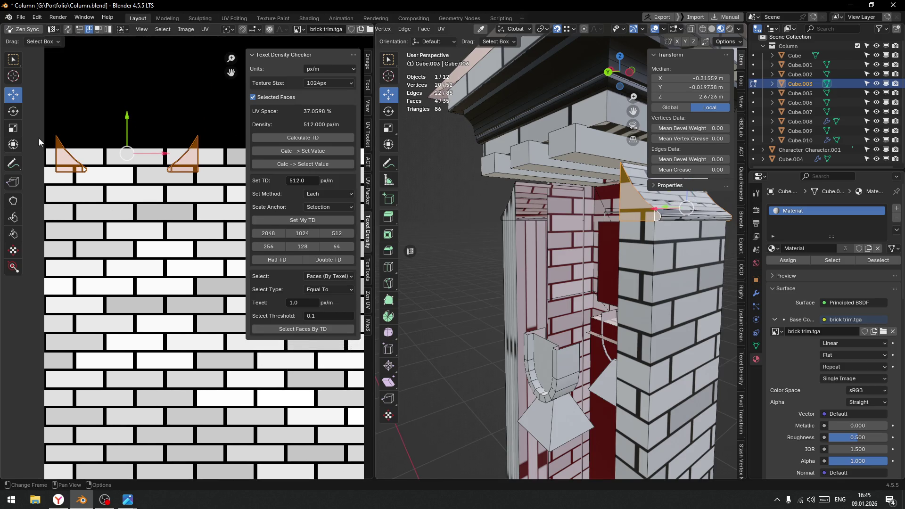
pyautogui.press('1')
pyautogui.moveTo(38, 113); pyautogui.dragTo(240, 154)
pyautogui.moveTo(124, 96); pyautogui.dragTo(129, 111)
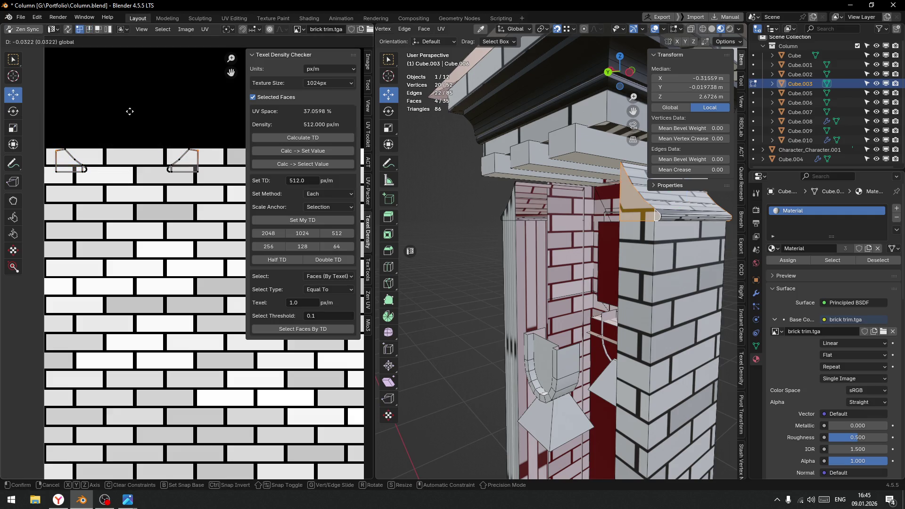
pyautogui.rightClick(131, 113)
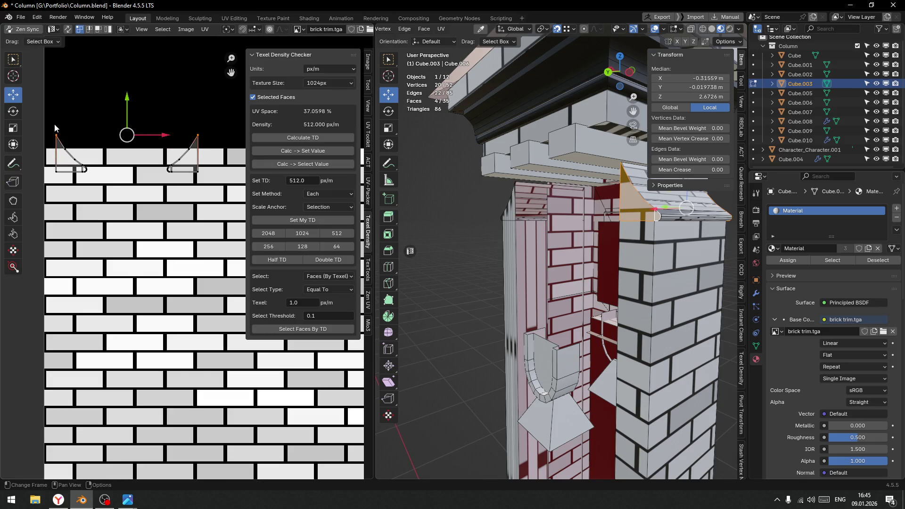
# Move both triangle UV islands down onto the top brick row, then return to Object Mode
pyautogui.moveTo(50, 122)
pyautogui.mouseDown()
pyautogui.moveTo(114, 207)
pyautogui.moveTo(133, 207)
pyautogui.mouseUp()
pyautogui.keyDown('shift'); pyautogui.moveTo(215, 117); pyautogui.dragTo(149, 184); pyautogui.keyUp('shift')
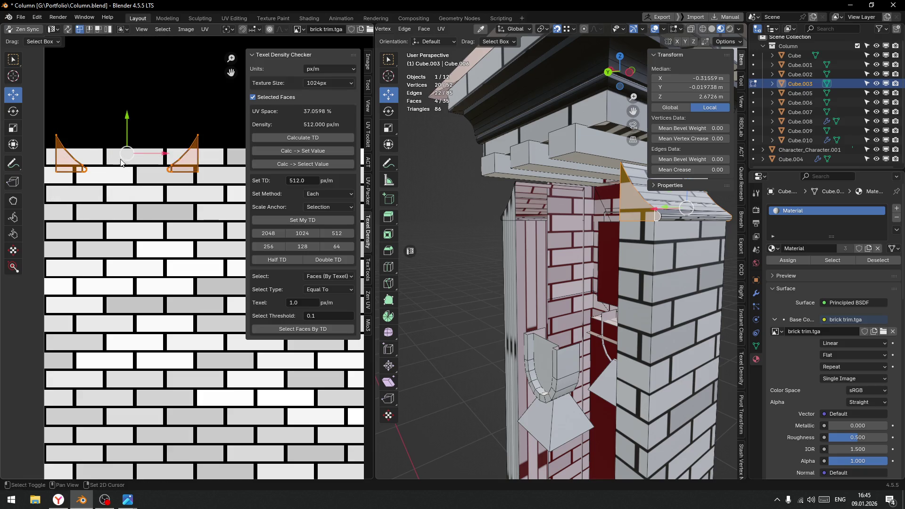
pyautogui.moveTo(126, 122); pyautogui.dragTo(128, 123)
pyautogui.moveTo(129, 138)
pyautogui.mouseDown()
pyautogui.moveTo(131, 154)
pyautogui.moveTo(128, 134)
pyautogui.mouseUp()
pyautogui.click(194, 169)
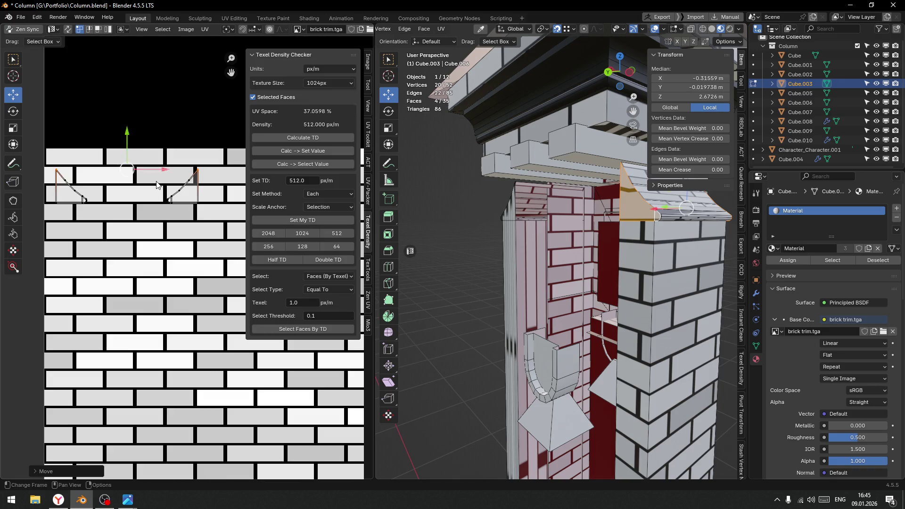
pyautogui.press('Tab')
pyautogui.click(157, 133)
pyautogui.scroll(-3, 525, 292)
pyautogui.moveTo(525, 292); pyautogui.dragTo(415, 250, button='middle')
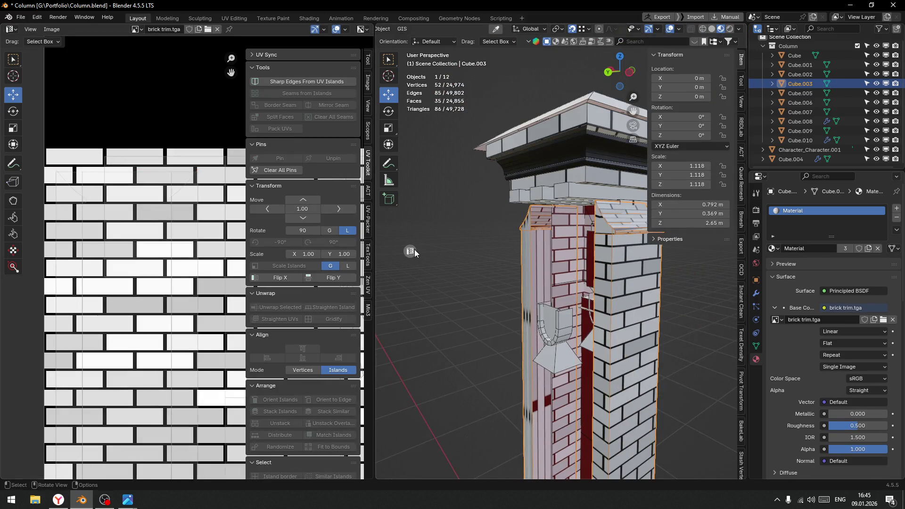
# Check the column's front niche, then enter Edit Mode and select the triangle UV islands
pyautogui.hotkey('ctrl', 'space')
pyautogui.moveTo(570, 322); pyautogui.dragTo(449, 304, button='middle')
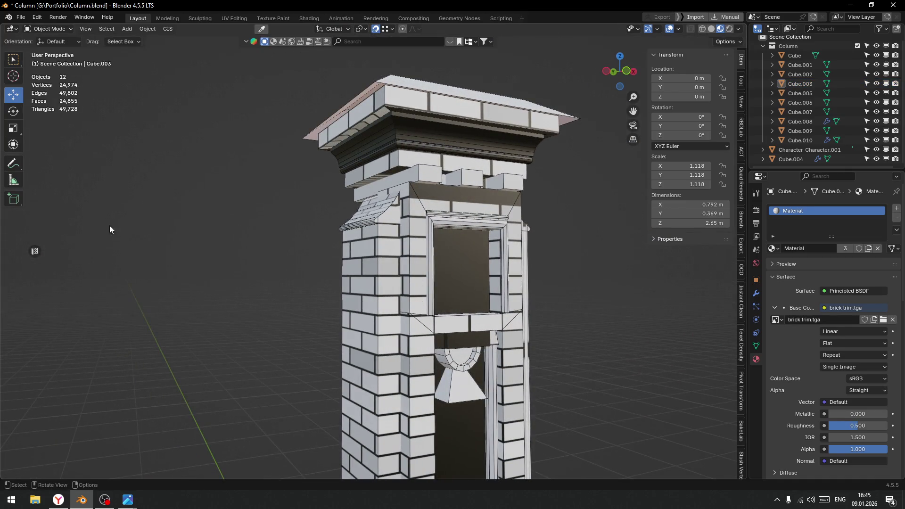
pyautogui.hotkey('ctrl', 'space')
pyautogui.press('Tab')
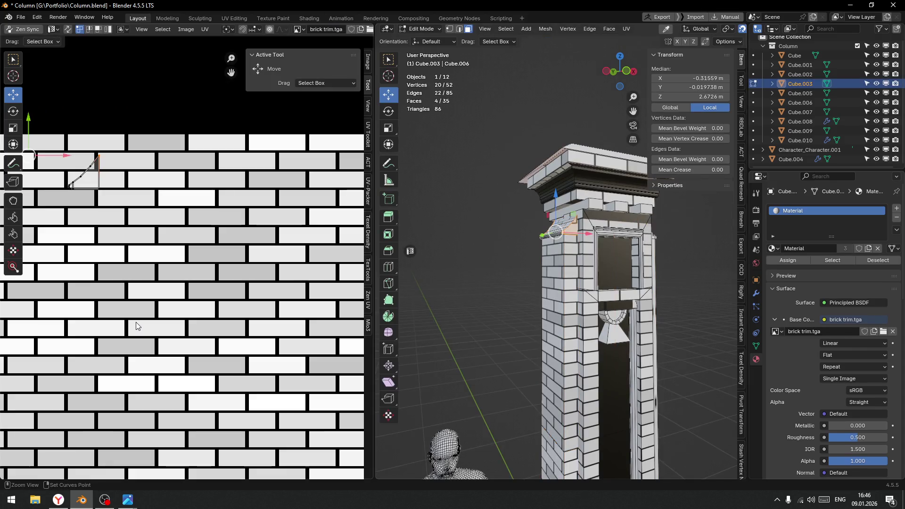
pyautogui.press('a')
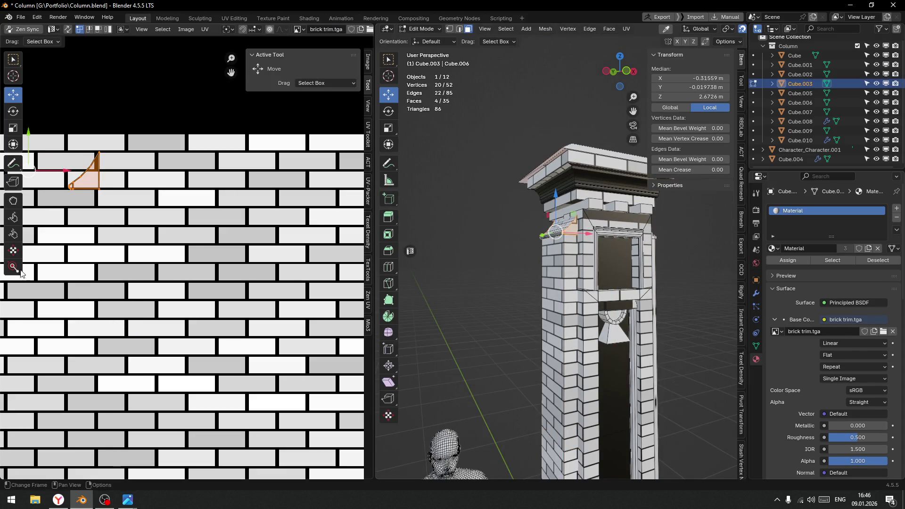
pyautogui.moveTo(30, 161); pyautogui.dragTo(122, 201, button='middle')
# Shift the right triangle UV island 0.083 left along the bricks and return to Object Mode
pyautogui.click(168, 227)
pyautogui.moveTo(199, 211); pyautogui.dragTo(164, 222)
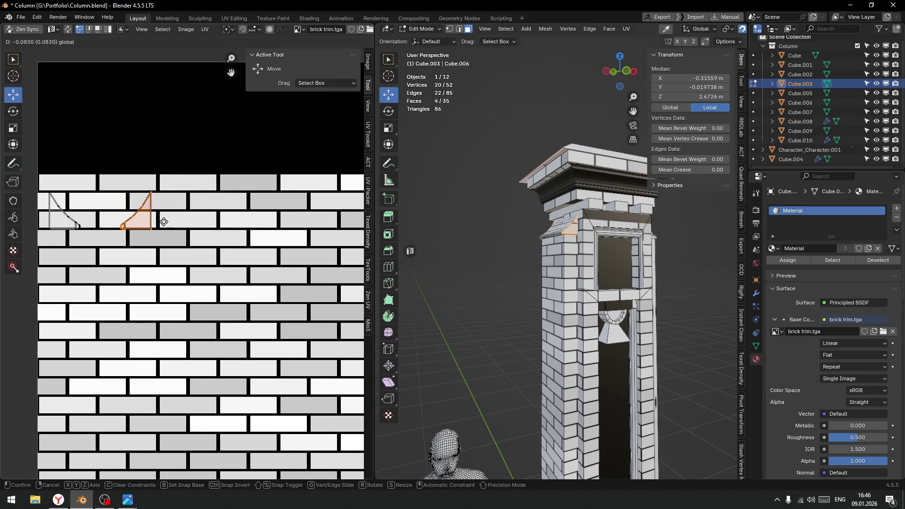
pyautogui.click(164, 221)
pyautogui.hotkey('ctrl', 'Tab')
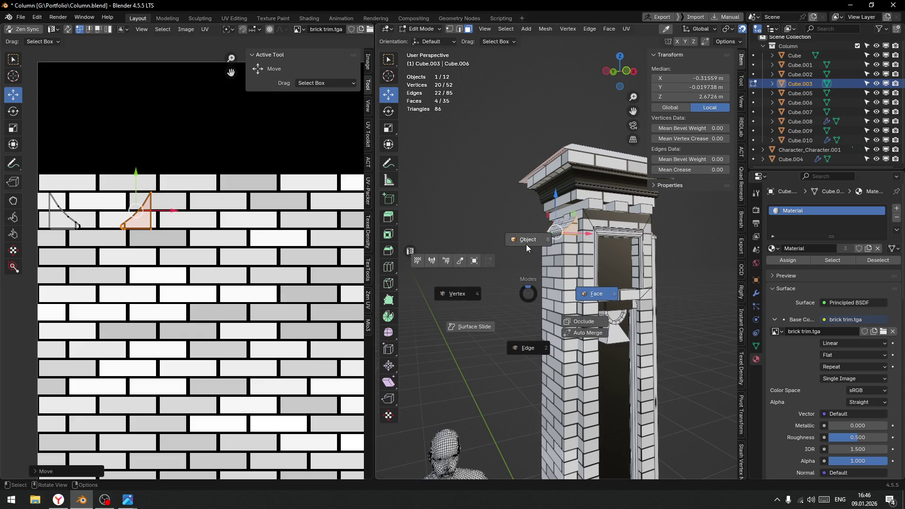
pyautogui.click(463, 234)
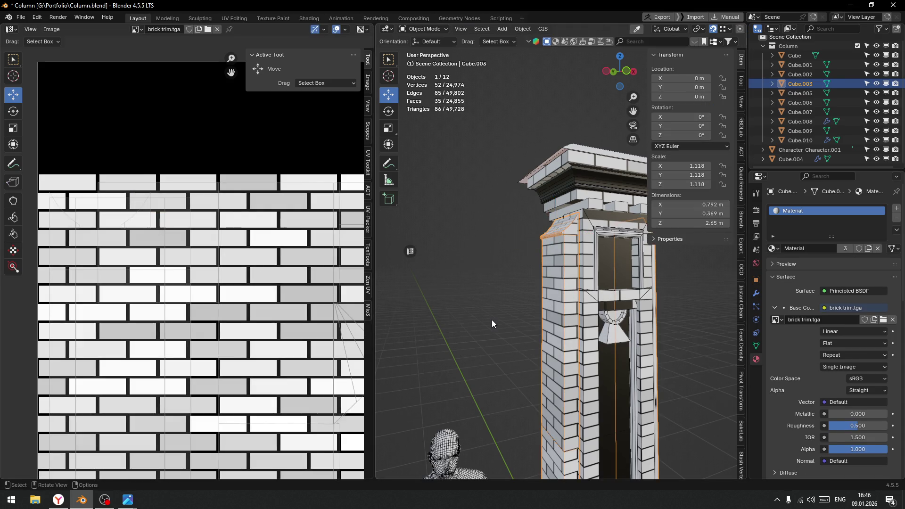
pyautogui.moveTo(471, 311); pyautogui.dragTo(406, 314, button='middle')
pyautogui.click(565, 226)
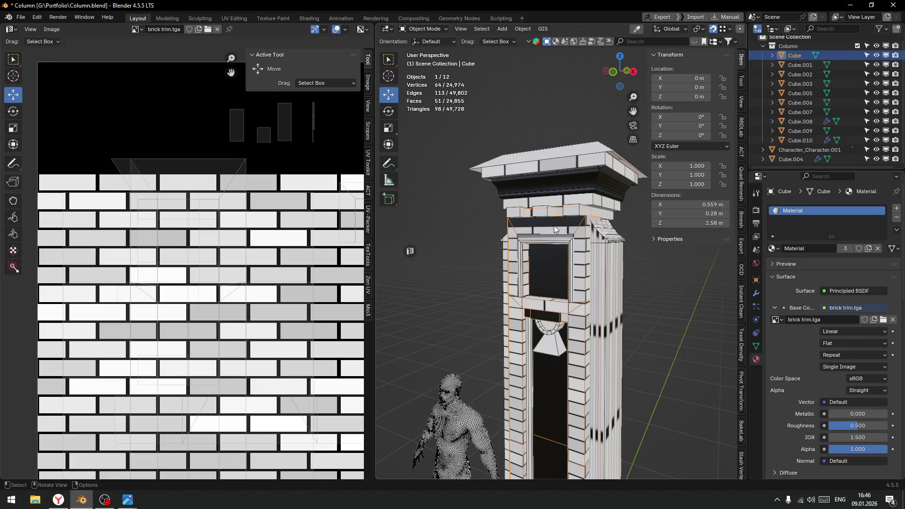
# Isolate the Cube frame object, zoom on its window opening, and enter Edit Mode
pyautogui.press('f')
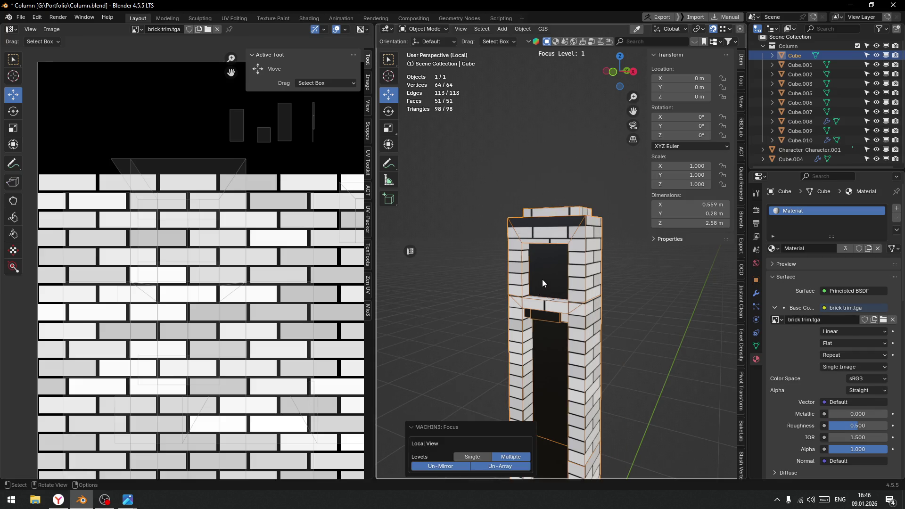
pyautogui.moveTo(548, 252)
pyautogui.mouseDown(button='middle')
pyautogui.moveTo(568, 239)
pyautogui.moveTo(450, 259)
pyautogui.moveTo(451, 276)
pyautogui.moveTo(465, 289)
pyautogui.moveTo(547, 286)
pyautogui.moveTo(558, 270)
pyautogui.moveTo(581, 270)
pyautogui.moveTo(565, 276)
pyautogui.mouseUp(button='middle')
pyautogui.scroll(5, 545, 243)
pyautogui.scroll(5, 561, 269)
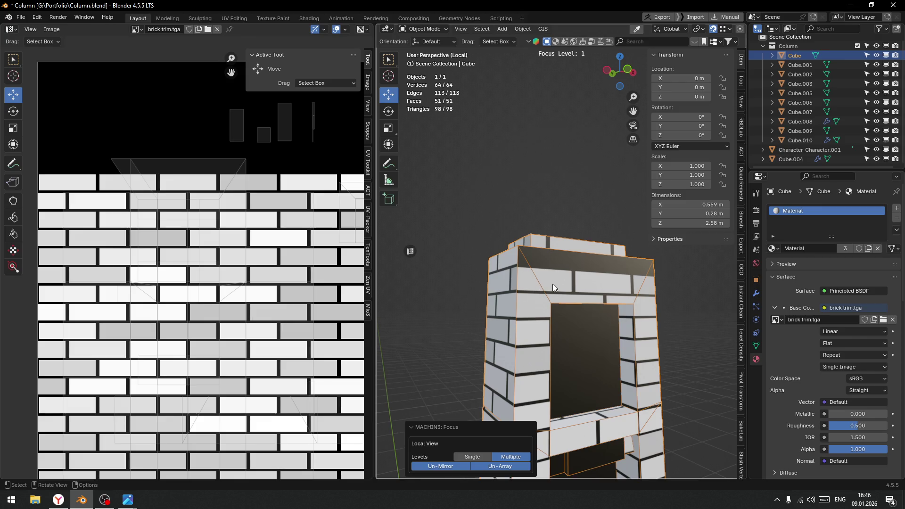
pyautogui.press('Tab')
pyautogui.click(550, 335)
pyautogui.moveTo(519, 269); pyautogui.dragTo(538, 286, button='middle')
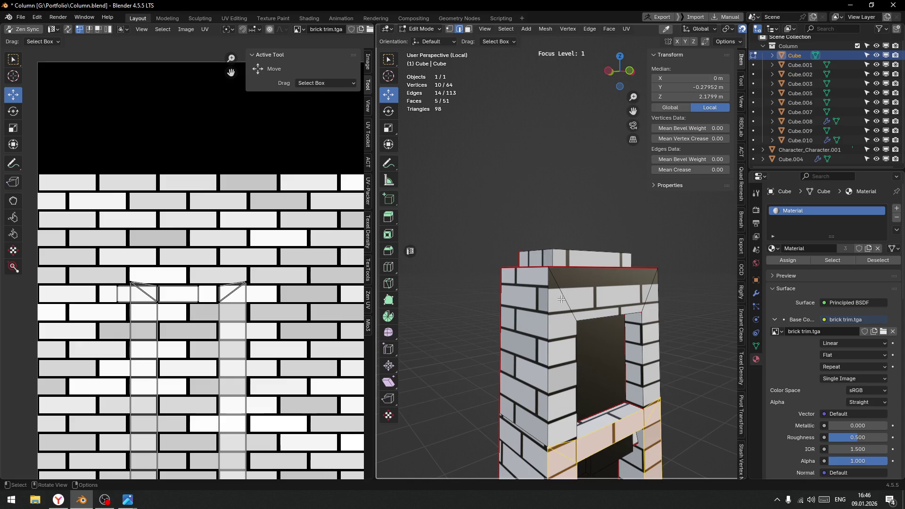
# Switch to a close front view of the column's top section
pyautogui.press('k')
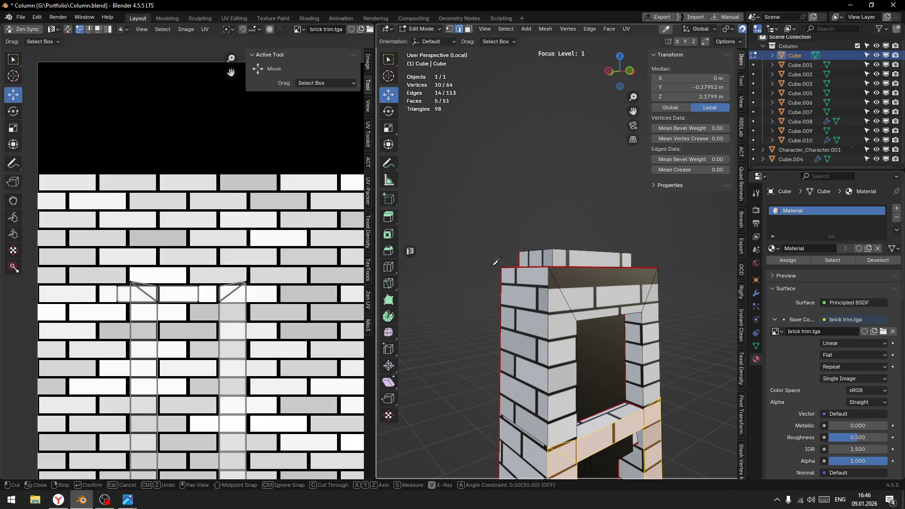
pyautogui.press('Escape')
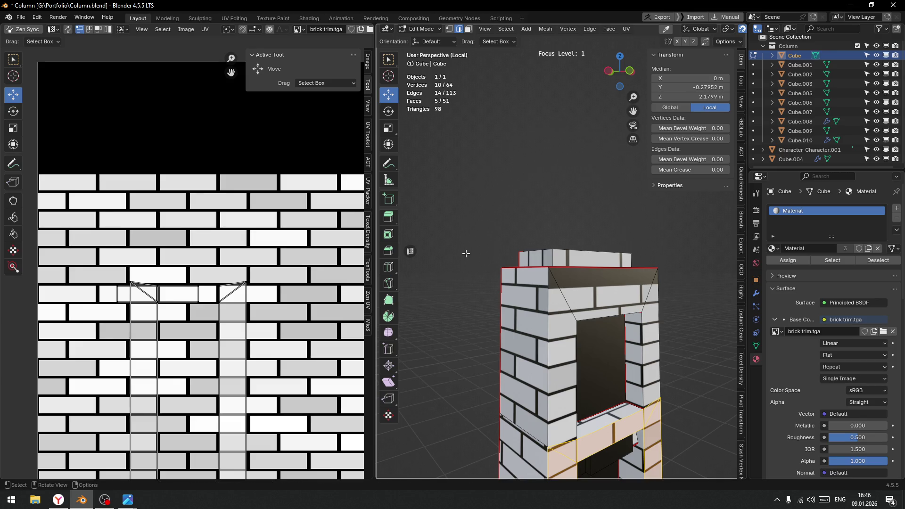
pyautogui.press('KP_3')
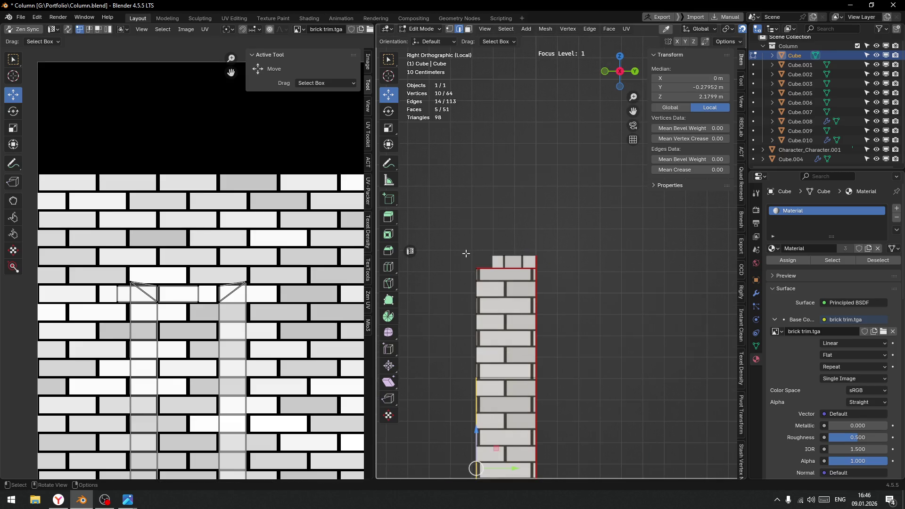
pyautogui.press('KP_1')
pyautogui.scroll(4, 518, 283)
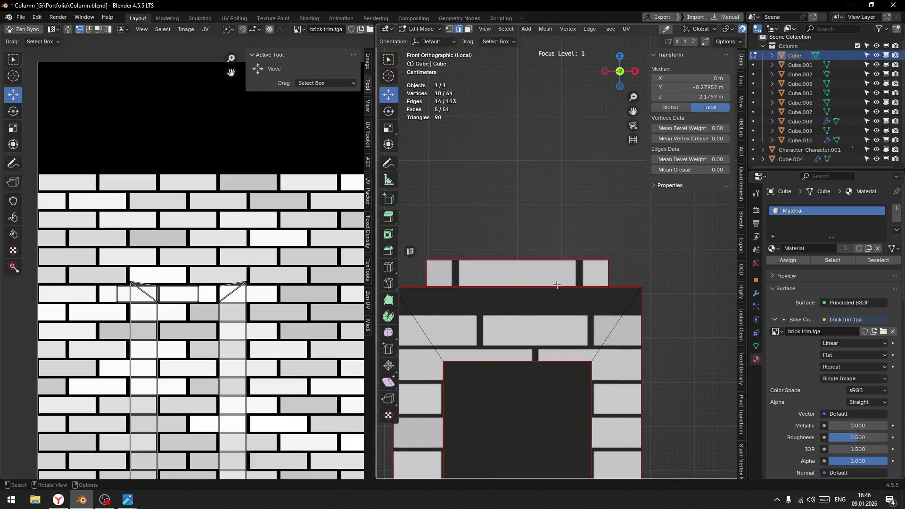
pyautogui.keyDown('shift'); pyautogui.moveTo(538, 329); pyautogui.dragTo(585, 275, button='middle'); pyautogui.keyUp('shift')
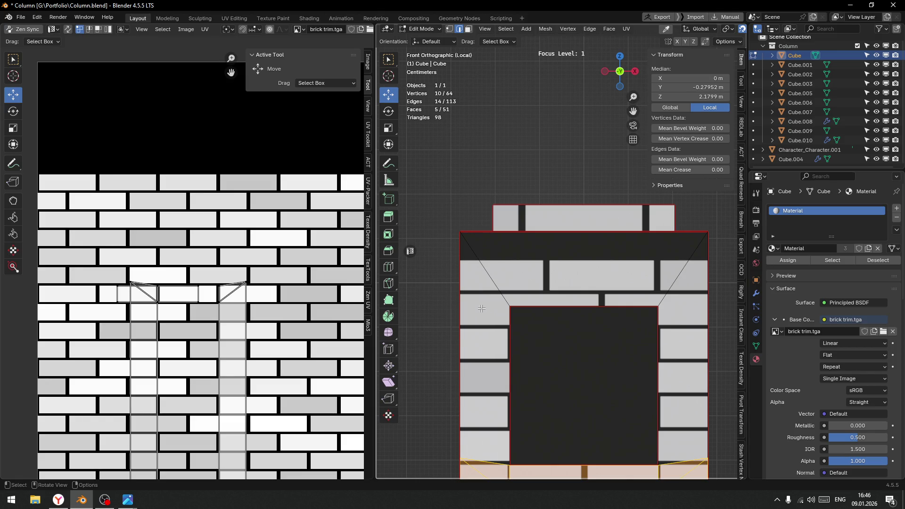
# Knife an X-constrained horizontal cut across the top band just below the upper rim
pyautogui.press('k')
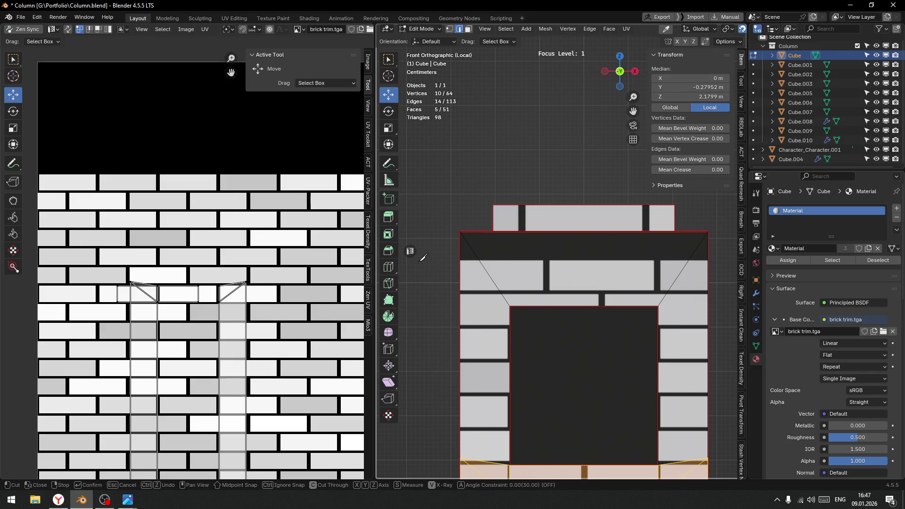
pyautogui.click(460, 260)
pyautogui.press('x')
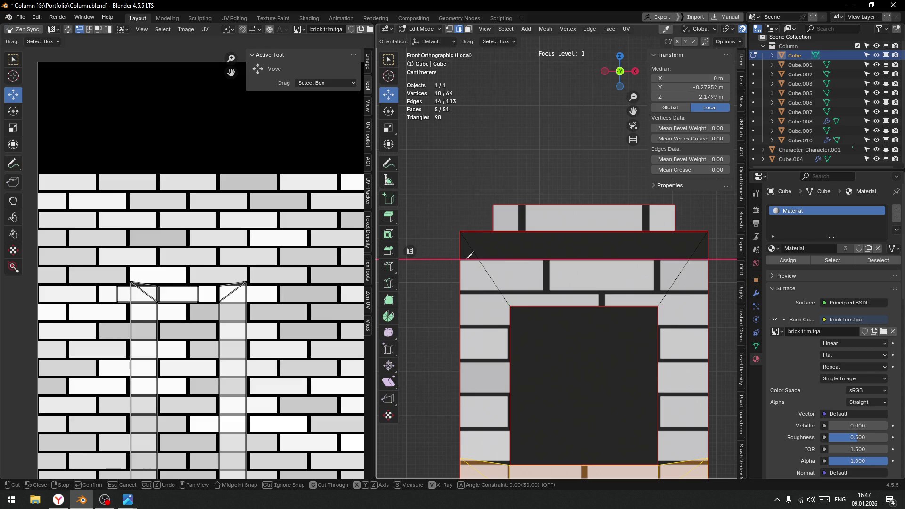
pyautogui.click(725, 250)
pyautogui.press('Return')
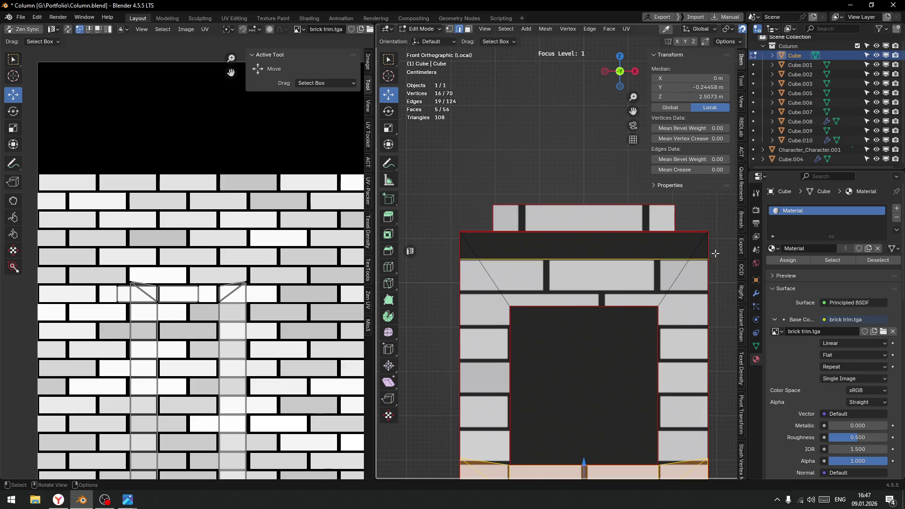
pyautogui.moveTo(575, 292); pyautogui.dragTo(537, 281, button='middle')
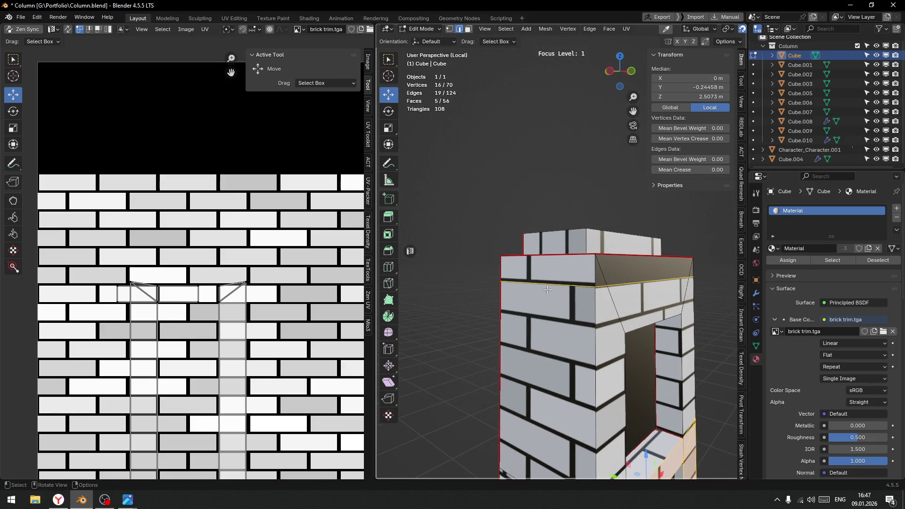
# Select the four faces of the column's thin top band in face mode
pyautogui.click(536, 281)
pyautogui.hotkey('ctrl', 'Tab')
pyautogui.click(578, 283)
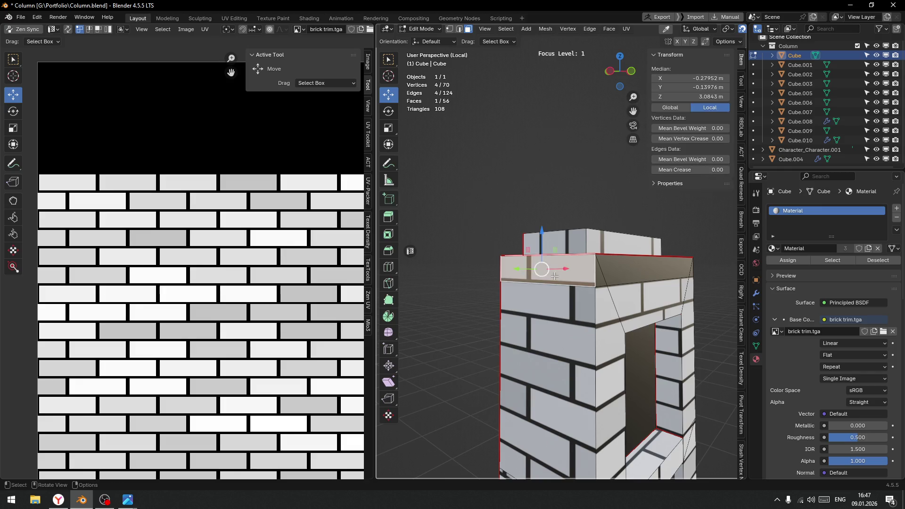
pyautogui.keyDown('shift'); pyautogui.click(608, 270); pyautogui.keyUp('shift')
pyautogui.click(574, 275)
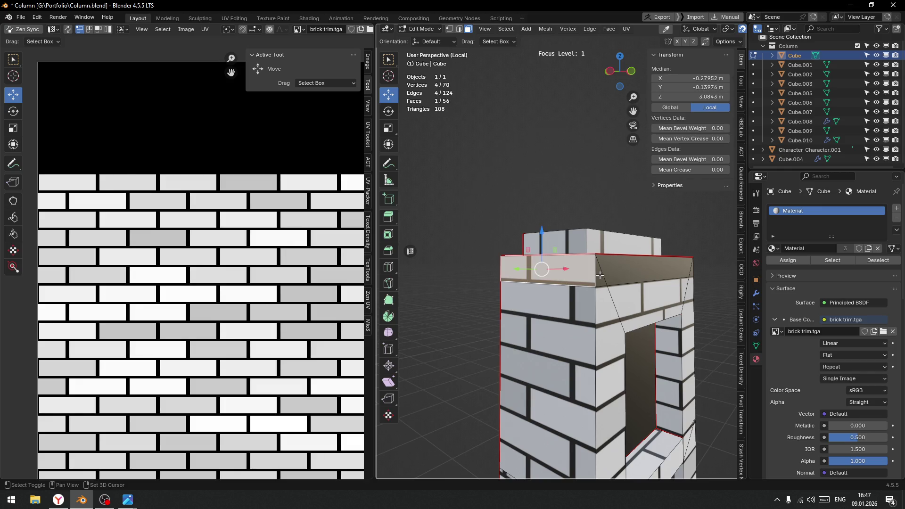
pyautogui.keyDown('shift'); pyautogui.click(650, 273); pyautogui.keyUp('shift')
pyautogui.moveTo(649, 273)
pyautogui.mouseDown(button='middle')
pyautogui.moveTo(553, 269)
pyautogui.moveTo(571, 279)
pyautogui.moveTo(712, 274)
pyautogui.mouseUp(button='middle')
pyautogui.keyDown('shift'); pyautogui.click(589, 270); pyautogui.keyUp('shift')
pyautogui.keyDown('shift'); pyautogui.click(553, 268); pyautogui.keyUp('shift')
pyautogui.scroll(-4, 189, 264)
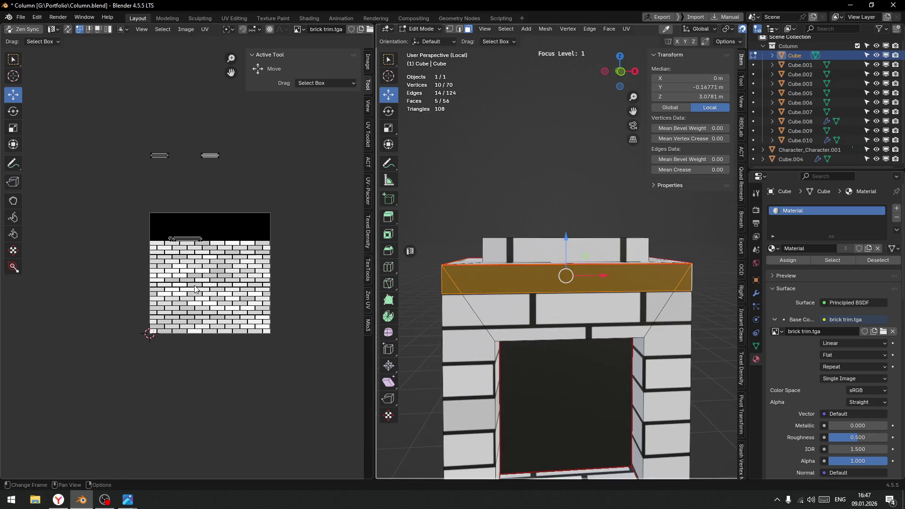
# Unwrap the band faces, World Orient the strip and set its texel density to 512
pyautogui.moveTo(127, 134)
pyautogui.mouseDown()
pyautogui.moveTo(256, 261)
pyautogui.moveTo(263, 258)
pyautogui.mouseUp()
pyautogui.press('u')
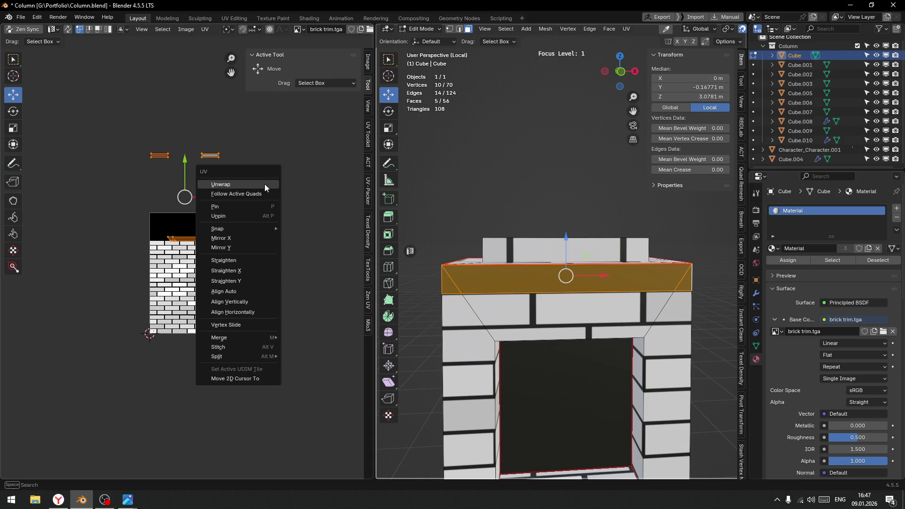
pyautogui.click(227, 184)
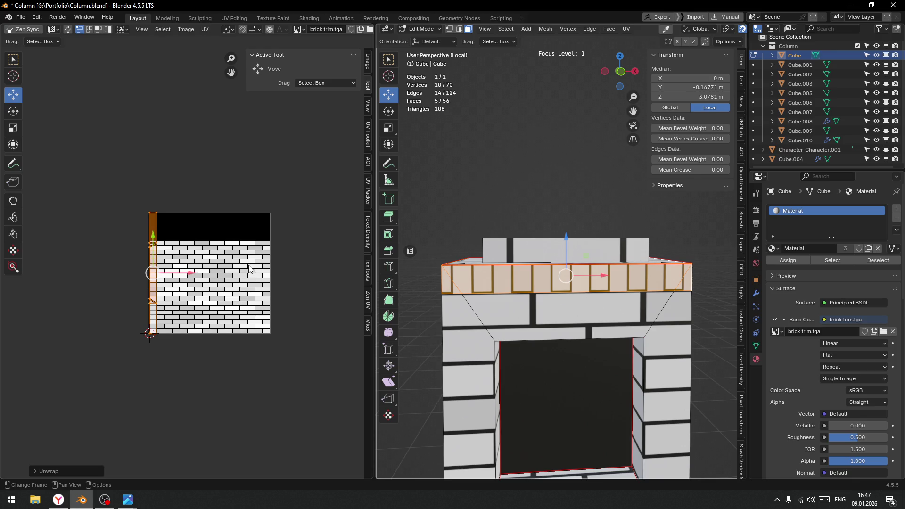
pyautogui.press('q')
pyautogui.click(215, 284)
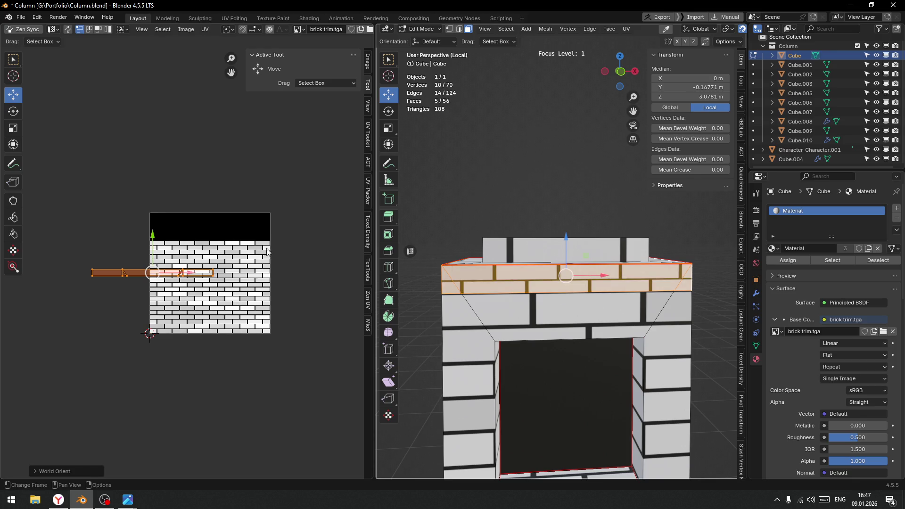
pyautogui.click(369, 245)
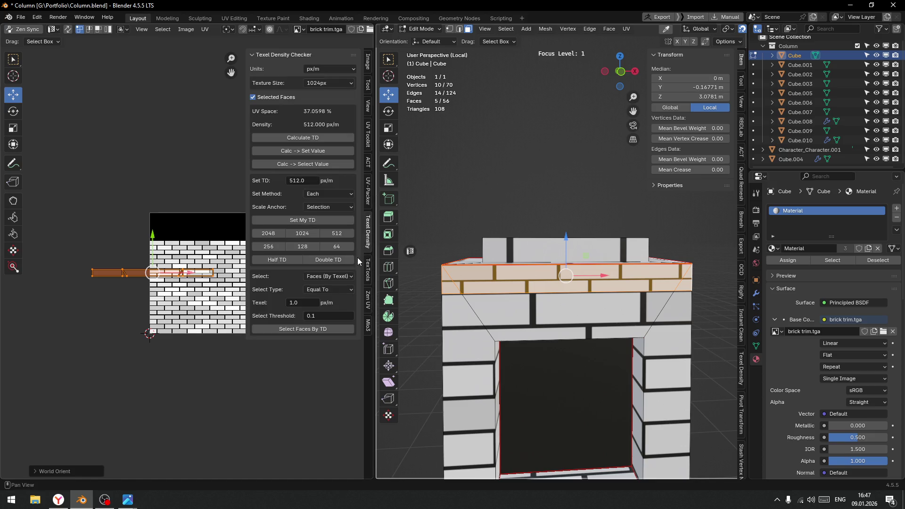
pyautogui.click(336, 233)
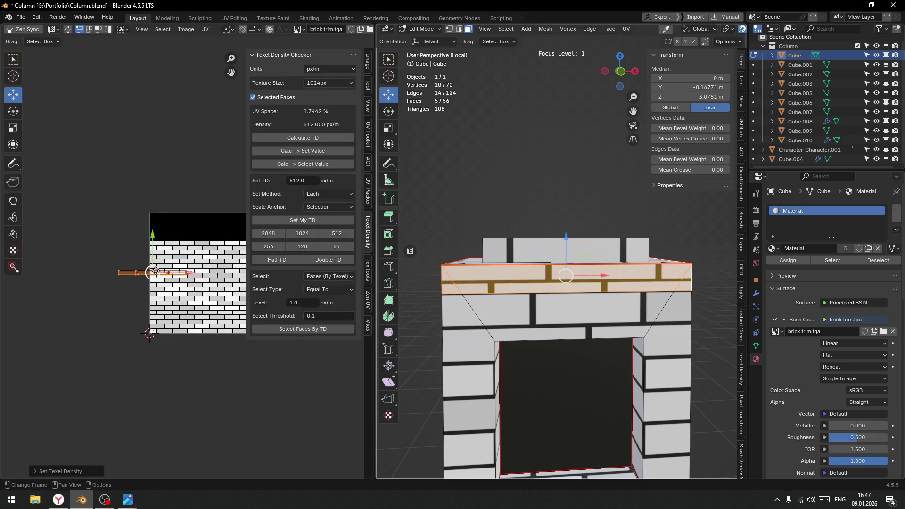
# Move the UV strip onto one straight brick row of the trim sheet
pyautogui.moveTo(157, 271)
pyautogui.mouseDown()
pyautogui.moveTo(210, 251)
pyautogui.moveTo(187, 234)
pyautogui.mouseUp()
pyautogui.scroll(4, 198, 257)
pyautogui.scroll(3, 185, 268)
pyautogui.moveTo(185, 268); pyautogui.dragTo(169, 277, button='middle')
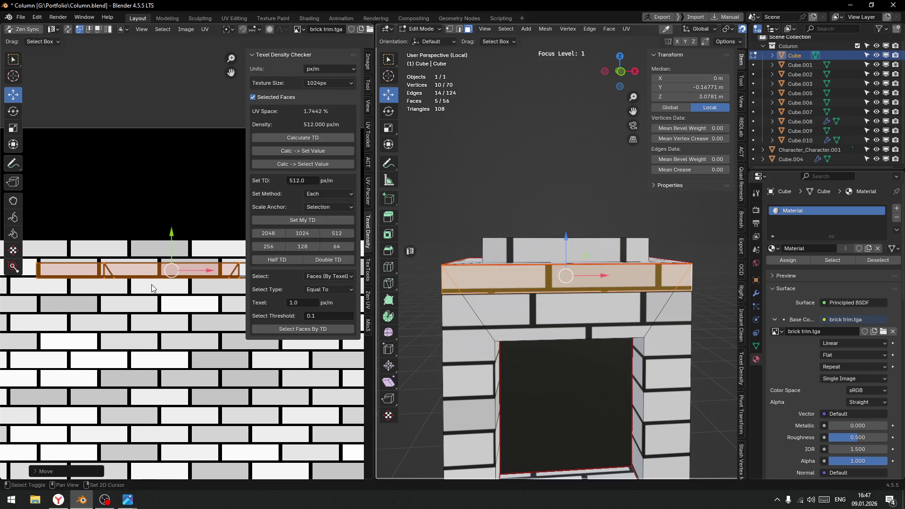
pyautogui.press('g')
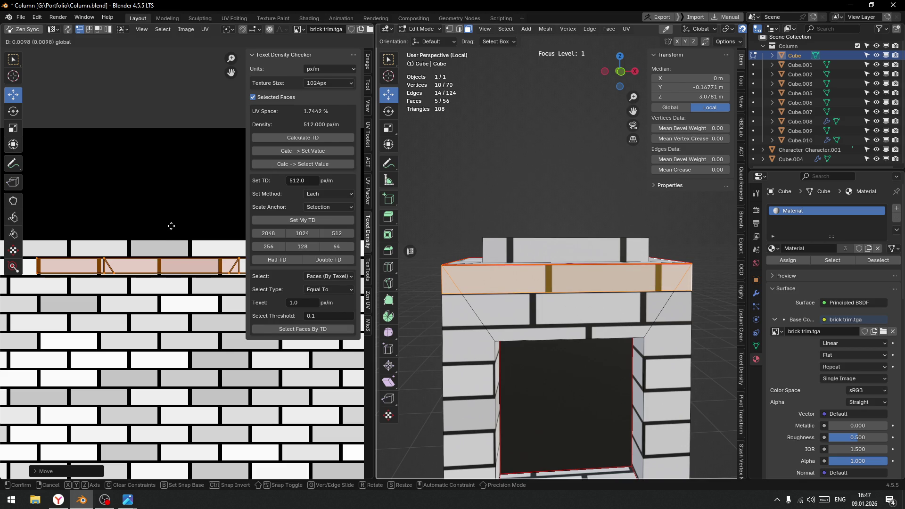
pyautogui.moveTo(196, 266)
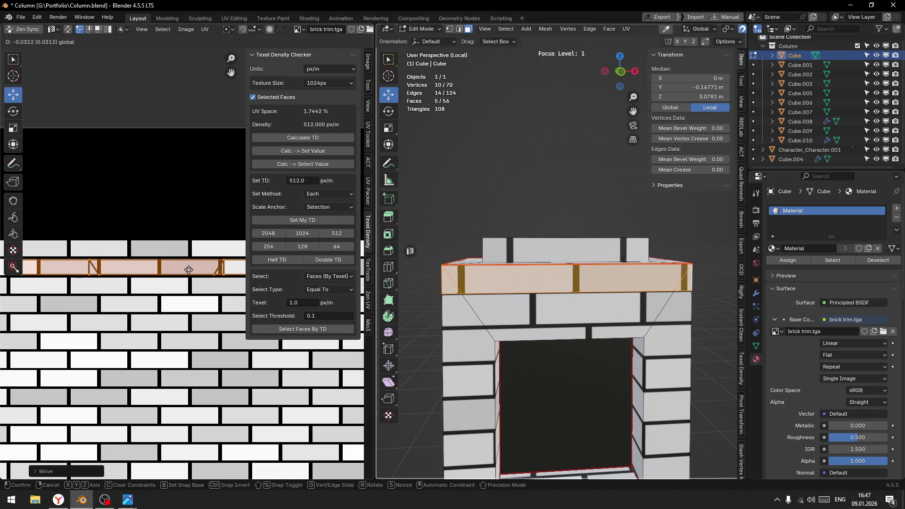
pyautogui.click(187, 270)
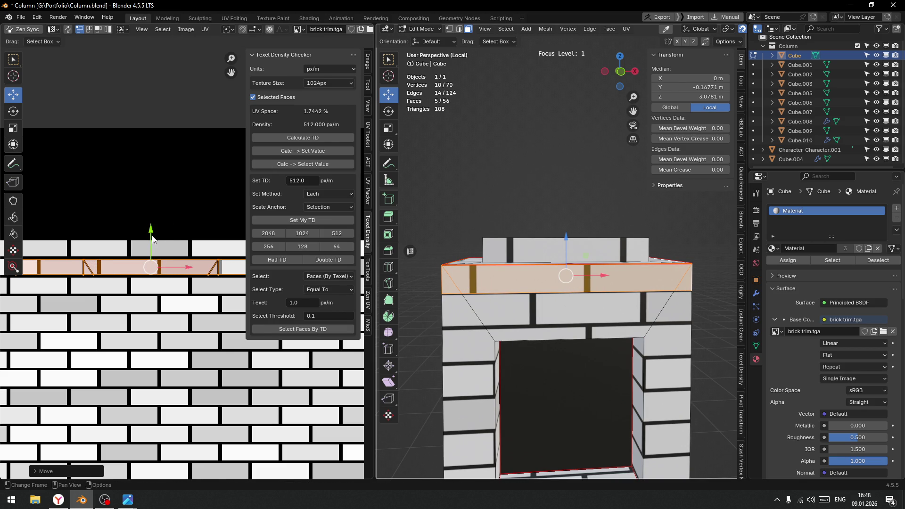
pyautogui.press('g')
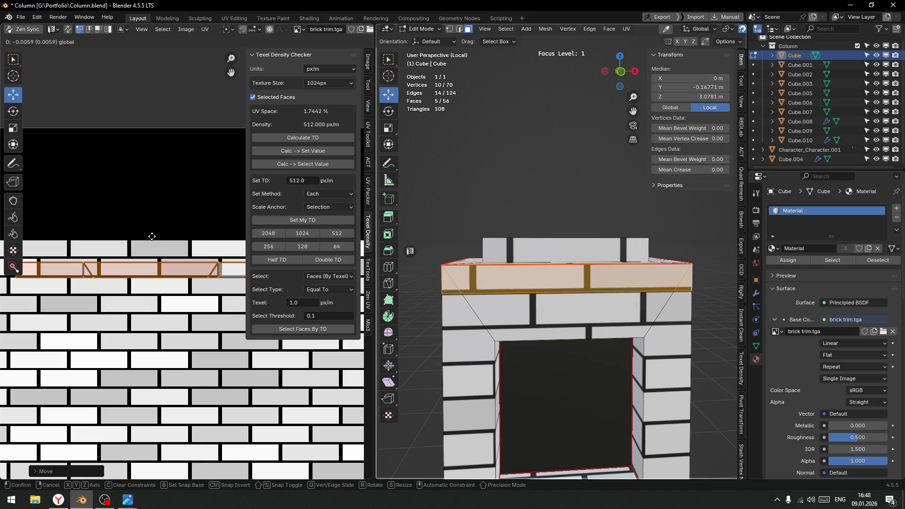
pyautogui.click(150, 235)
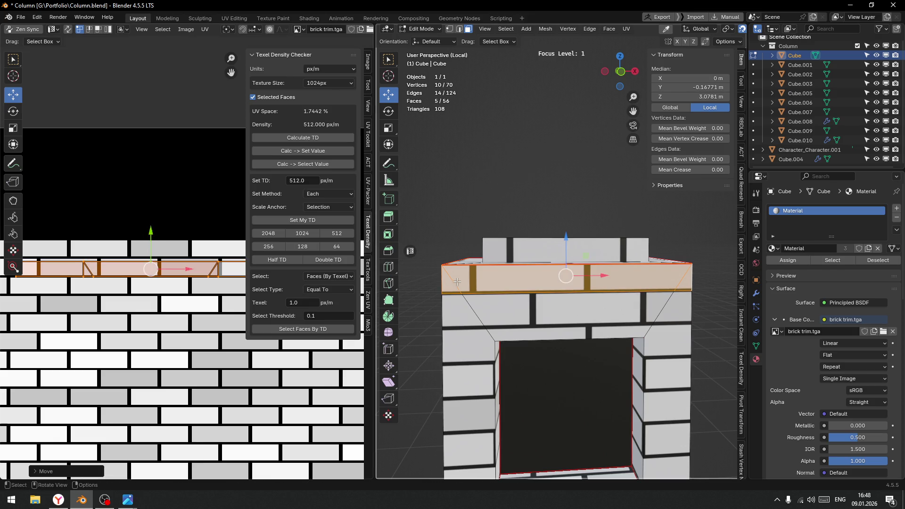
# Return the column to object mode
pyautogui.scroll(-3, 556, 283)
pyautogui.moveTo(542, 283); pyautogui.dragTo(569, 250, button='middle')
pyautogui.press('Tab')
pyautogui.click(572, 235)
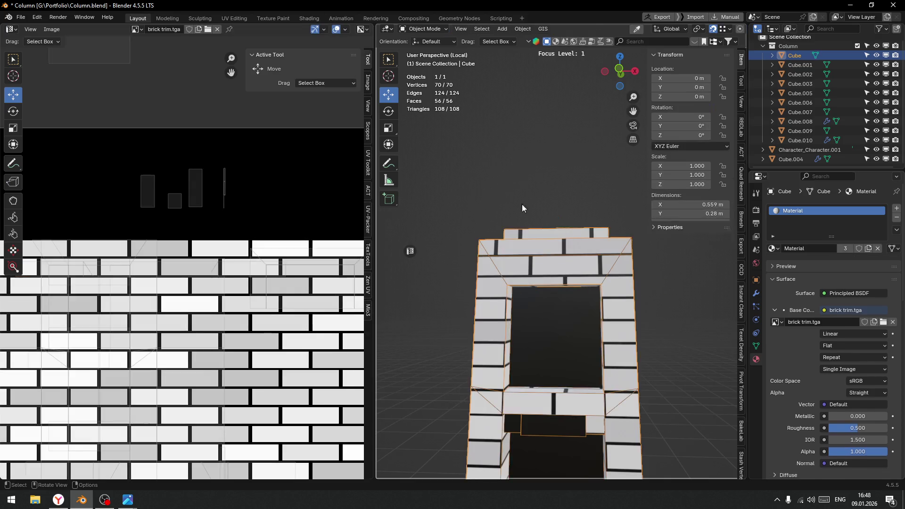
# Close the UV editor and leave isolation so every object shows
pyautogui.scroll(-4, 510, 263)
pyautogui.moveTo(500, 274); pyautogui.dragTo(526, 301, button='middle')
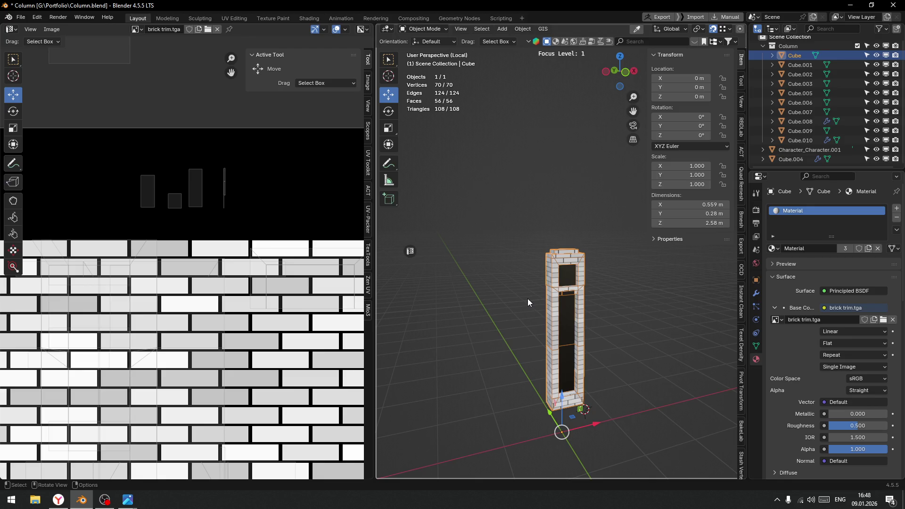
pyautogui.scroll(-5, 189, 293)
pyautogui.moveTo(550, 349); pyautogui.dragTo(439, 274, button='middle')
pyautogui.click(410, 251)
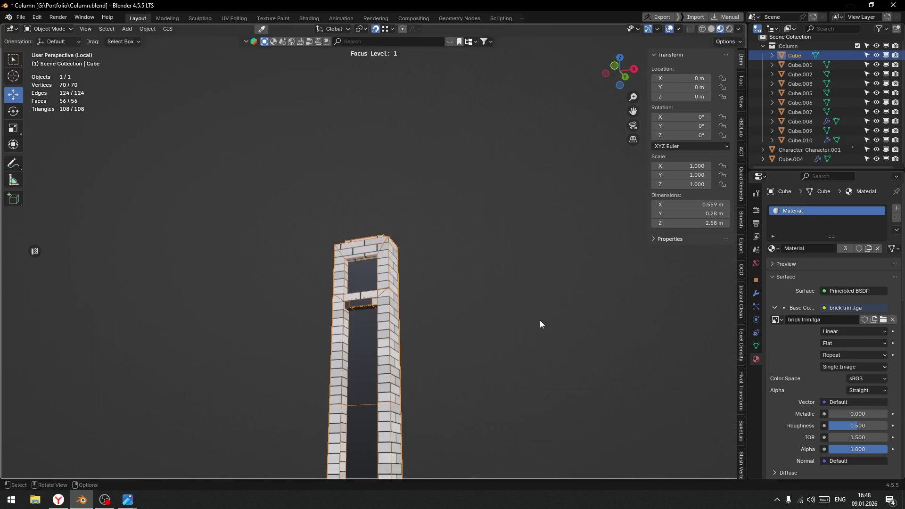
pyautogui.press('KP_Divide')
# Isolate the Cube.003 side piece and enter Edit Mode on it
pyautogui.moveTo(485, 312)
pyautogui.mouseDown(button='middle')
pyautogui.moveTo(508, 311)
pyautogui.moveTo(496, 344)
pyautogui.moveTo(383, 250)
pyautogui.mouseUp(button='middle')
pyautogui.click(396, 299)
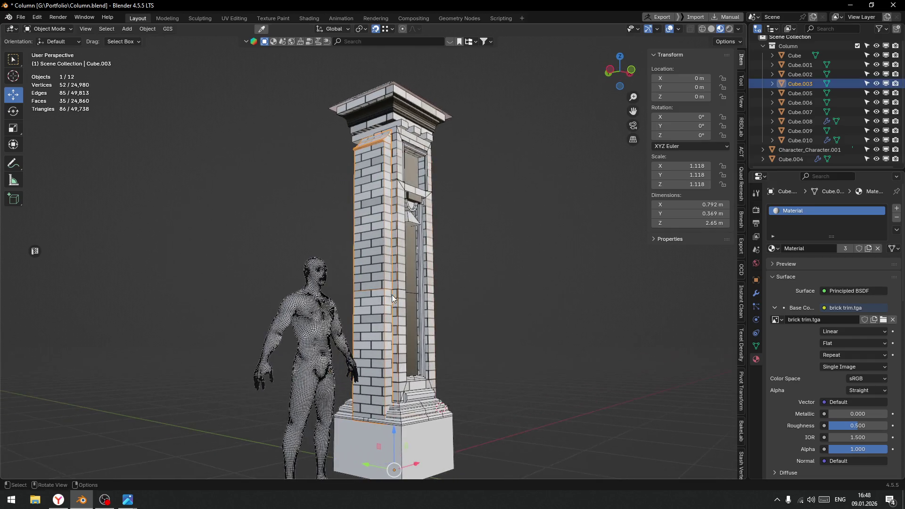
pyautogui.press('f')
pyautogui.keyDown('alt'); pyautogui.click(417, 273); pyautogui.keyUp('alt')
pyautogui.click(381, 276)
pyautogui.press('Tab')
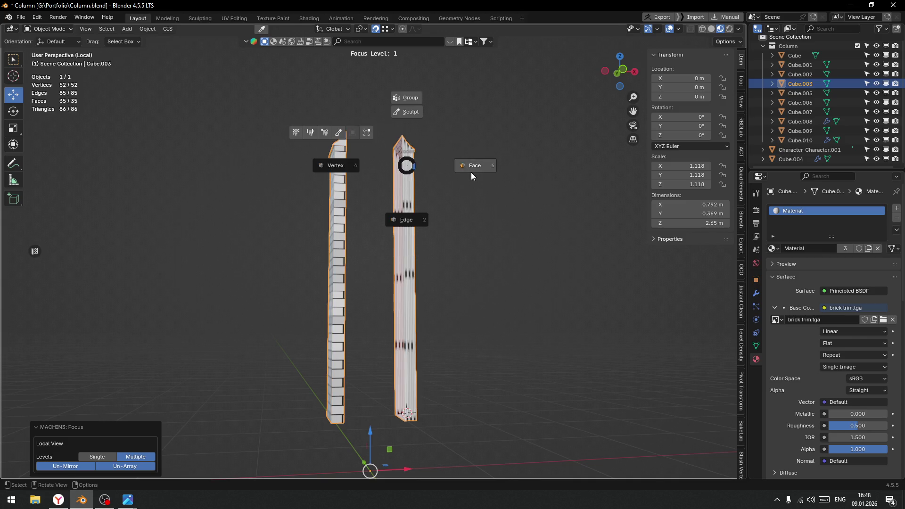
pyautogui.click(473, 162)
# Delete Cube.003's faces through X-ray, leaving one thin vertical strip, and return to object mode
pyautogui.moveTo(383, 110); pyautogui.dragTo(504, 445)
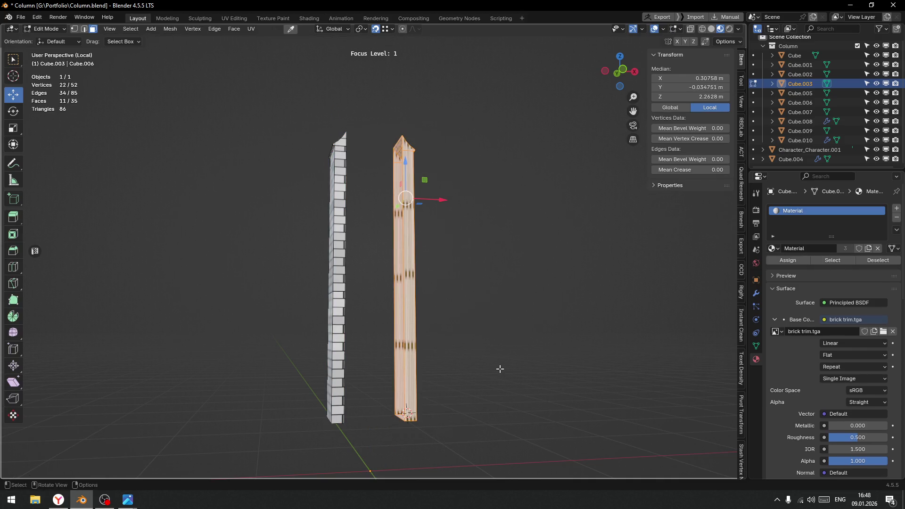
pyautogui.hotkey('shift', 'z')
pyautogui.moveTo(369, 92); pyautogui.dragTo(536, 462)
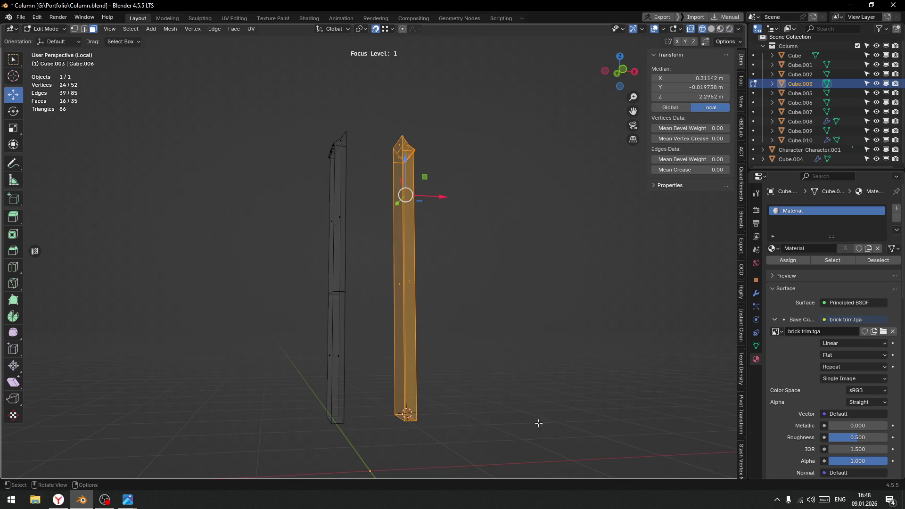
pyautogui.press('x')
pyautogui.click(499, 330)
pyautogui.moveTo(457, 323); pyautogui.dragTo(448, 329, button='middle')
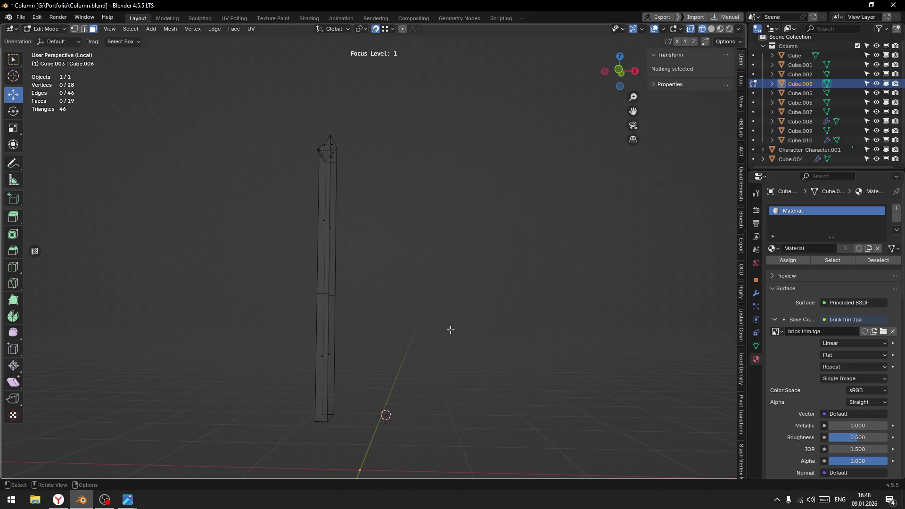
pyautogui.press('Tab')
# Exit local view to see the remaining strip against the whole pillar
pyautogui.moveTo(310, 352); pyautogui.dragTo(404, 355, button='middle')
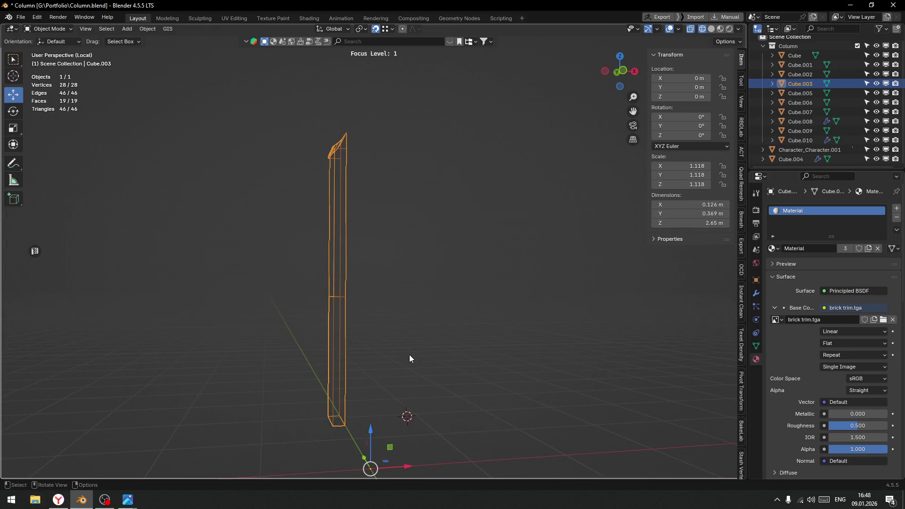
pyautogui.press('f')
pyautogui.moveTo(463, 338); pyautogui.dragTo(487, 343, button='middle')
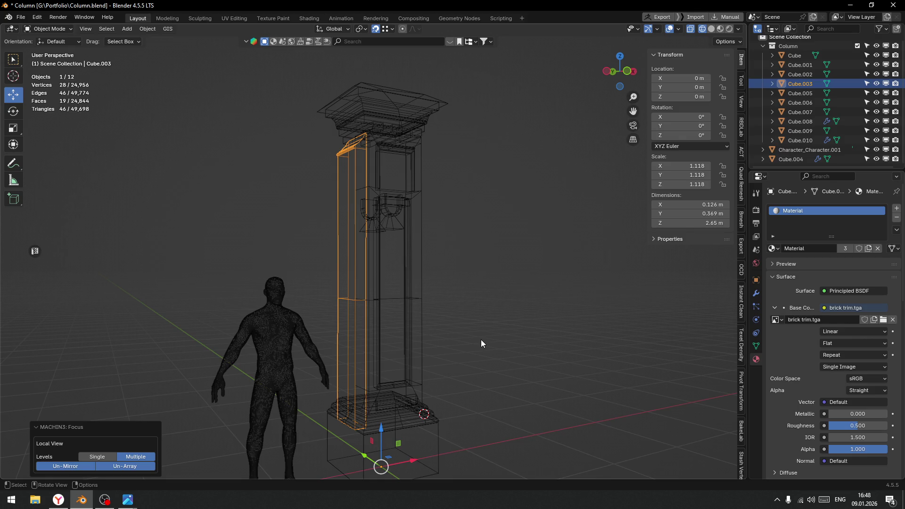
# Add a Mirror modifier to pillar piece Cube.003
pyautogui.click(757, 294)
pyautogui.click(786, 208)
pyautogui.moveTo(786, 209)
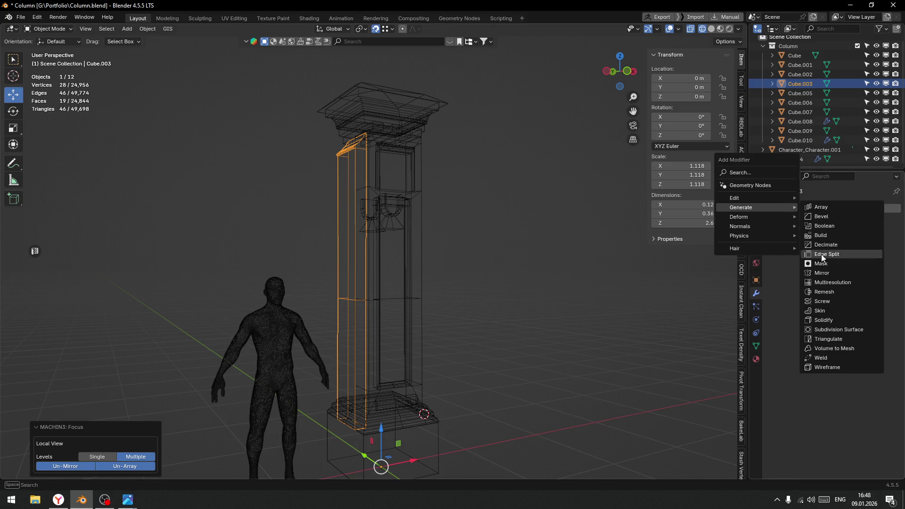
pyautogui.click(822, 273)
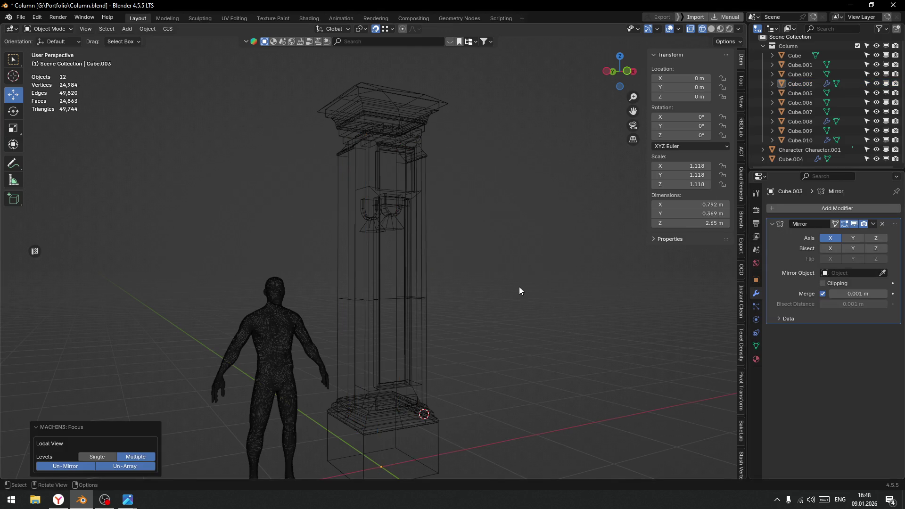
# Switch to solid shading, select base trim piece Cube.010, and open a UV editor
pyautogui.hotkey('shift', 'z')
pyautogui.moveTo(512, 306)
pyautogui.mouseDown(button='middle')
pyautogui.moveTo(517, 326)
pyautogui.moveTo(498, 330)
pyautogui.moveTo(495, 298)
pyautogui.moveTo(496, 312)
pyautogui.moveTo(487, 308)
pyautogui.moveTo(521, 317)
pyautogui.moveTo(531, 343)
pyautogui.moveTo(504, 334)
pyautogui.moveTo(480, 385)
pyautogui.mouseUp(button='middle')
pyautogui.scroll(3, 495, 350)
pyautogui.moveTo(495, 350); pyautogui.dragTo(330, 334, button='middle')
pyautogui.click(316, 324)
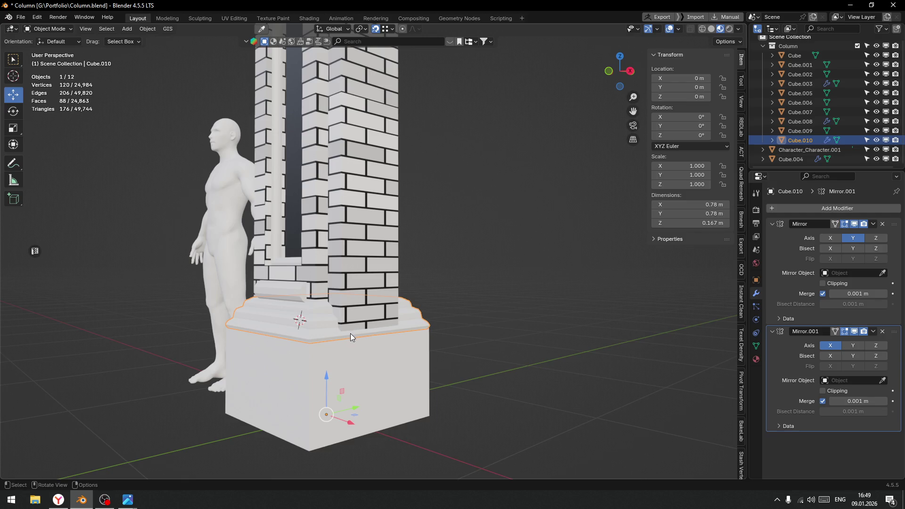
pyautogui.click(34, 251)
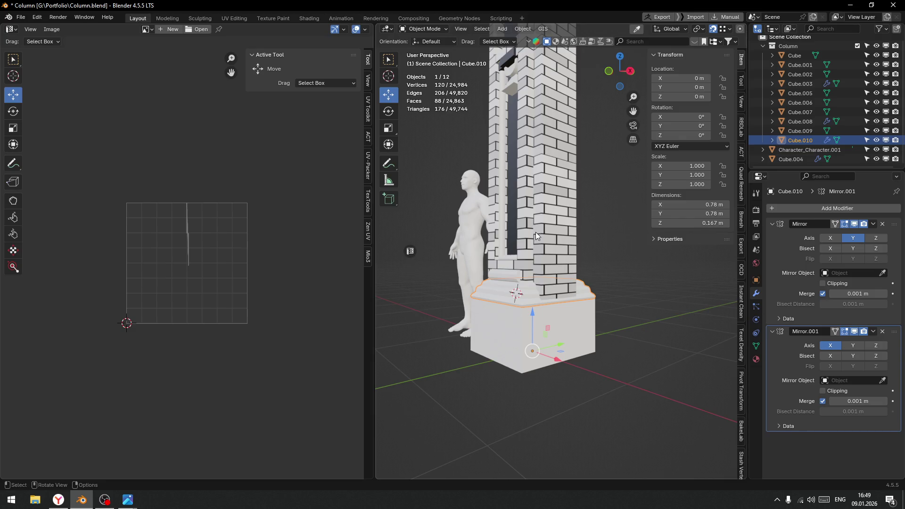
# Enter Edit Mode on the brick pillar piece Cube.003 instead of the base trim
pyautogui.moveTo(541, 229); pyautogui.dragTo(553, 239, button='middle')
pyautogui.press('Tab')
pyautogui.click(614, 233)
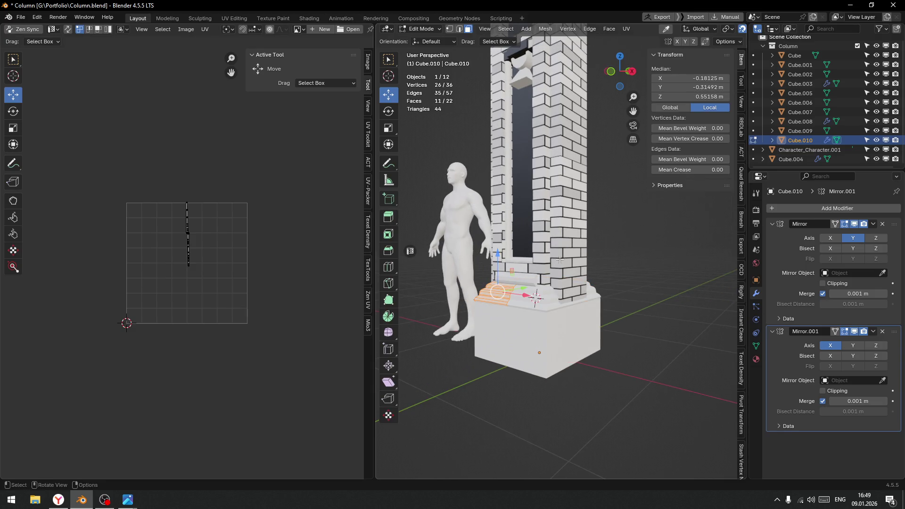
pyautogui.press('Tab')
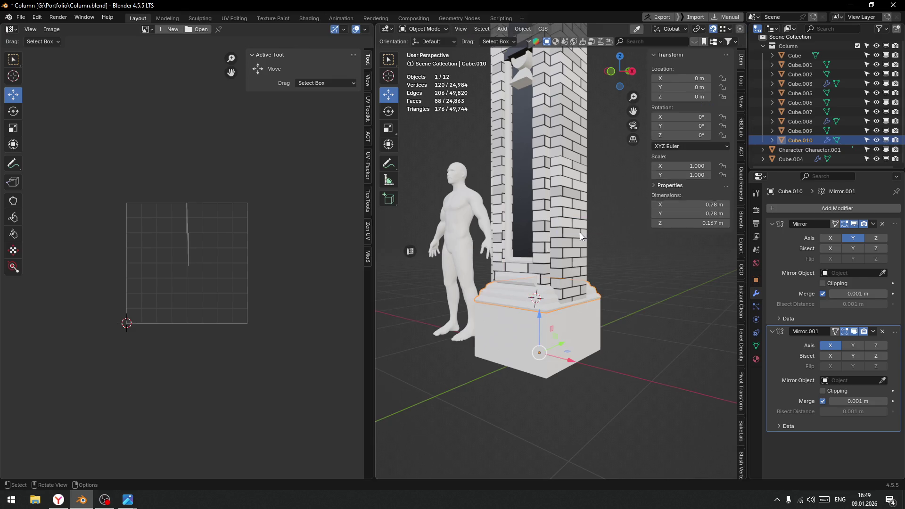
pyautogui.click(579, 234)
pyautogui.press('Tab')
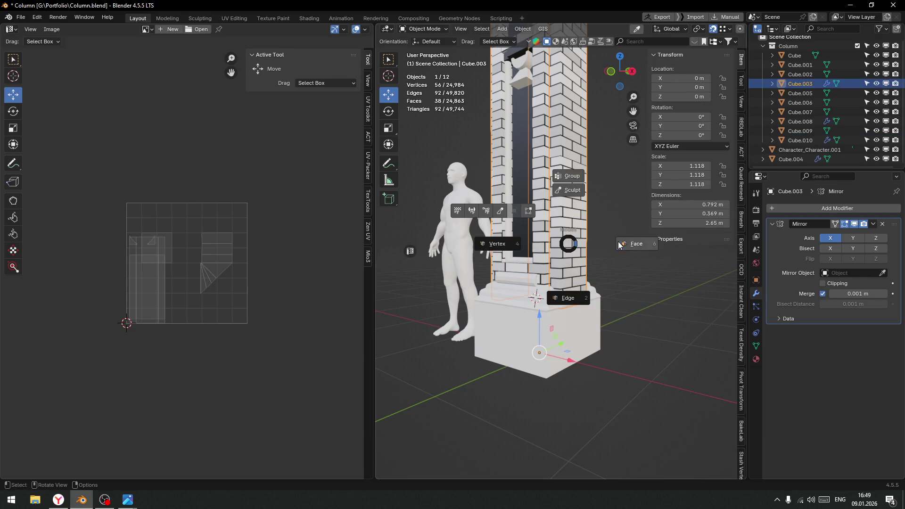
pyautogui.click(622, 243)
# Frame the brick trim texture, clear the mesh selection and zoom in on the column base
pyautogui.scroll(-3, 165, 330)
pyautogui.moveTo(161, 333); pyautogui.dragTo(257, 306, button='middle')
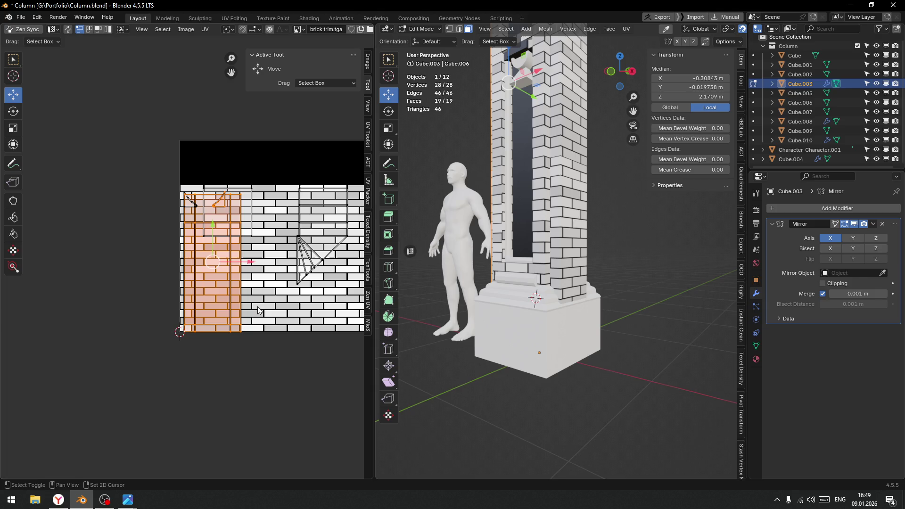
pyautogui.moveTo(589, 283); pyautogui.dragTo(669, 279, button='middle')
pyautogui.scroll(3, 668, 279)
pyautogui.click(675, 264)
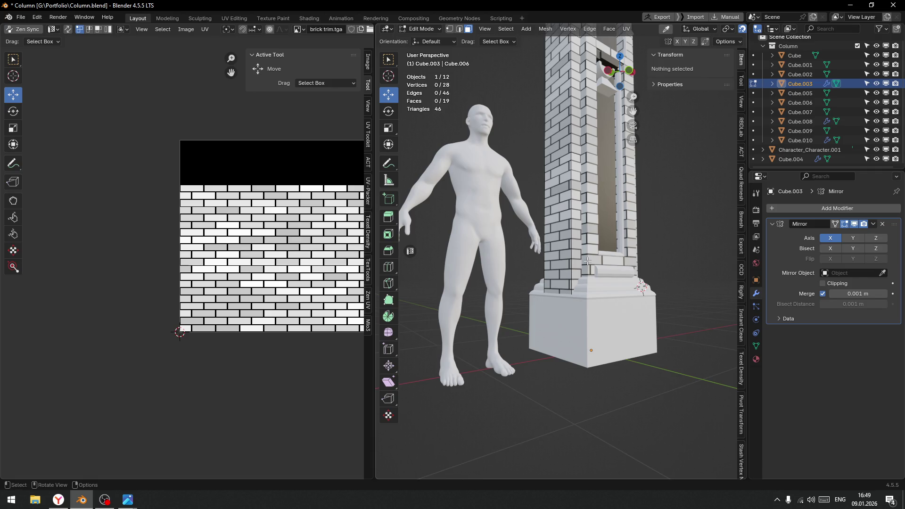
pyautogui.moveTo(587, 261); pyautogui.dragTo(541, 226, button='middle')
pyautogui.scroll(3, 541, 227)
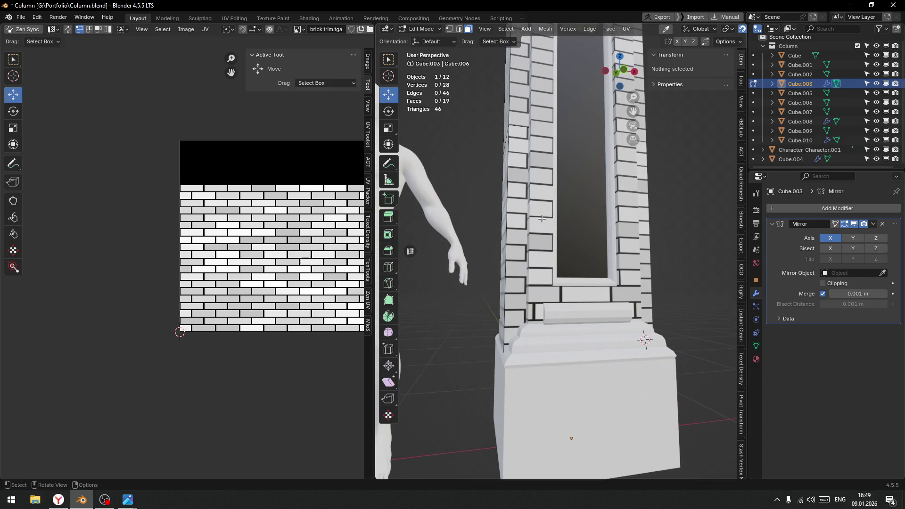
pyautogui.hotkey('alt', 'Tab')
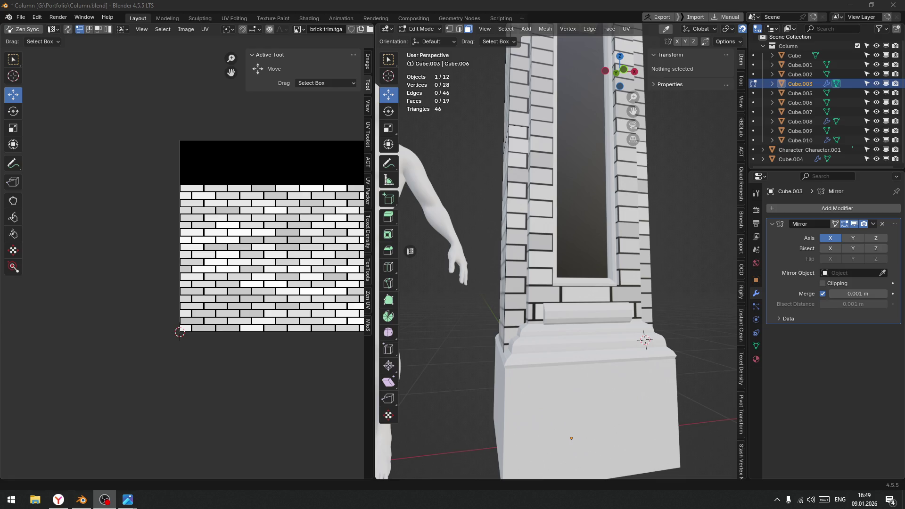
pyautogui.hotkey('alt', 'Tab')
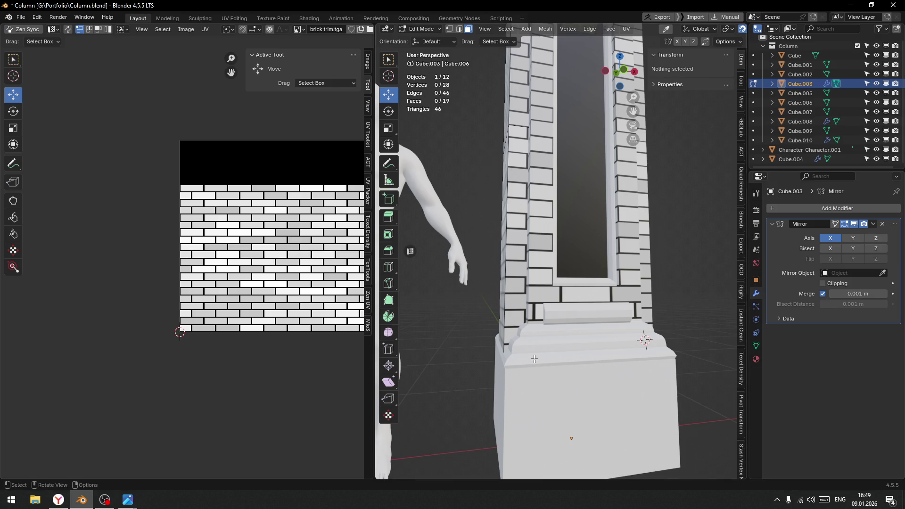
pyautogui.keyDown('ctrl'); pyautogui.moveTo(534, 359); pyautogui.dragTo(543, 269, button='middle'); pyautogui.keyUp('ctrl')
pyautogui.scroll(-4, 519, 279)
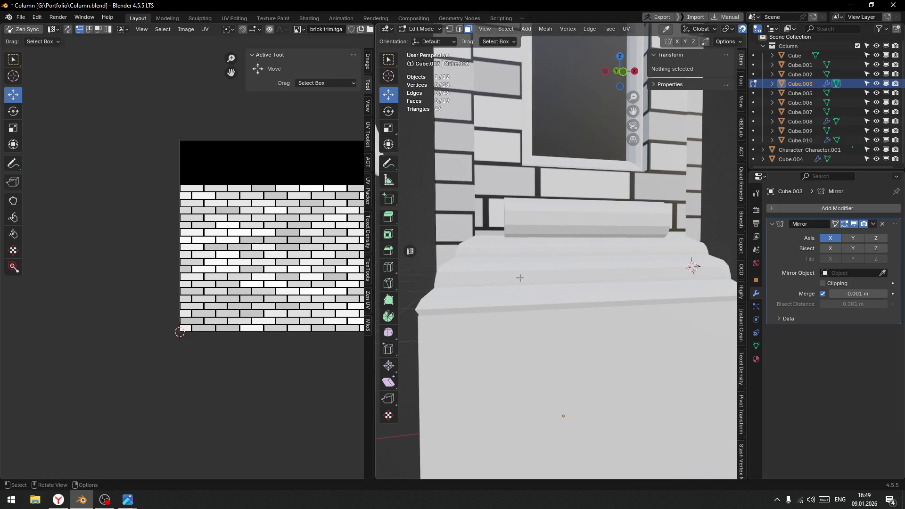
# Switch from Cube.003 to the Cube piece and enter Edit Mode on it
pyautogui.hotkey('ctrl', 'Tab')
pyautogui.click(545, 191)
pyautogui.click(545, 194)
pyautogui.hotkey('ctrl', 'Tab')
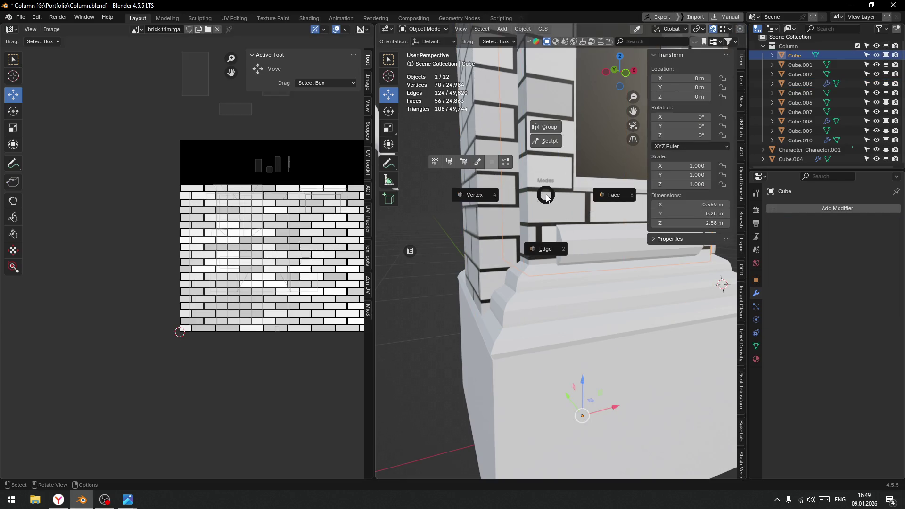
pyautogui.hotkey('ctrl', 'Tab')
pyautogui.click(575, 213)
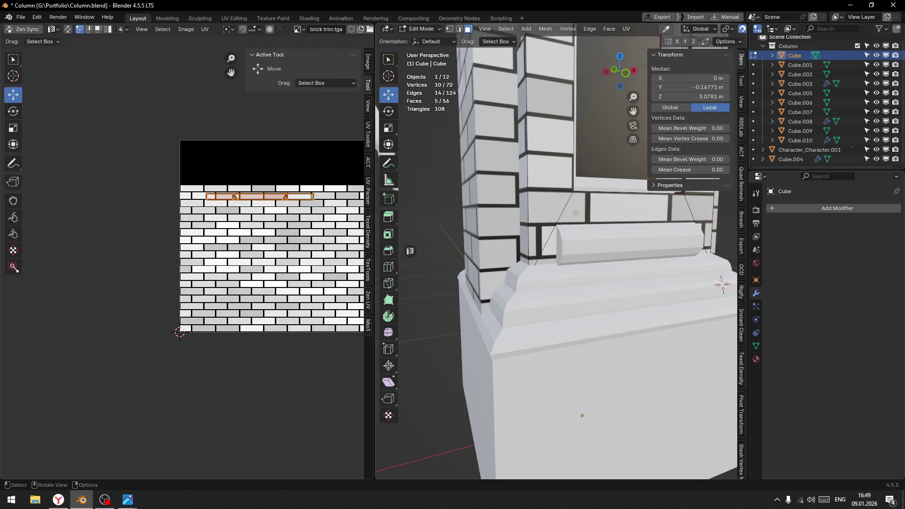
# Inspect the Cube's islands over the lower brick rows, deselect all and return to object mode
pyautogui.scroll(5, 208, 321)
pyautogui.scroll(-5, 214, 322)
pyautogui.moveTo(219, 324); pyautogui.dragTo(213, 216, button='middle')
pyautogui.scroll(3, 219, 259)
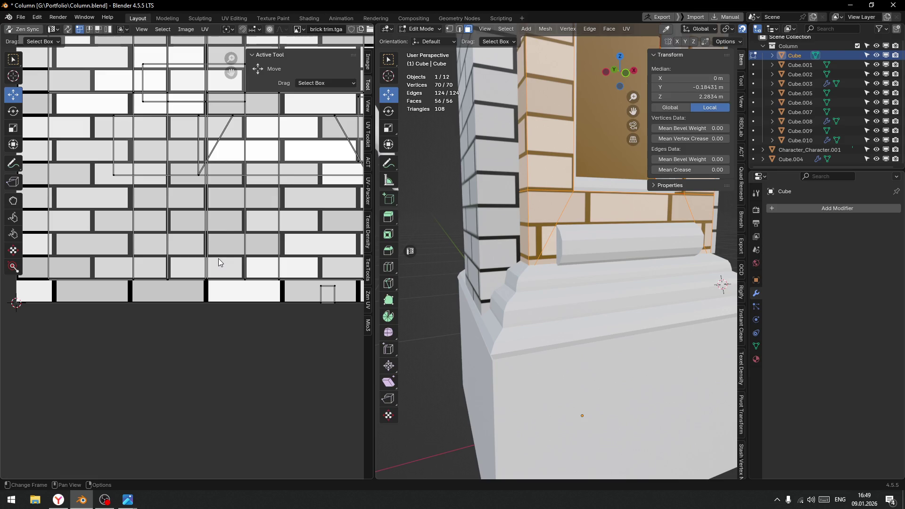
pyautogui.scroll(-6, 589, 308)
pyautogui.hotkey('alt', 'a')
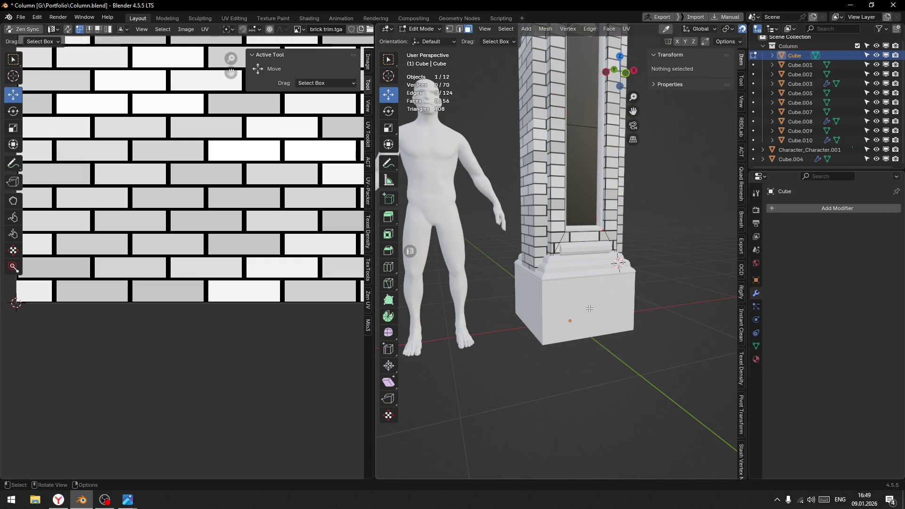
pyautogui.press('Tab')
# Select base block Cube.009 in face editing and assign it the brick-textured Material
pyautogui.click(589, 301)
pyautogui.press('Tab')
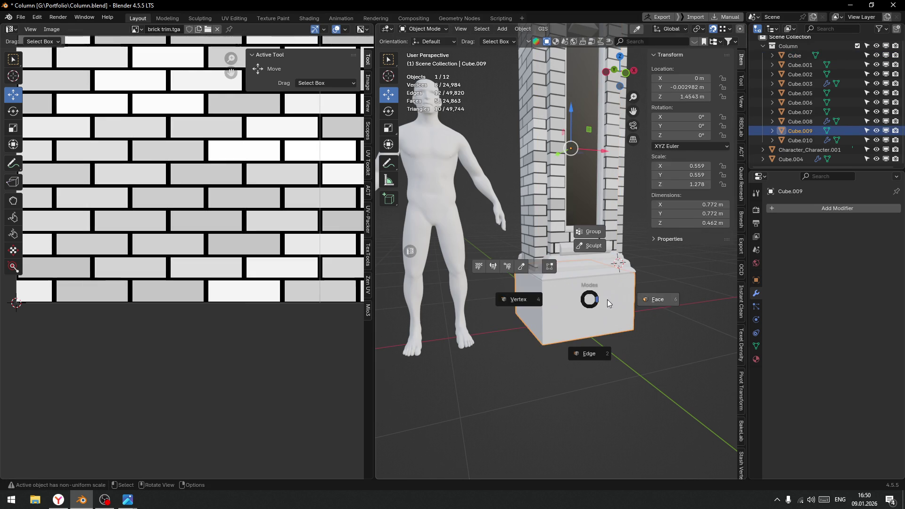
pyautogui.click(657, 299)
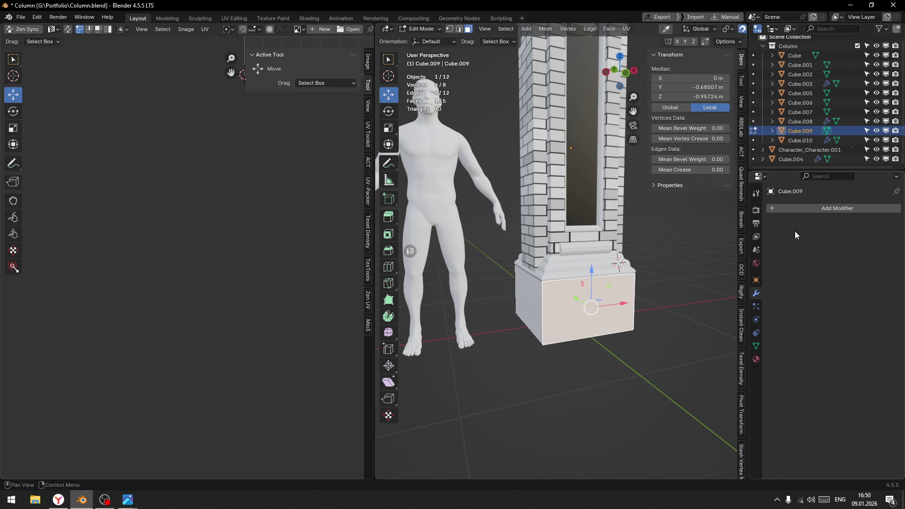
pyautogui.click(756, 358)
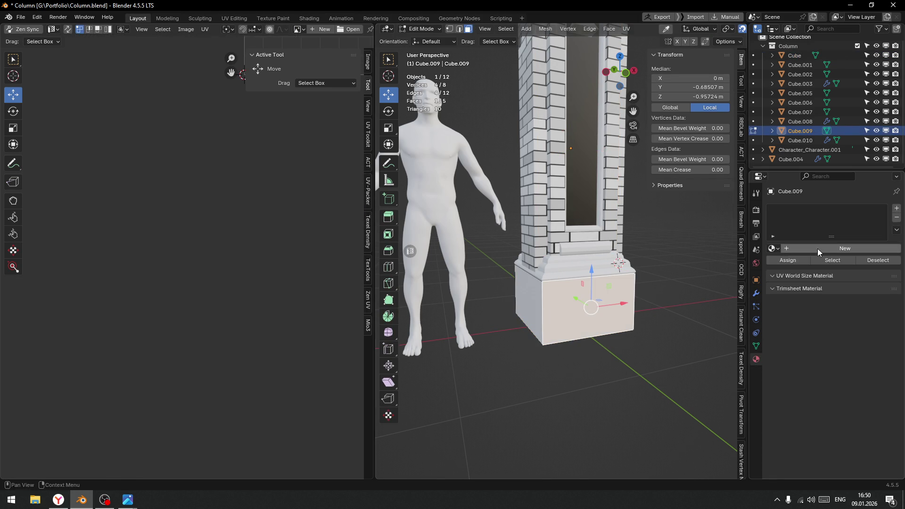
pyautogui.click(773, 249)
pyautogui.click(698, 272)
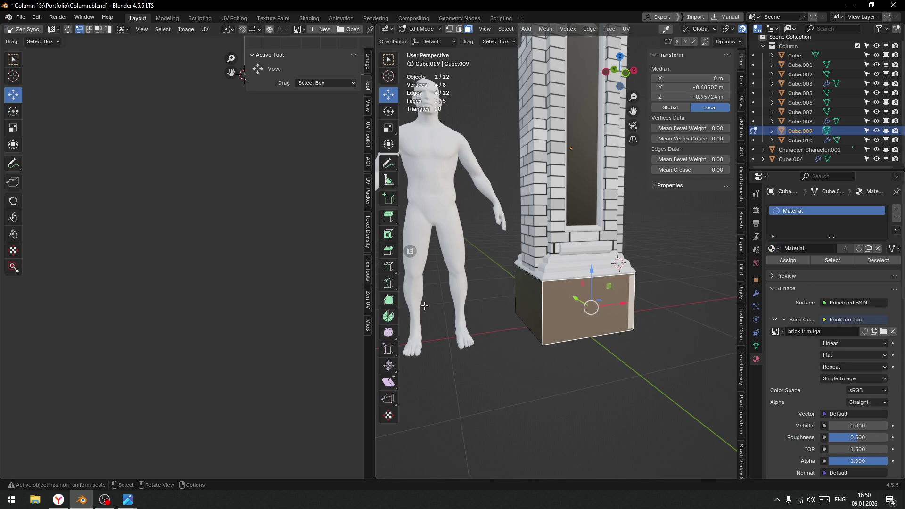
# Unwrap the base face, World Orient it and set texel density to 512
pyautogui.scroll(-5, 186, 282)
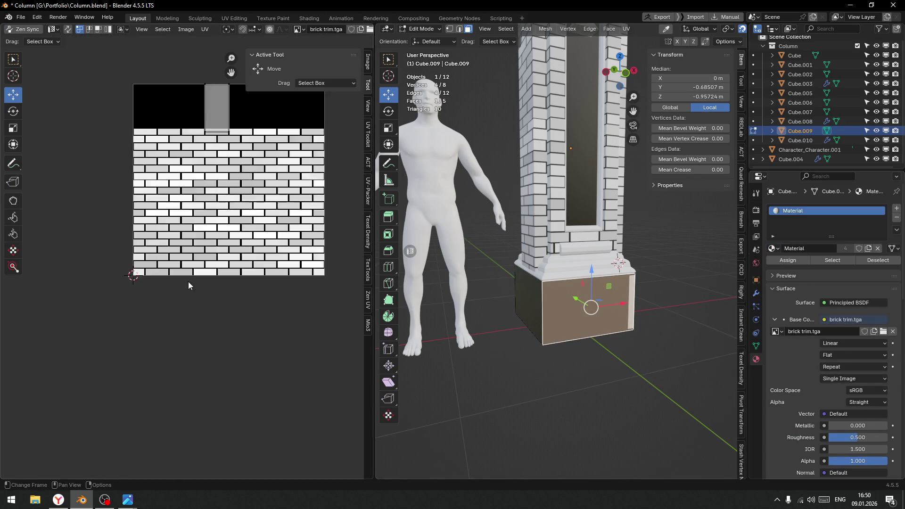
pyautogui.scroll(3, 196, 279)
pyautogui.press('u')
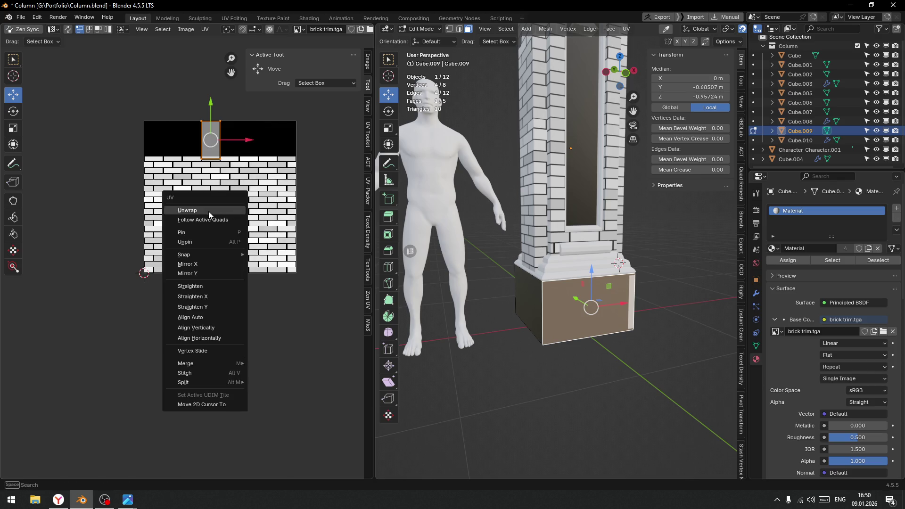
pyautogui.click(210, 211)
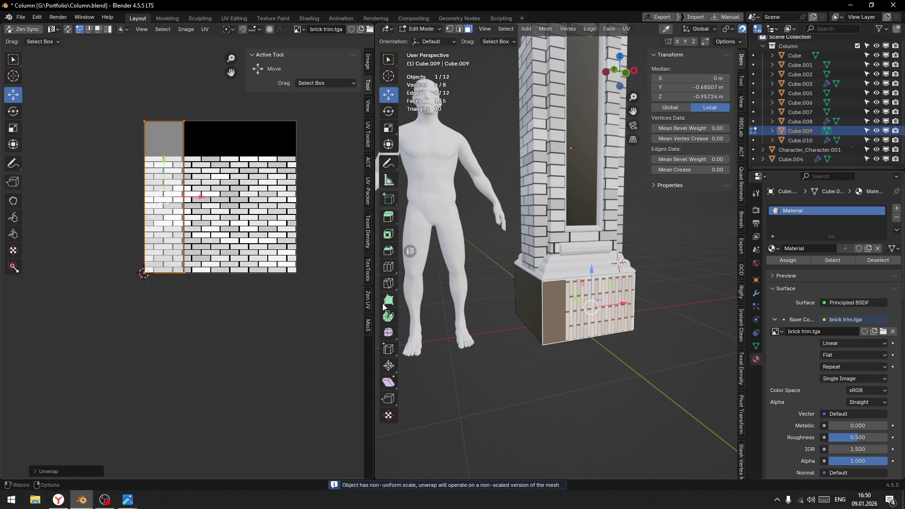
pyautogui.press('q')
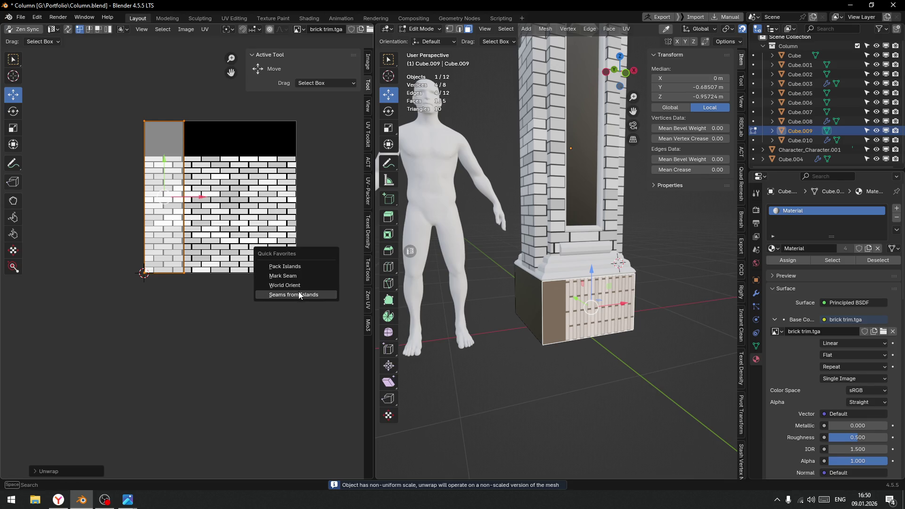
pyautogui.click(289, 286)
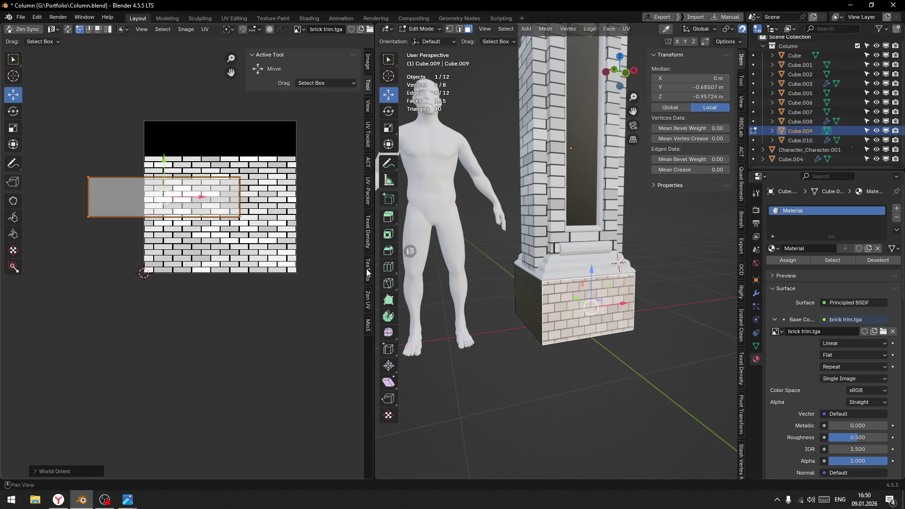
pyautogui.click(366, 238)
pyautogui.click(342, 235)
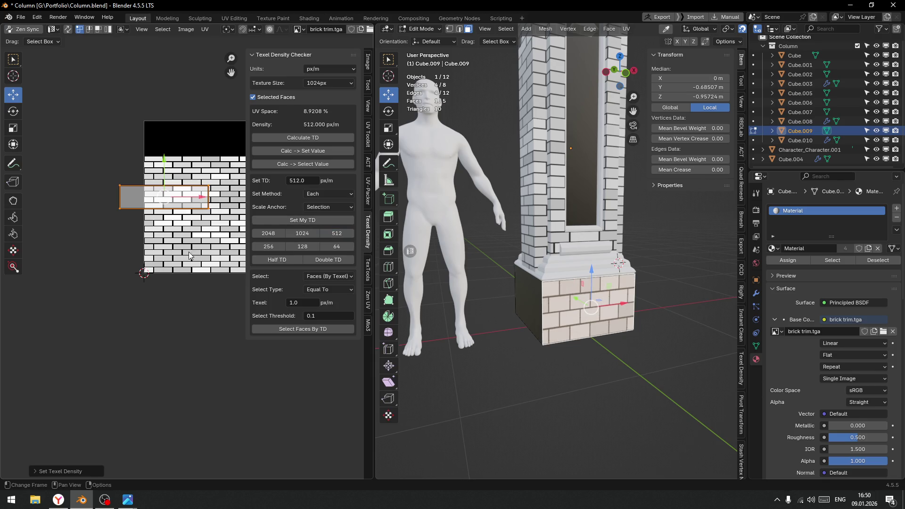
pyautogui.moveTo(167, 199); pyautogui.dragTo(199, 255)
pyautogui.rightClick(200, 254)
pyautogui.press('q')
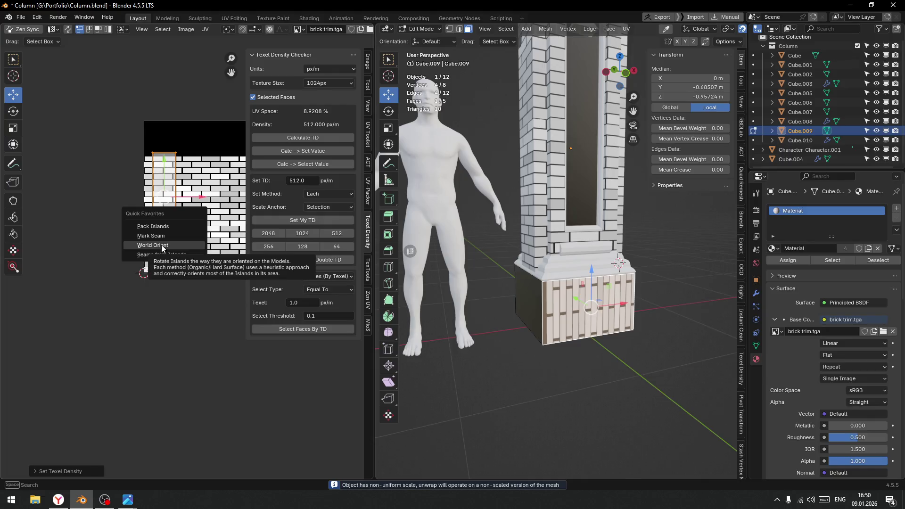
pyautogui.click(196, 244)
# Apply Cube.009's scale and re-unwrap its face
pyautogui.press('Tab')
pyautogui.click(562, 317)
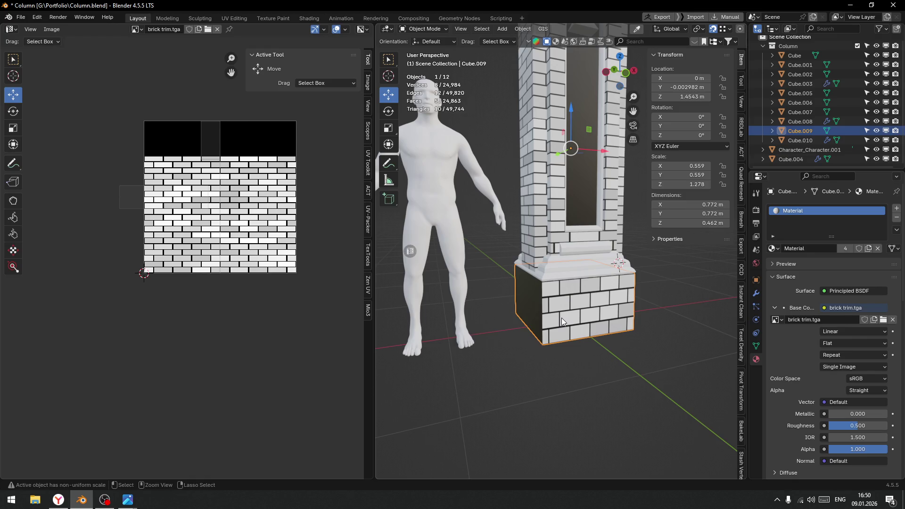
pyautogui.hotkey('ctrl', 'a')
pyautogui.click(502, 309)
pyautogui.press('Tab')
pyautogui.click(631, 322)
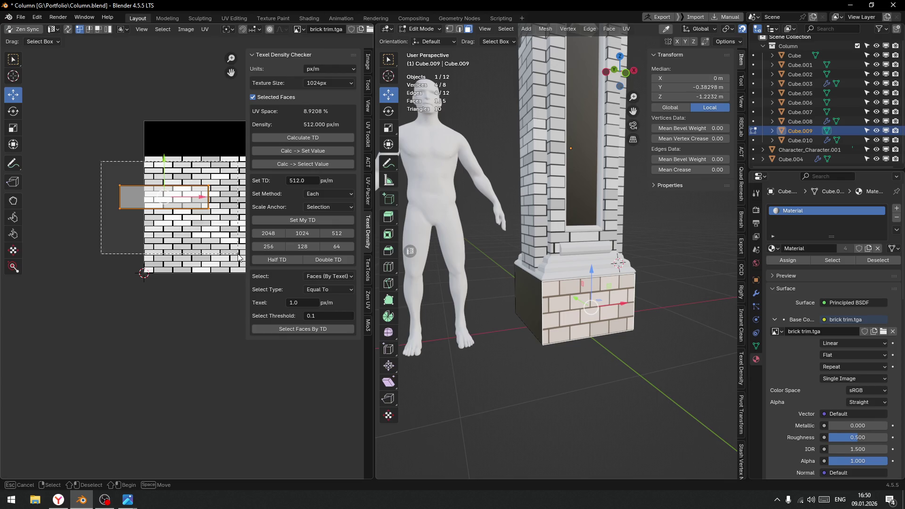
pyautogui.press('u')
pyautogui.click(170, 243)
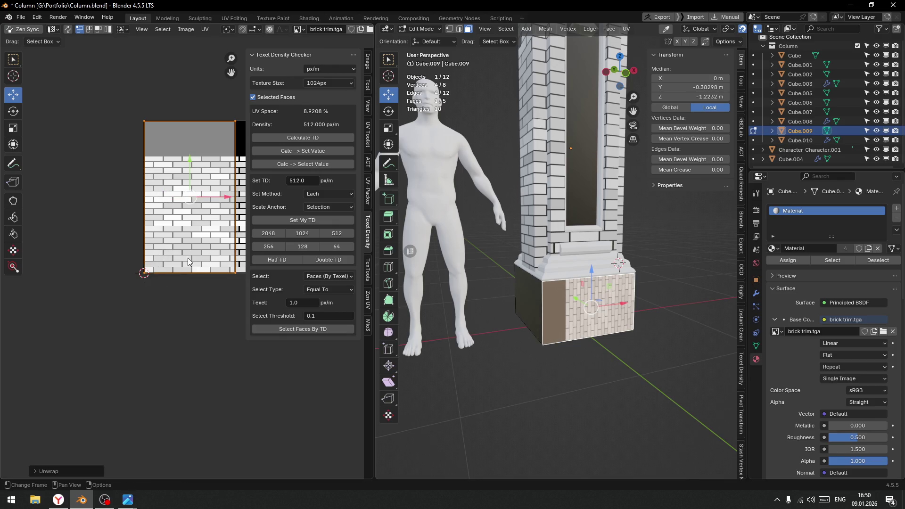
# World Orient the island at 512 px/m and move it onto the lower brick rows
pyautogui.moveTo(175, 249); pyautogui.dragTo(162, 272, button='middle')
pyautogui.press('u')
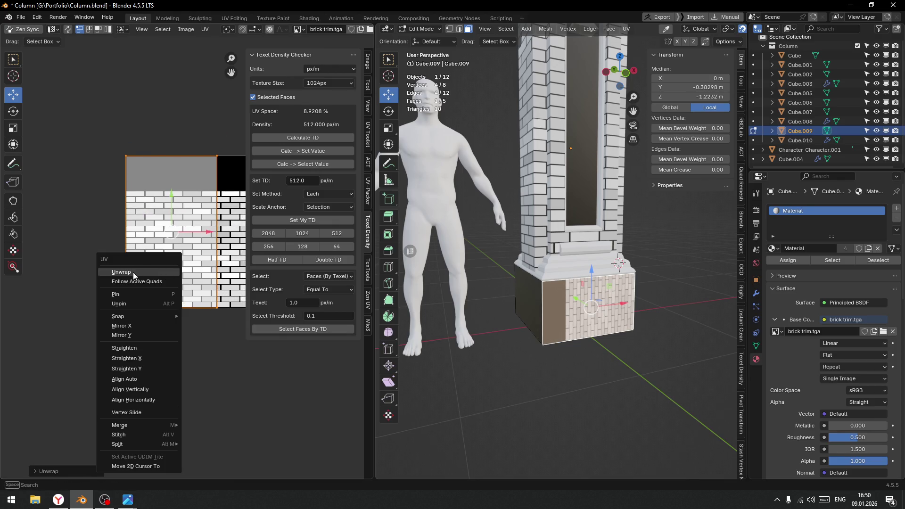
pyautogui.click(133, 272)
pyautogui.press('u')
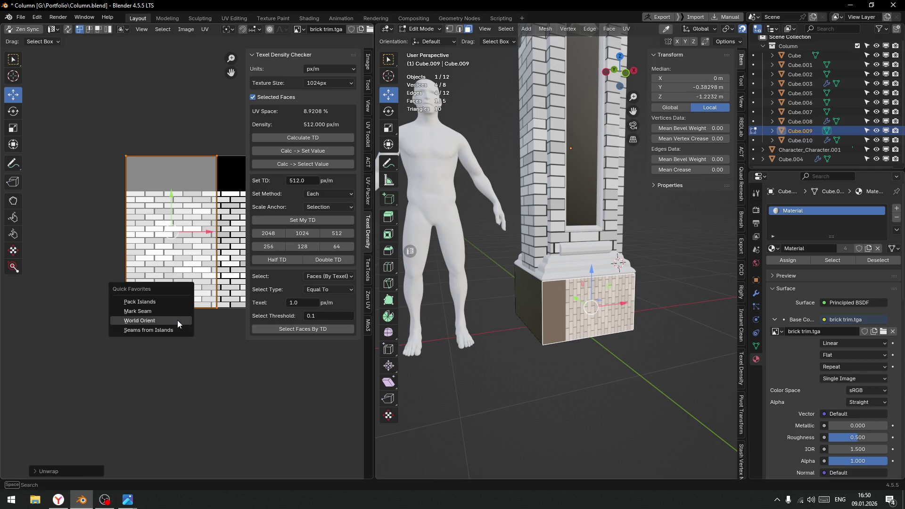
pyautogui.click(148, 318)
pyautogui.click(335, 233)
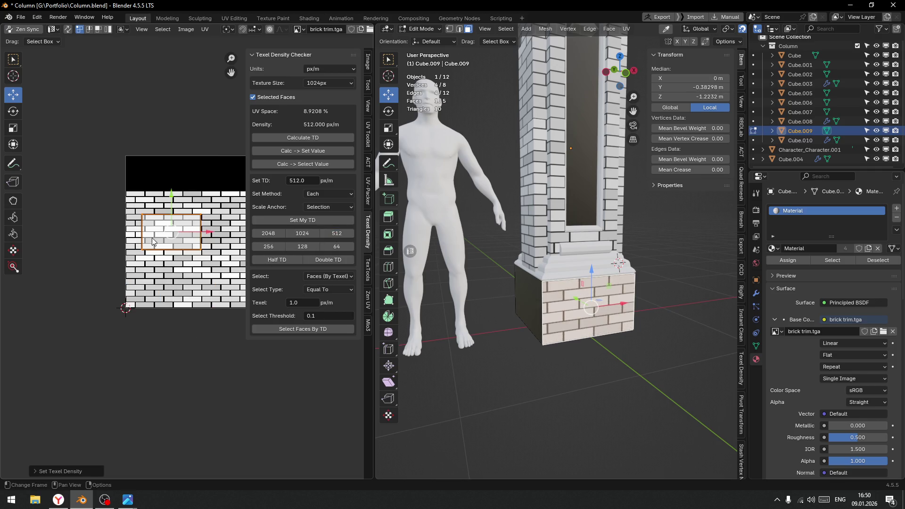
pyautogui.moveTo(174, 252); pyautogui.dragTo(178, 302)
pyautogui.scroll(5, 178, 301)
pyautogui.scroll(1, 170, 256)
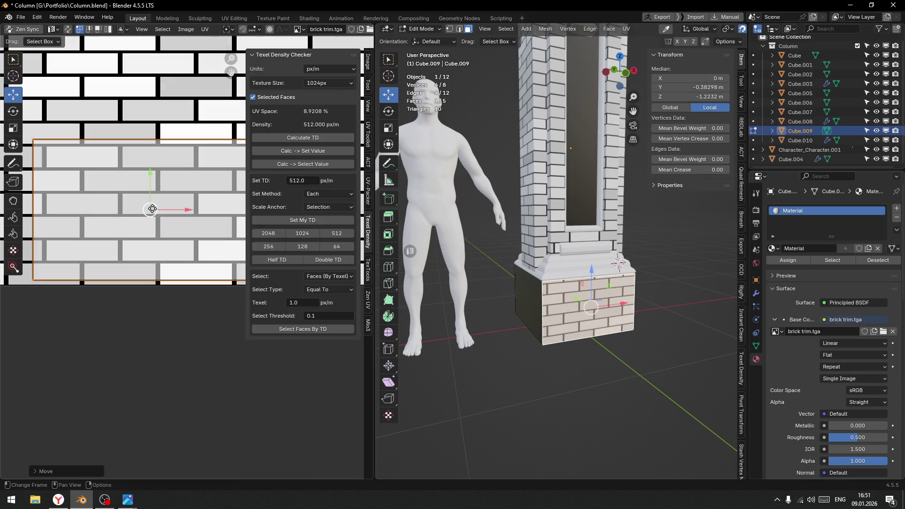
pyautogui.press('g')
pyautogui.click(147, 219)
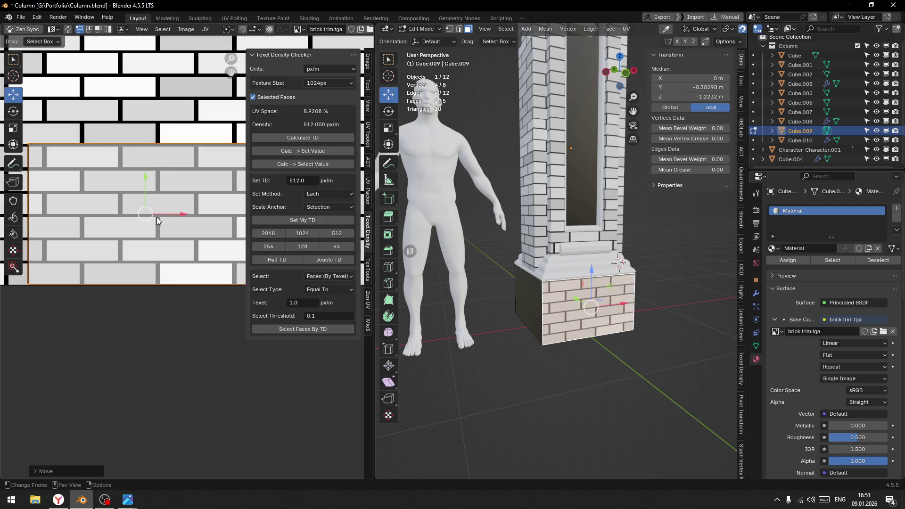
pyautogui.scroll(-4, 161, 218)
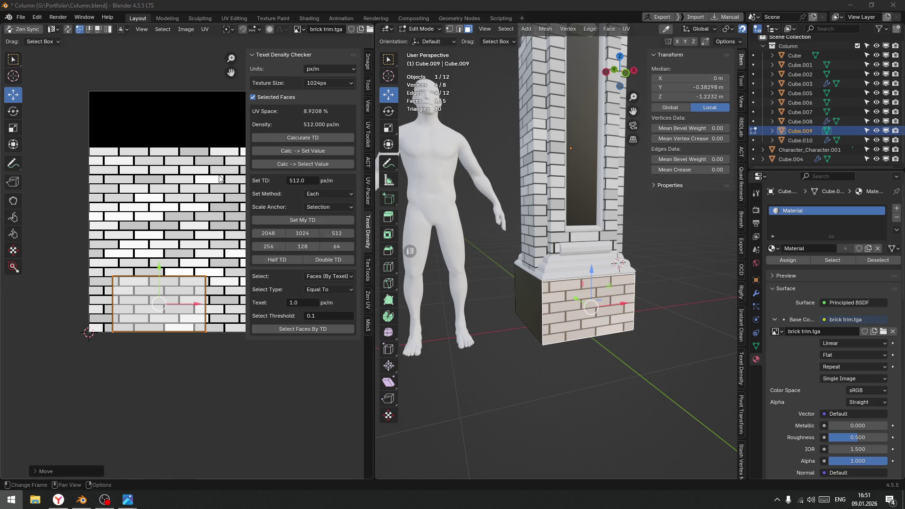
pyautogui.click(11, 499)
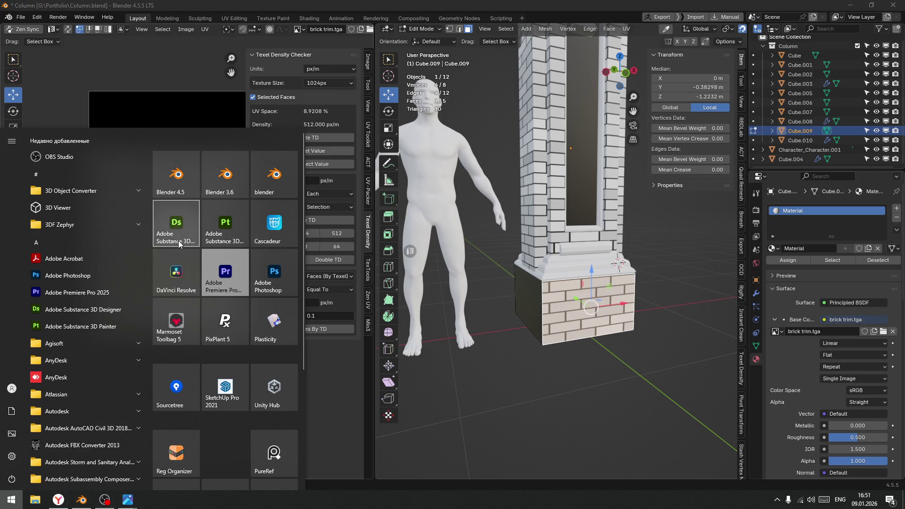
# Launch Adobe Substance 3D Designer from its Start menu tile
pyautogui.click(186, 233)
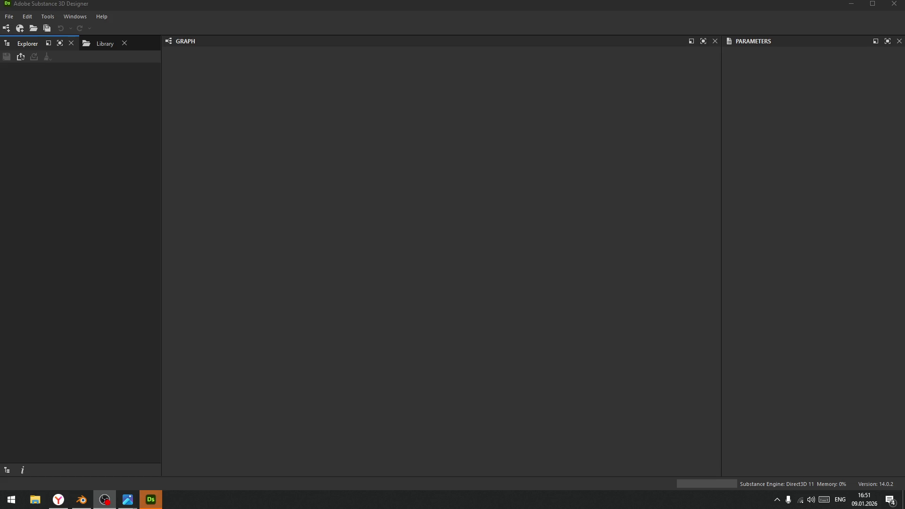
# Open the BrickTrimColumn.sbs package from the recent packages list
pyautogui.click(8, 16)
pyautogui.moveTo(46, 54)
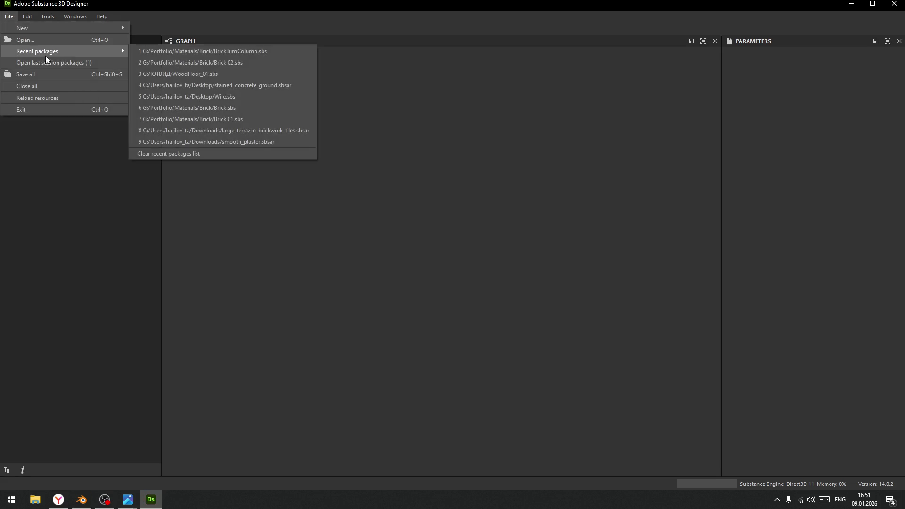
pyautogui.click(251, 52)
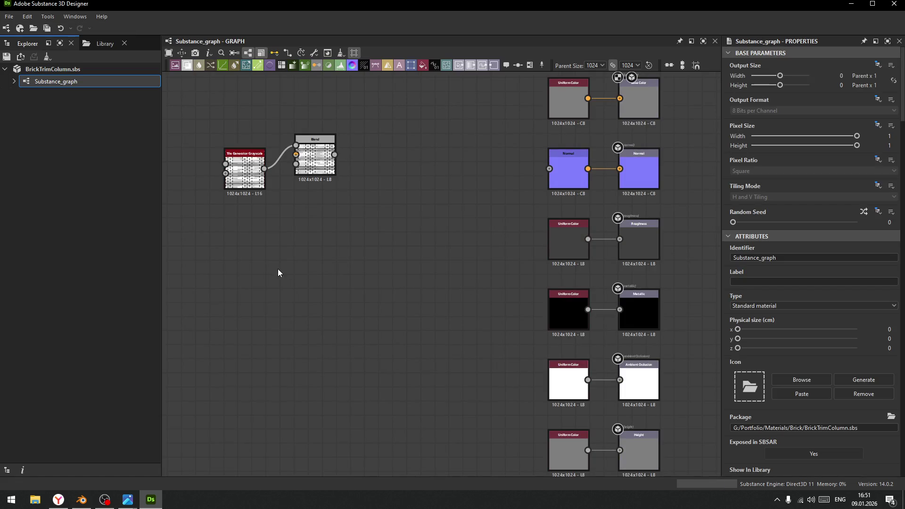
# Set the Blend node's Cropping Area Bottom to 0.77, leaving a black band below the bricks
pyautogui.moveTo(279, 272); pyautogui.dragTo(347, 338, button='middle')
pyautogui.scroll(5, 394, 246)
pyautogui.click(354, 194)
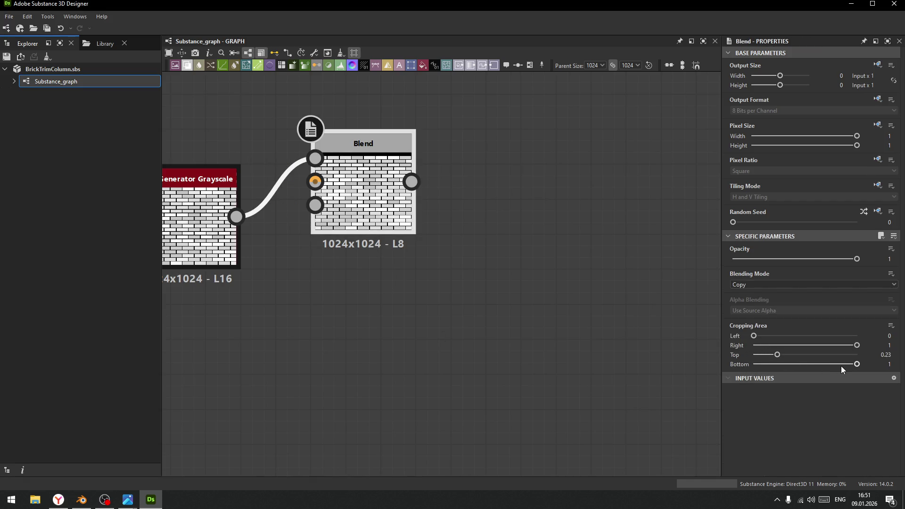
pyautogui.moveTo(838, 364); pyautogui.dragTo(794, 363)
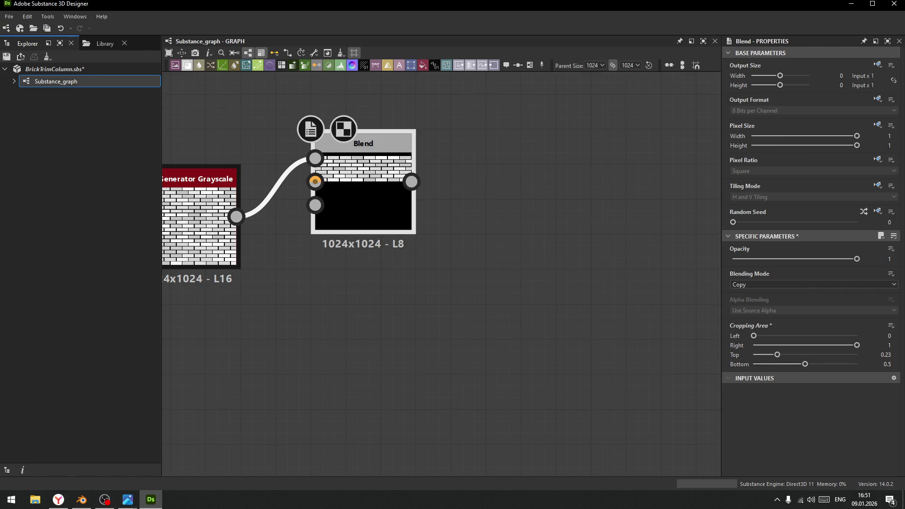
pyautogui.moveTo(801, 363); pyautogui.dragTo(833, 363)
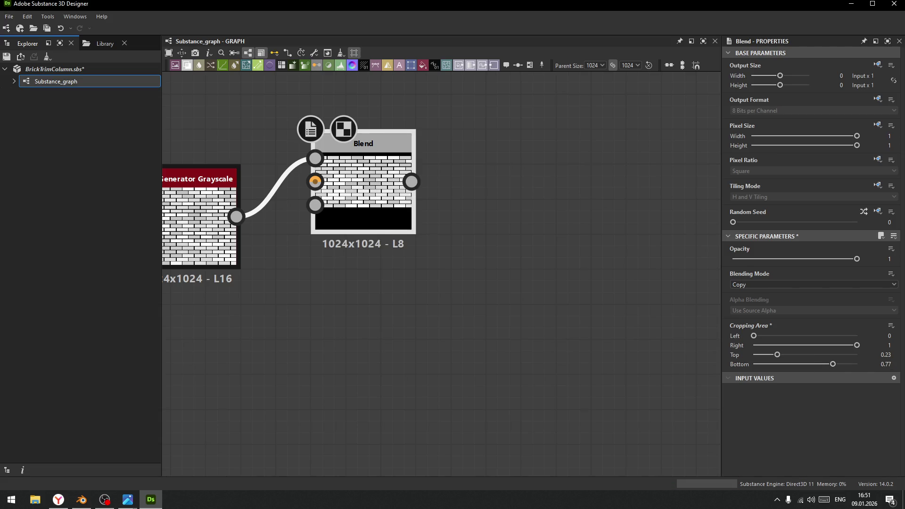
pyautogui.moveTo(831, 366)
pyautogui.mouseDown()
pyautogui.moveTo(870, 372)
pyautogui.moveTo(833, 369)
pyautogui.mouseUp()
pyautogui.moveTo(831, 366); pyautogui.dragTo(829, 366)
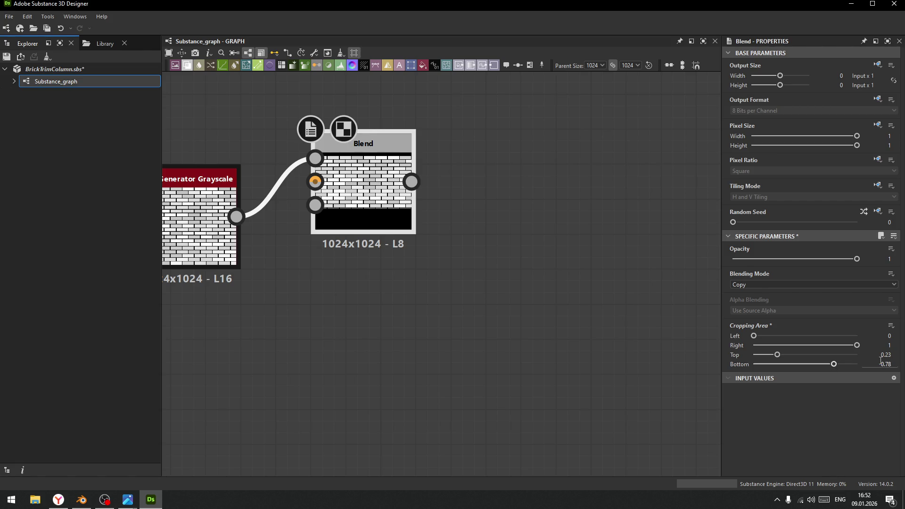
pyautogui.click(896, 366)
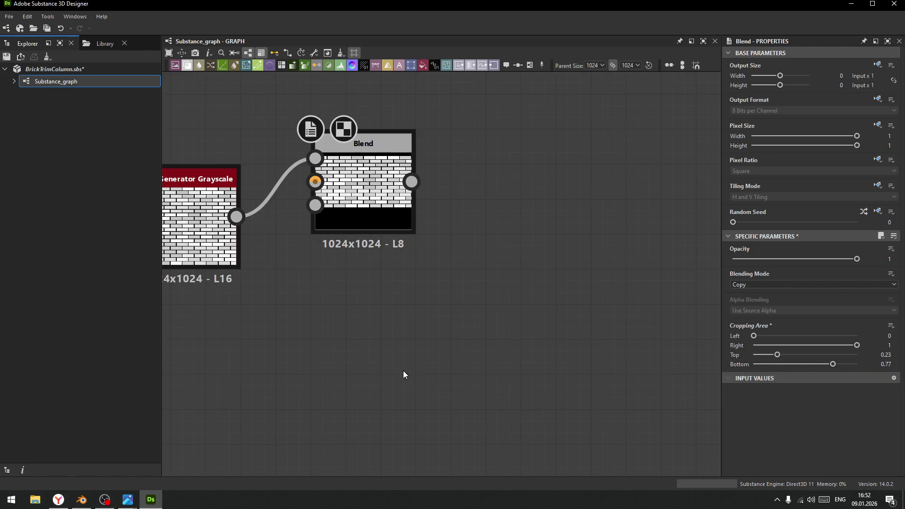
pyautogui.scroll(-3, 400, 365)
pyautogui.moveTo(394, 349); pyautogui.dragTo(502, 338, button='middle')
pyautogui.scroll(3, 497, 337)
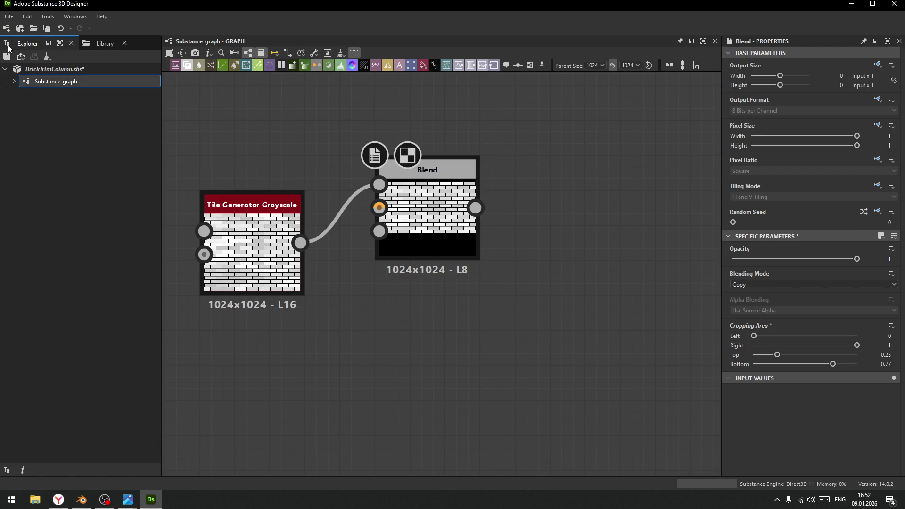
# Reload the package resources and switch back to Blender
pyautogui.click(9, 16)
pyautogui.click(38, 98)
pyautogui.click(48, 16)
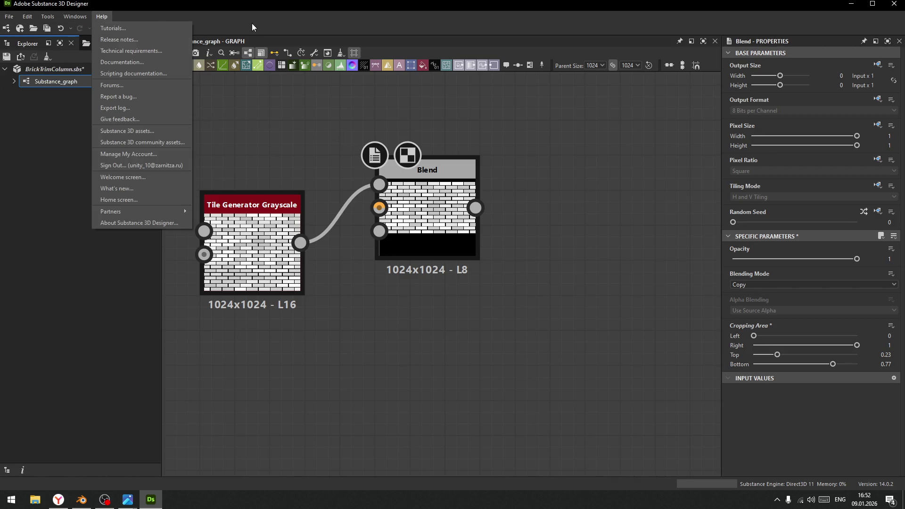
pyautogui.hotkey('alt', 'Tab')
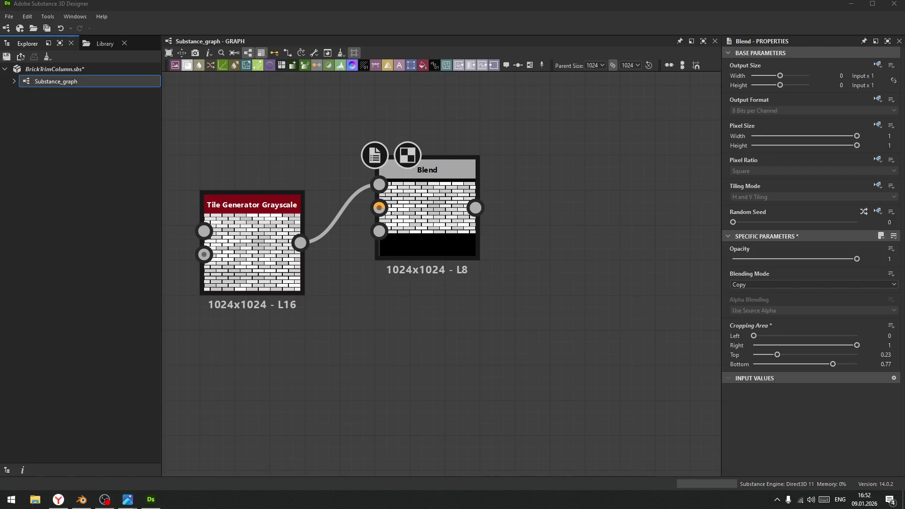
pyautogui.click(151, 500)
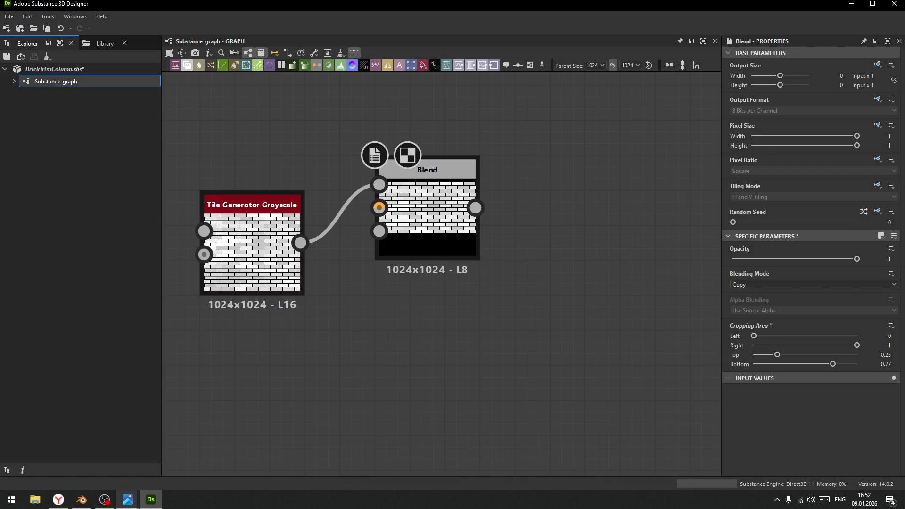
pyautogui.click(81, 500)
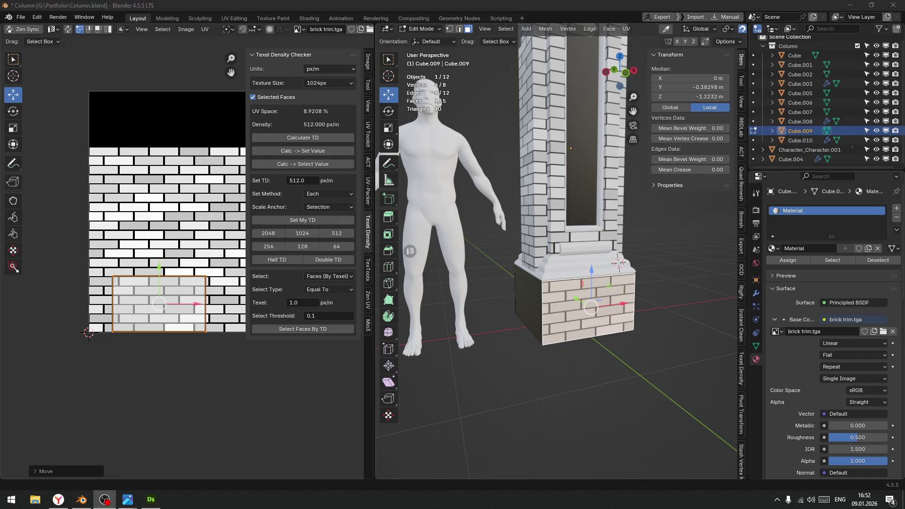
# Reload the brick trim.tga base colour image so the column shows the new crop
pyautogui.scroll(-4, 573, 336)
pyautogui.scroll(4, 572, 336)
pyautogui.click(883, 331)
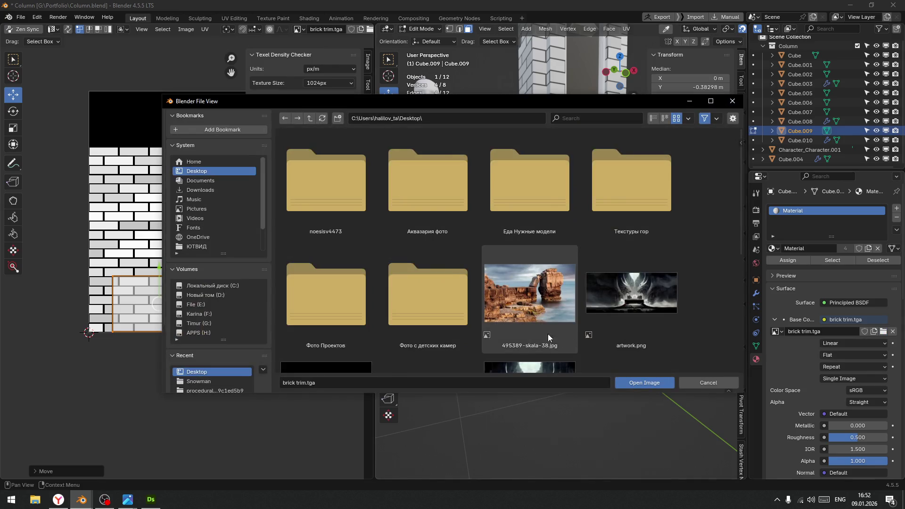
pyautogui.scroll(-5, 538, 319)
pyautogui.press('Escape')
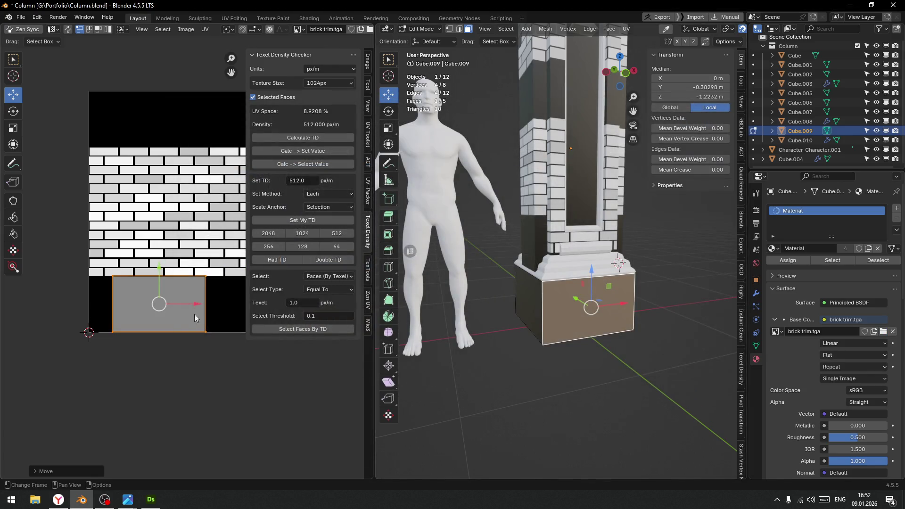
# Maximize the 3D view and select the pillar Cube.003, ending in Object Mode
pyautogui.hotkey('ctrl', 'space')
pyautogui.moveTo(509, 278)
pyautogui.mouseDown(button='middle')
pyautogui.moveTo(525, 282)
pyautogui.moveTo(497, 307)
pyautogui.mouseUp(button='middle')
pyautogui.scroll(3, 442, 288)
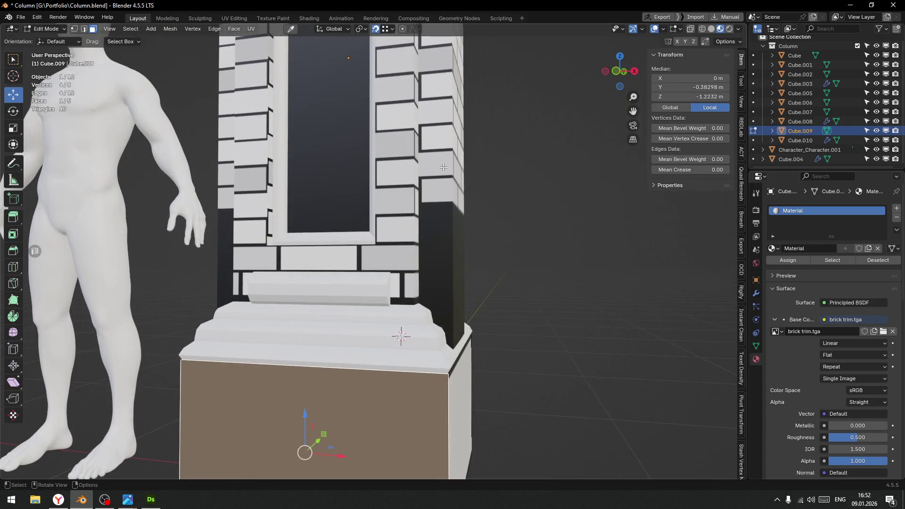
pyautogui.press('Tab')
pyautogui.click(441, 211)
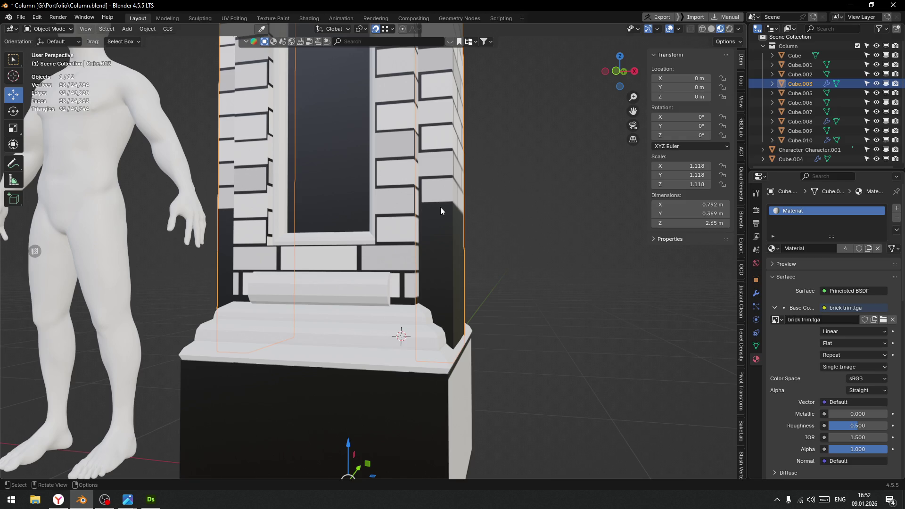
pyautogui.hotkey('ctrl', 'Tab')
pyautogui.click(447, 257)
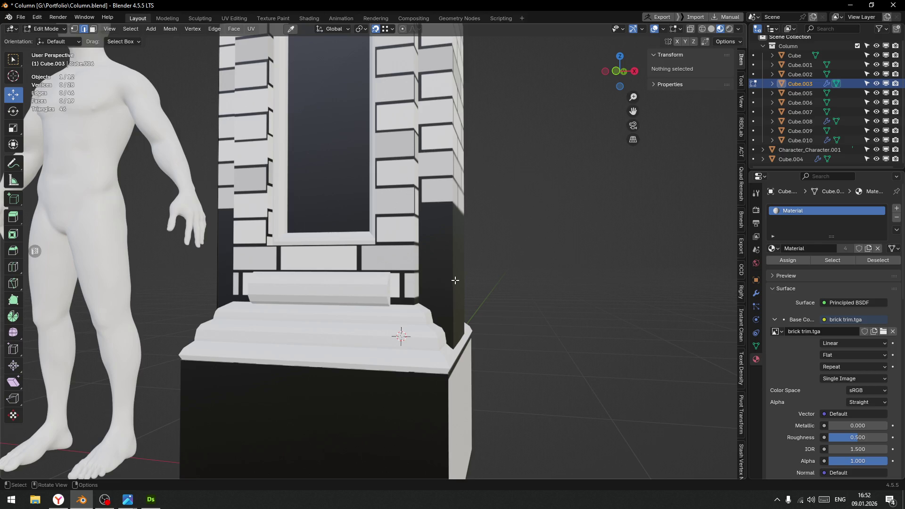
pyautogui.press('Tab')
pyautogui.click(443, 259)
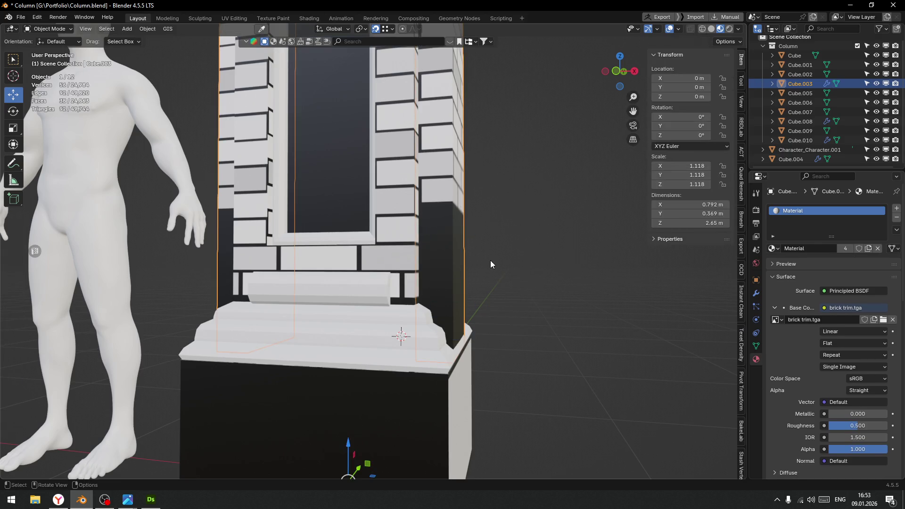
# Swap the local view from Cube.003 to Cube, orbit to the front, and enter Edit Mode
pyautogui.press('f')
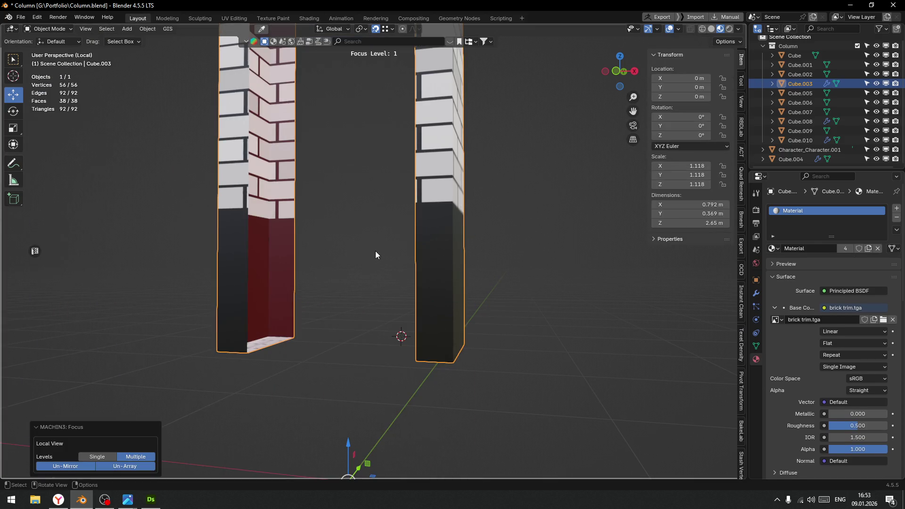
pyautogui.press('f')
pyautogui.click(389, 262)
pyautogui.press('f')
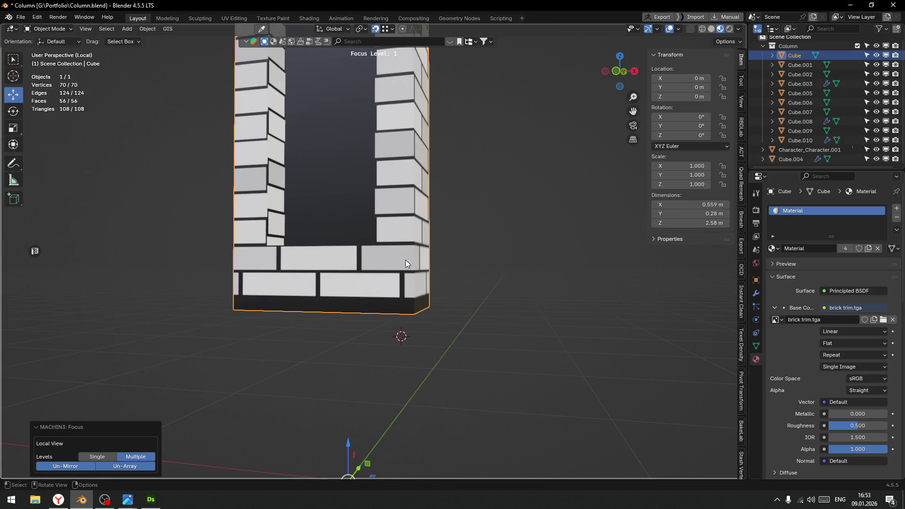
pyautogui.moveTo(449, 269)
pyautogui.mouseDown(button='middle')
pyautogui.moveTo(476, 270)
pyautogui.moveTo(462, 296)
pyautogui.mouseUp(button='middle')
pyautogui.scroll(-5, 440, 270)
pyautogui.scroll(4, 462, 299)
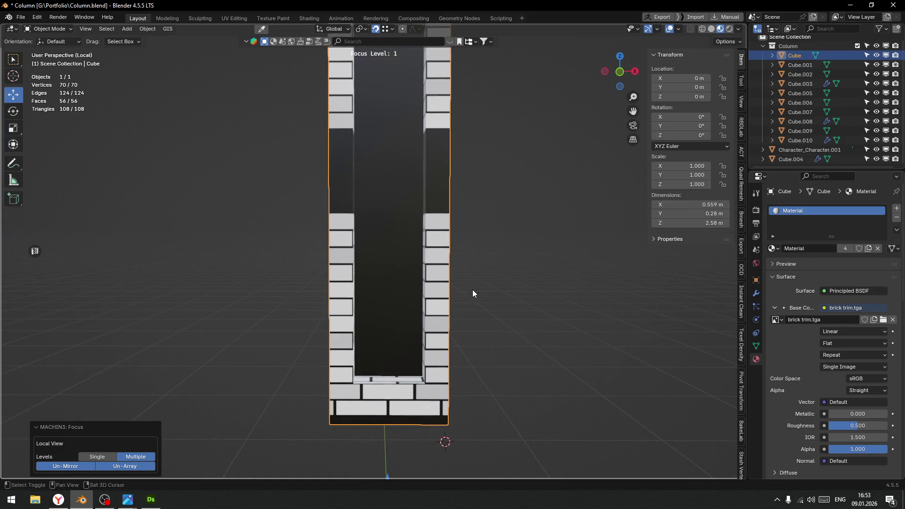
pyautogui.press('Tab')
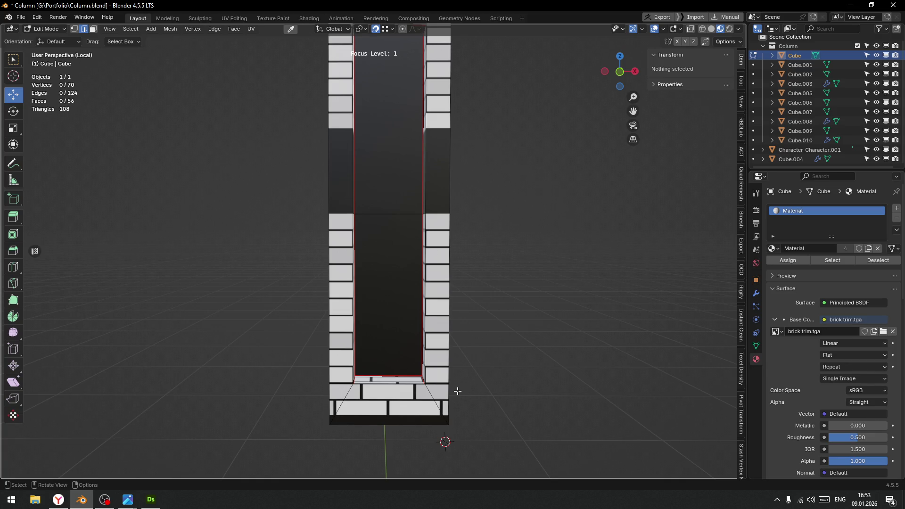
# Switch to face select and pick the lower frame faces of both pillars
pyautogui.moveTo(357, 320); pyautogui.dragTo(405, 250, button='middle')
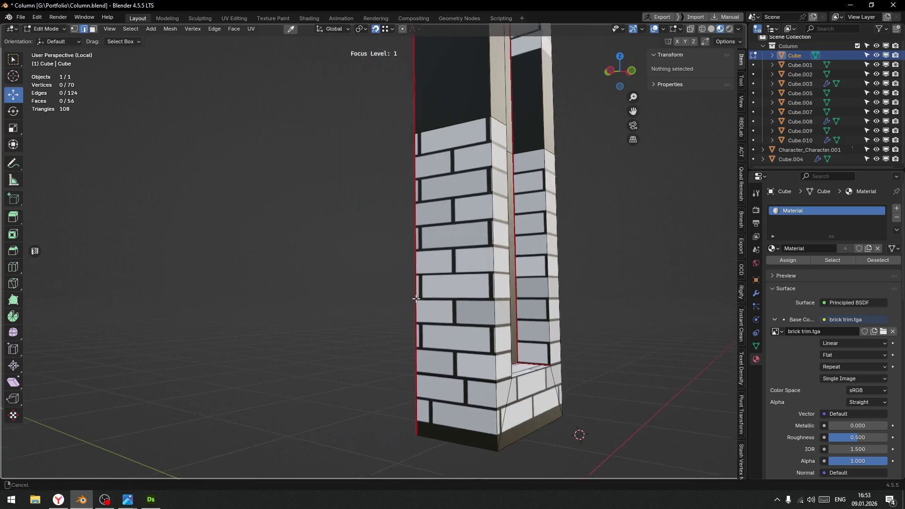
pyautogui.click(413, 242)
pyautogui.hotkey('ctrl', 'Tab')
pyautogui.click(500, 268)
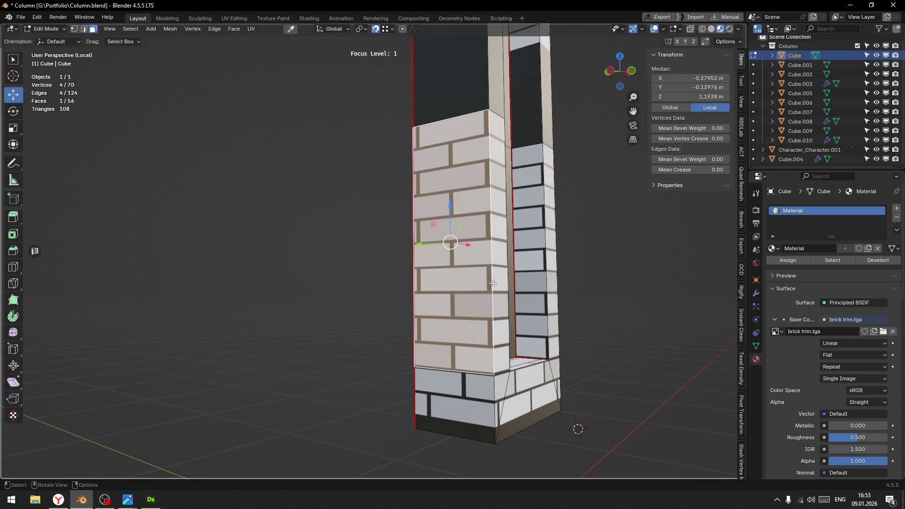
pyautogui.keyDown('shift'); pyautogui.click(503, 389); pyautogui.keyUp('shift')
pyautogui.keyDown('shift'); pyautogui.click(556, 375); pyautogui.keyUp('shift')
pyautogui.keyDown('shift'); pyautogui.click(554, 361); pyautogui.keyUp('shift')
pyautogui.keyDown('shift'); pyautogui.click(553, 330); pyautogui.keyUp('shift')
pyautogui.moveTo(577, 316)
pyautogui.mouseDown(button='middle')
pyautogui.moveTo(514, 289)
pyautogui.moveTo(437, 307)
pyautogui.mouseUp(button='middle')
pyautogui.keyDown('shift'); pyautogui.click(513, 304); pyautogui.keyUp('shift')
pyautogui.keyDown('shift'); pyautogui.click(226, 267); pyautogui.keyUp('shift')
pyautogui.keyDown('shift'); pyautogui.click(301, 221); pyautogui.keyUp('shift')
pyautogui.keyDown('shift'); pyautogui.click(329, 306); pyautogui.keyUp('shift')
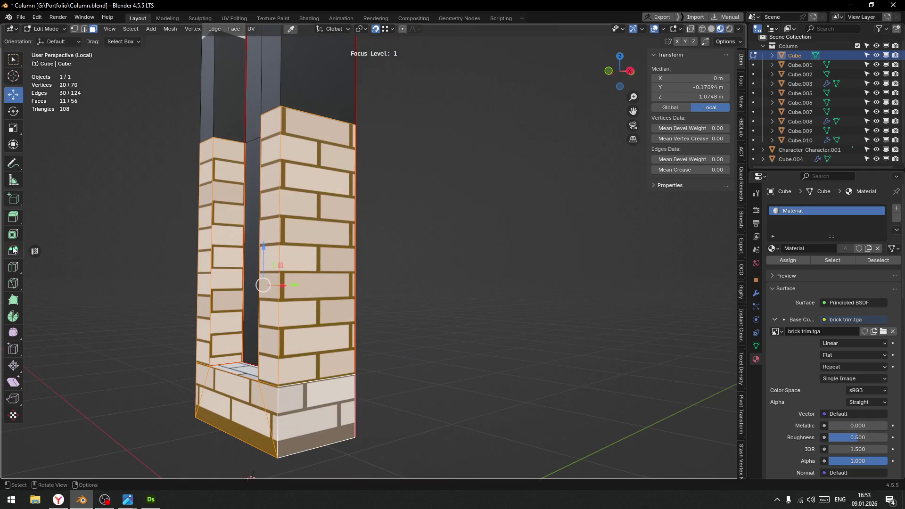
# In a UV Editor, box-select their islands, shift them onto the brick rows, then return to Object Mode
pyautogui.click(35, 250)
pyautogui.press('Home')
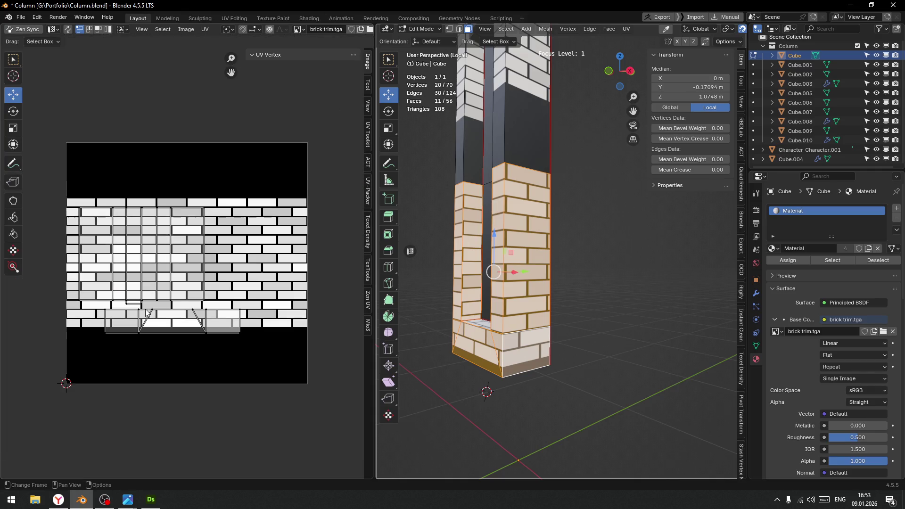
pyautogui.moveTo(66, 177)
pyautogui.mouseDown()
pyautogui.moveTo(117, 214)
pyautogui.moveTo(242, 364)
pyautogui.mouseUp()
pyautogui.moveTo(161, 234); pyautogui.dragTo(161, 227)
pyautogui.scroll(5, 152, 276)
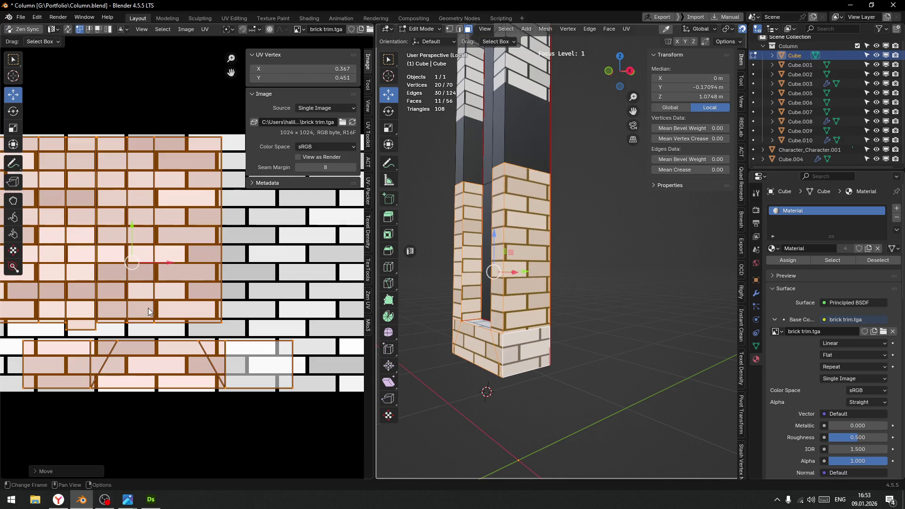
pyautogui.moveTo(153, 203); pyautogui.dragTo(155, 202)
pyautogui.moveTo(541, 305)
pyautogui.mouseDown(button='middle')
pyautogui.moveTo(577, 296)
pyautogui.moveTo(561, 267)
pyautogui.mouseUp(button='middle')
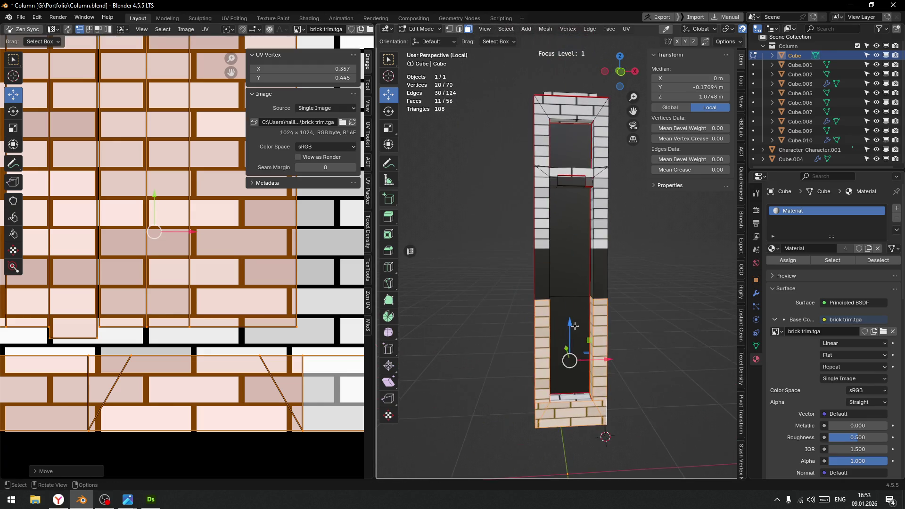
pyautogui.scroll(4, 561, 268)
pyautogui.hotkey('ctrl', 'Tab')
pyautogui.click(535, 283)
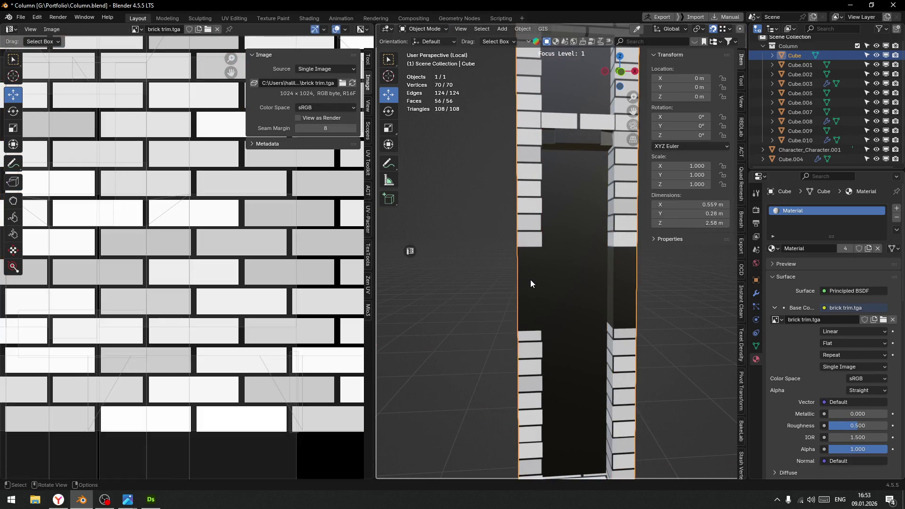
# In Edit Mode, select the column's upper side faces and lintel faces
pyautogui.press('Tab')
pyautogui.click(522, 280)
pyautogui.moveTo(516, 278); pyautogui.dragTo(512, 295, button='middle')
pyautogui.keyDown('shift'); pyautogui.click(512, 295); pyautogui.keyUp('shift')
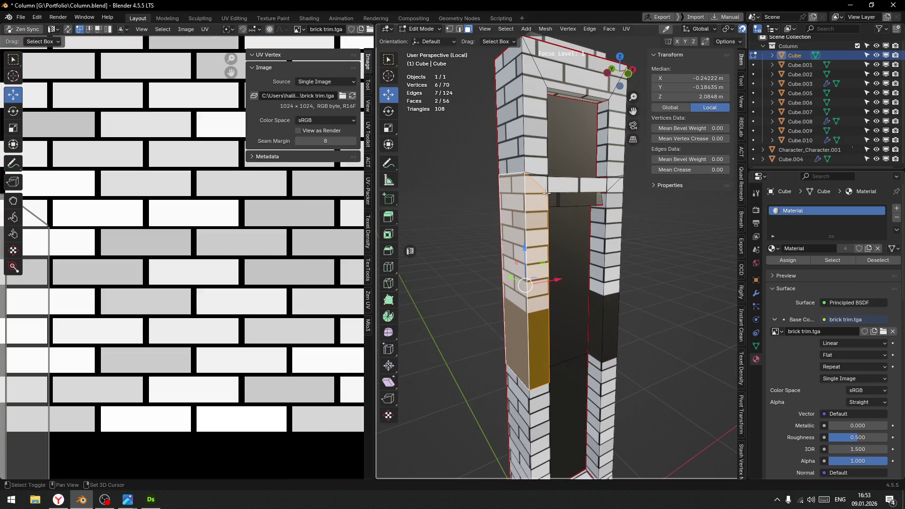
pyautogui.keyDown('ctrl'); pyautogui.click(593, 185); pyautogui.keyUp('ctrl')
pyautogui.keyDown('ctrl'); pyautogui.click(613, 182); pyautogui.keyUp('ctrl')
pyautogui.moveTo(612, 182)
pyautogui.mouseDown(button='middle')
pyautogui.moveTo(538, 285)
pyautogui.moveTo(651, 265)
pyautogui.mouseUp(button='middle')
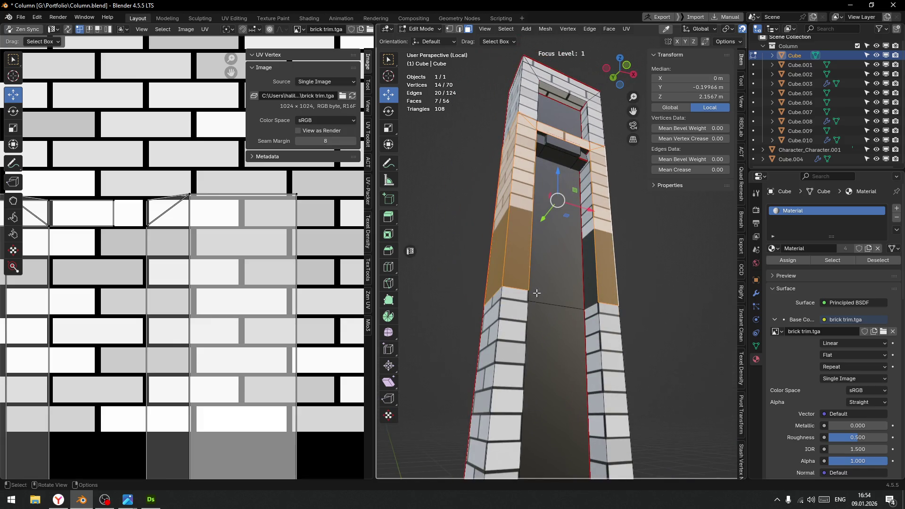
pyautogui.scroll(-2, 113, 308)
# Box-select their UV islands and move them onto the brick rows
pyautogui.moveTo(77, 231)
pyautogui.mouseDown()
pyautogui.moveTo(239, 457)
pyautogui.moveTo(261, 436)
pyautogui.mouseUp()
pyautogui.moveTo(153, 285)
pyautogui.mouseDown()
pyautogui.moveTo(145, 214)
pyautogui.moveTo(166, 245)
pyautogui.mouseUp()
pyautogui.scroll(3, 146, 245)
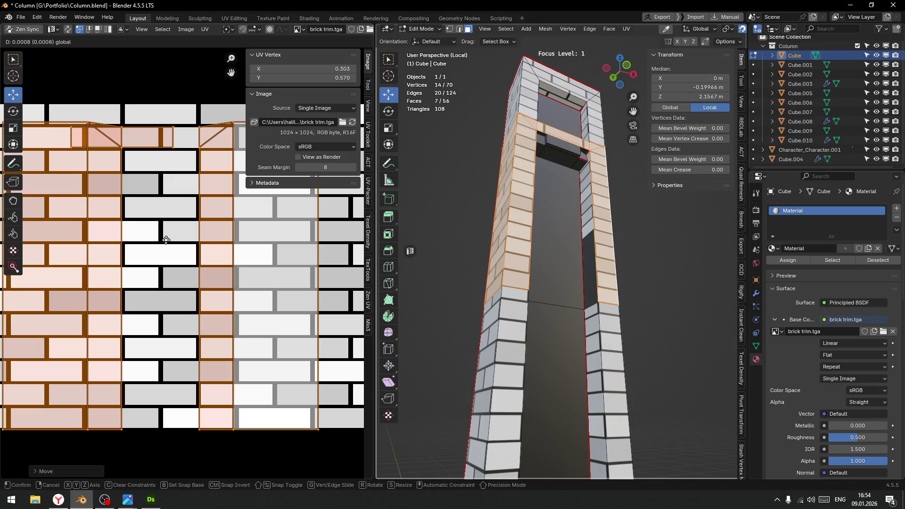
pyautogui.moveTo(204, 297); pyautogui.dragTo(203, 414)
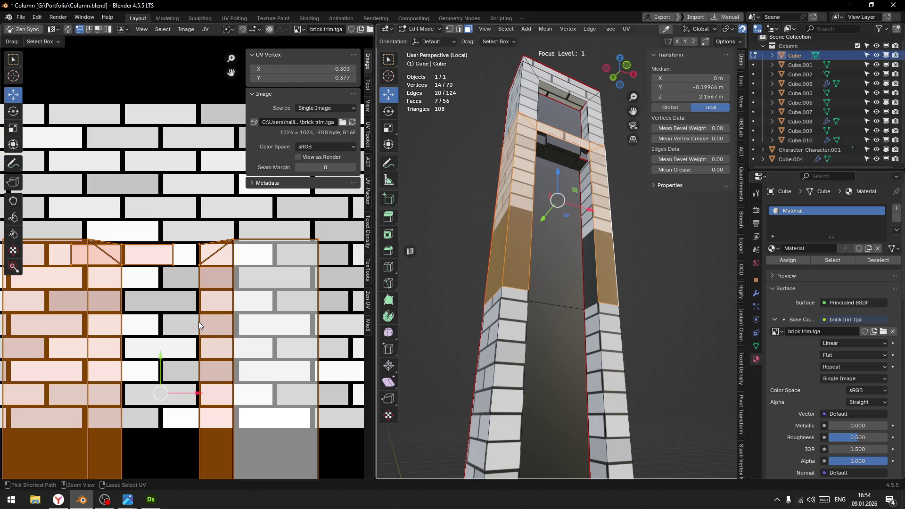
# Add two more faces and raise their UVs, plus the strip below, onto the bricks
pyautogui.keyDown('shift'); pyautogui.click(556, 264); pyautogui.keyUp('shift')
pyautogui.moveTo(557, 283)
pyautogui.mouseDown(button='middle')
pyautogui.moveTo(541, 301)
pyautogui.moveTo(505, 302)
pyautogui.mouseUp(button='middle')
pyautogui.keyDown('shift'); pyautogui.click(460, 245); pyautogui.keyUp('shift')
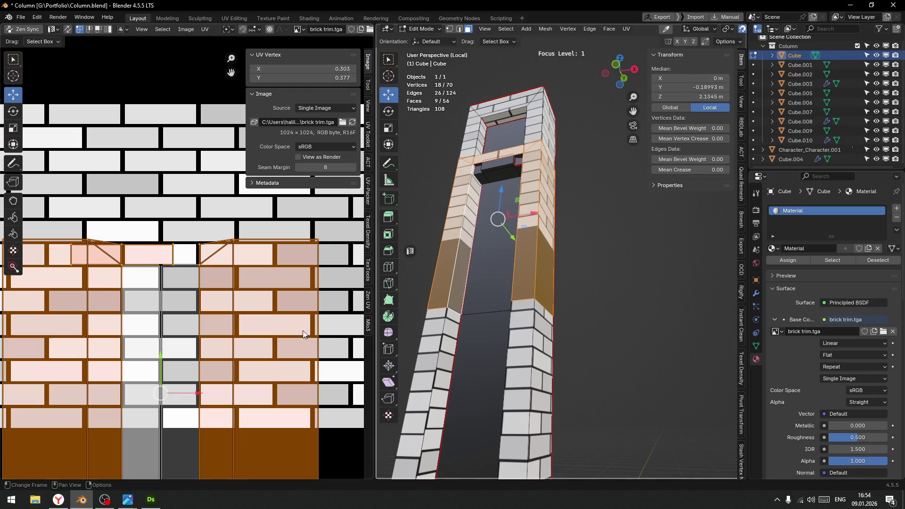
pyautogui.scroll(-2, 159, 326)
pyautogui.moveTo(160, 325); pyautogui.dragTo(171, 294, button='middle')
pyautogui.press('g')
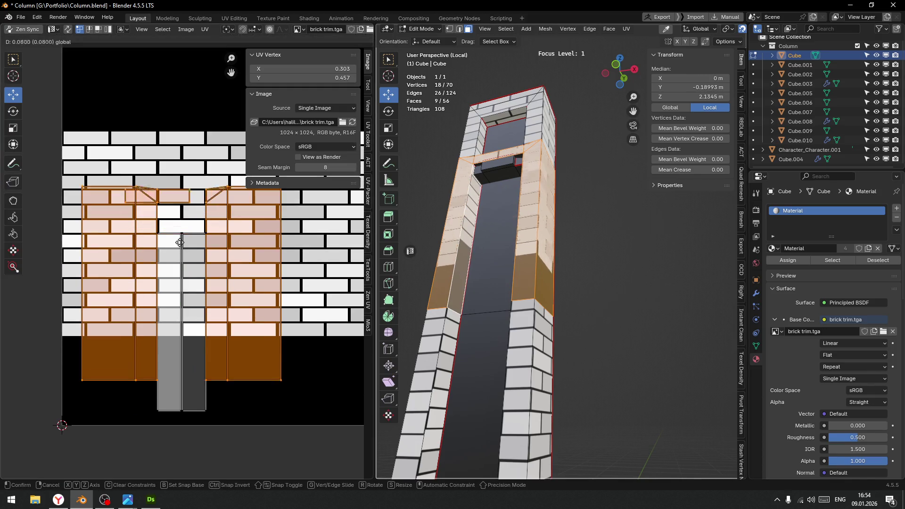
pyautogui.click(178, 276)
pyautogui.moveTo(66, 414); pyautogui.dragTo(311, 468)
pyautogui.press('g')
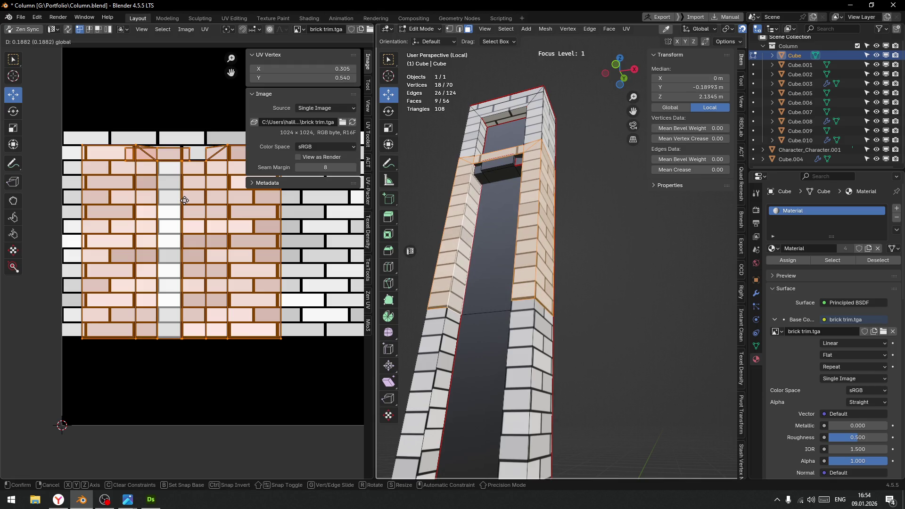
pyautogui.click(184, 200)
# Return to Object Mode and view the whole column from below
pyautogui.moveTo(495, 311); pyautogui.dragTo(510, 317, button='middle')
pyautogui.press('Tab')
pyautogui.click(504, 268)
pyautogui.scroll(-5, 615, 334)
pyautogui.moveTo(596, 341); pyautogui.dragTo(613, 353, button='middle')
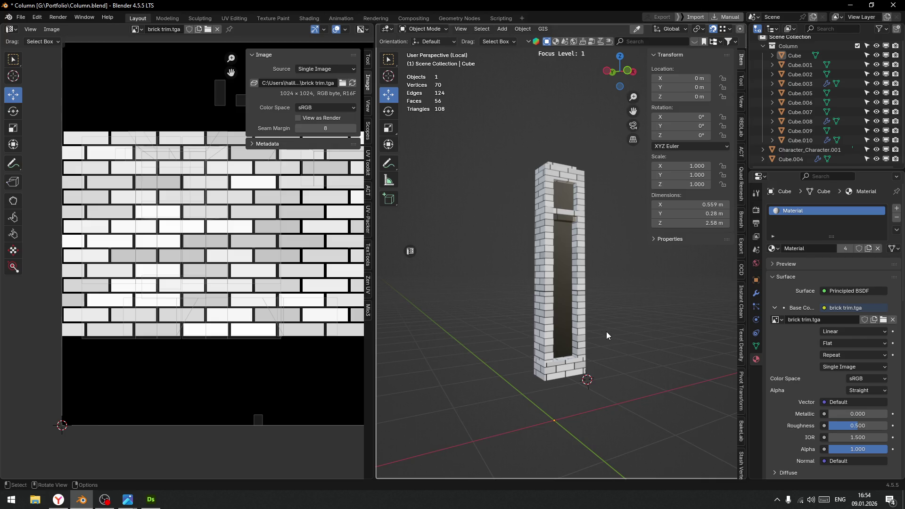
# Nudge the upper UV island slightly with G and check the result in Object Mode
pyautogui.scroll(2, 566, 291)
pyautogui.click(570, 318)
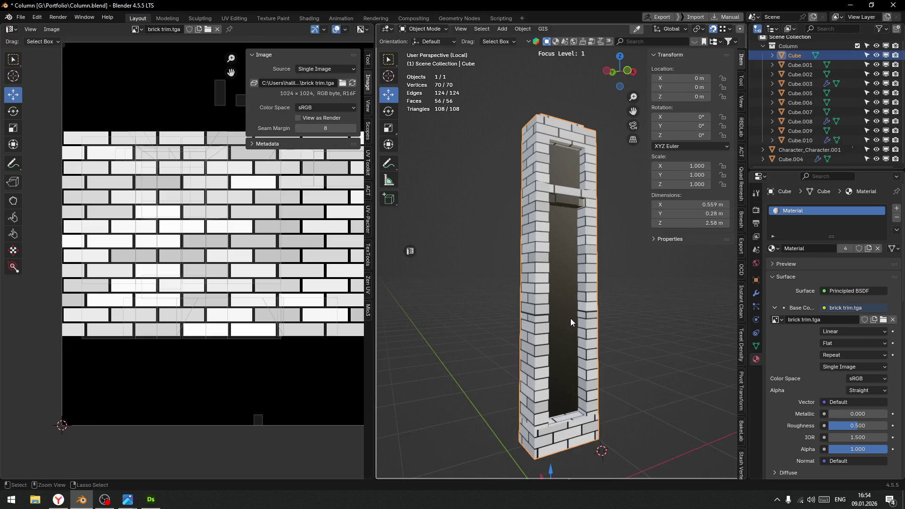
pyautogui.press('Tab')
pyautogui.scroll(3, 188, 264)
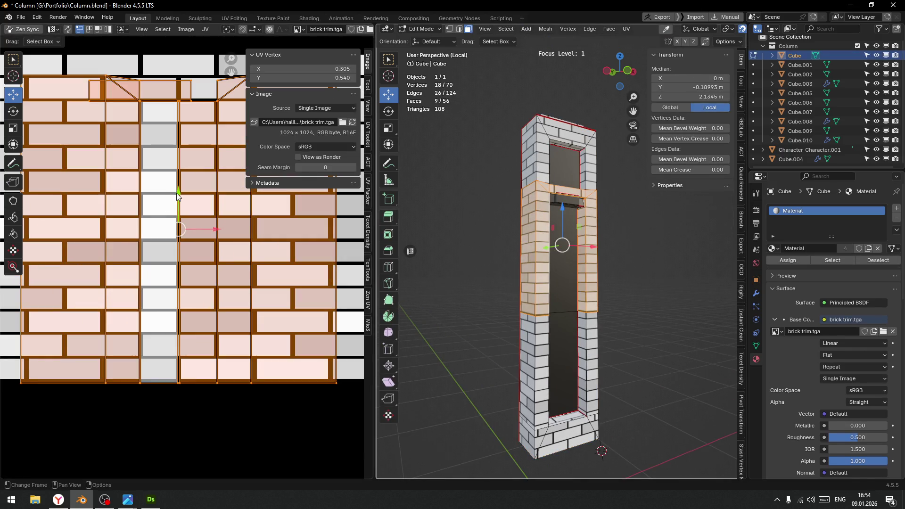
pyautogui.press('g')
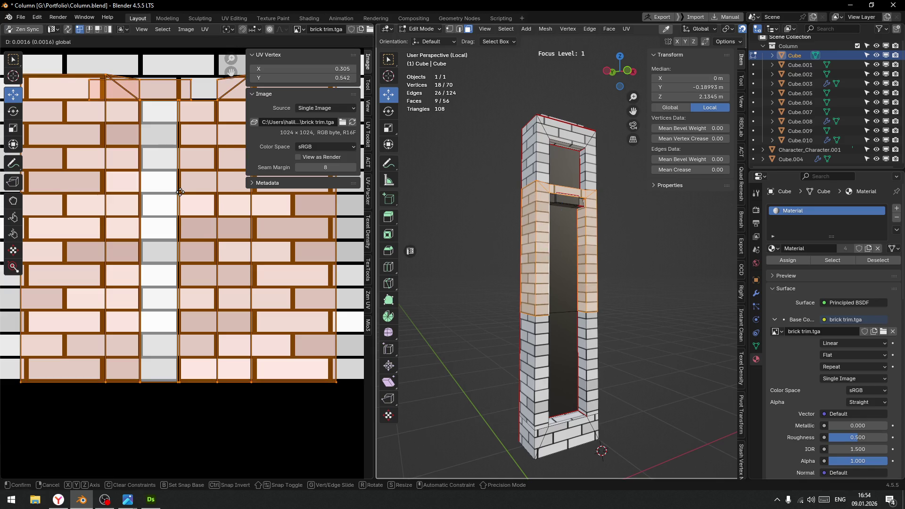
pyautogui.click(180, 192)
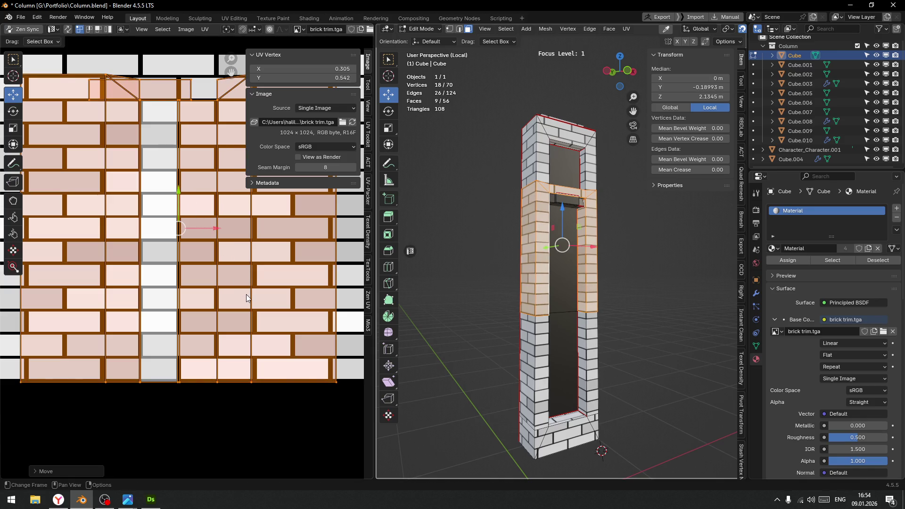
pyautogui.hotkey('ctrl', 'Tab')
pyautogui.click(238, 243)
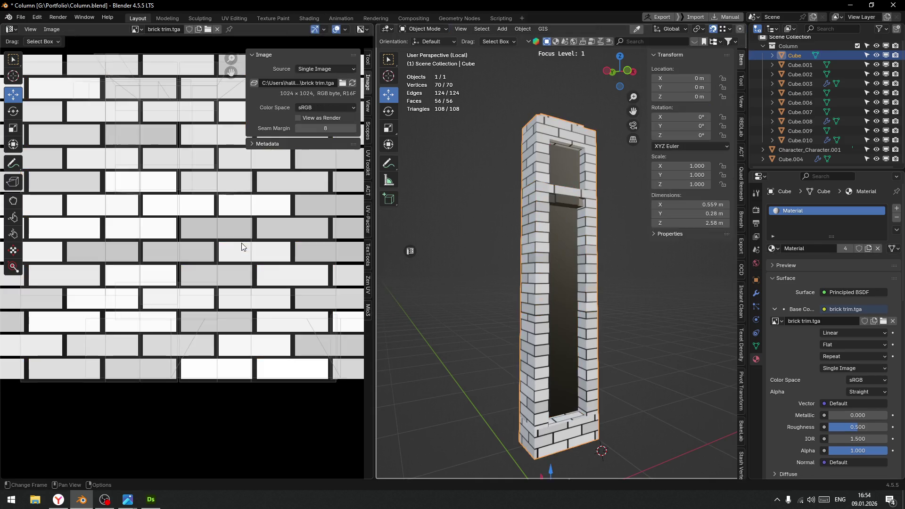
# In Edit Mode, select the four lower front and side faces of the column
pyautogui.hotkey('ctrl', 'Tab')
pyautogui.click(543, 353)
pyautogui.click(540, 354)
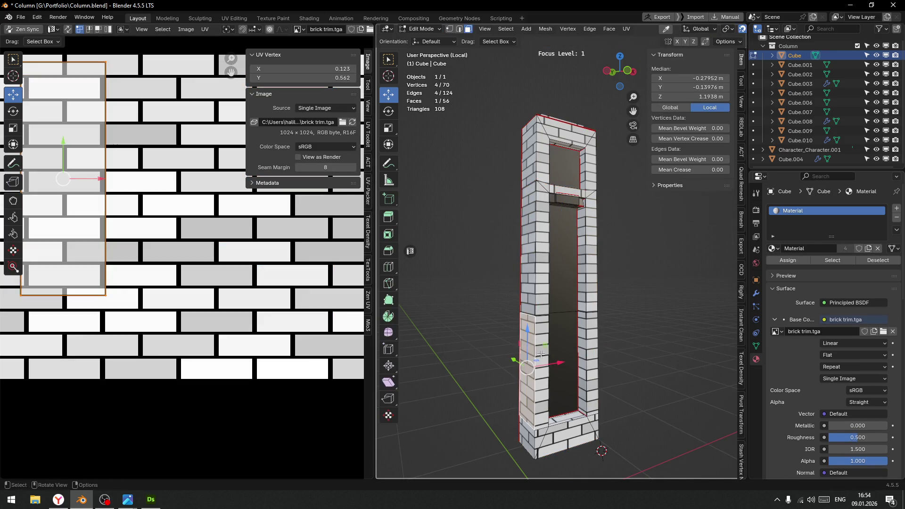
pyautogui.keyDown('shift'); pyautogui.click(542, 358); pyautogui.keyUp('shift')
pyautogui.keyDown('shift'); pyautogui.click(581, 337); pyautogui.keyUp('shift')
pyautogui.keyDown('shift'); pyautogui.click(593, 334); pyautogui.keyUp('shift')
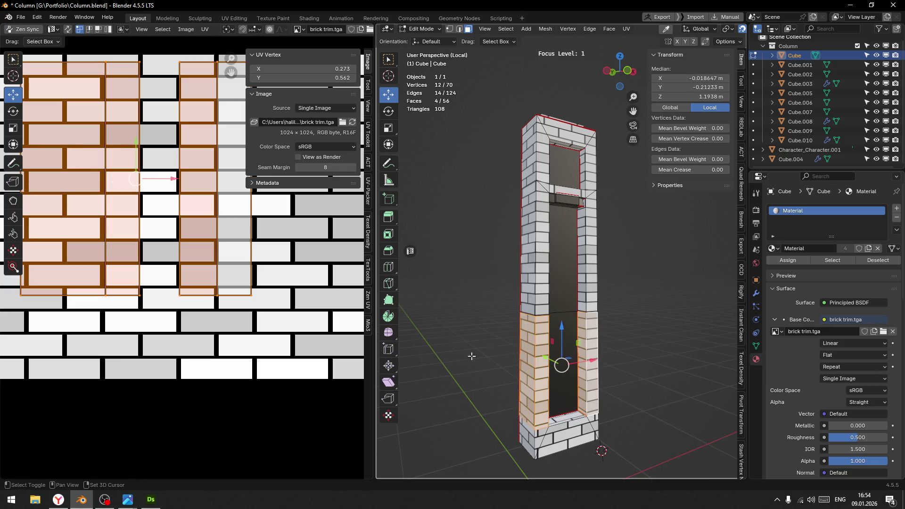
# Raise their top UV vertices from Y 0.562 to 0.766, then exit to Object Mode
pyautogui.moveTo(191, 261); pyautogui.dragTo(227, 354, button='middle')
pyautogui.scroll(-2, 143, 228)
pyautogui.moveTo(93, 188)
pyautogui.mouseDown()
pyautogui.moveTo(149, 213)
pyautogui.moveTo(255, 210)
pyautogui.mouseUp()
pyautogui.scroll(3, 170, 165)
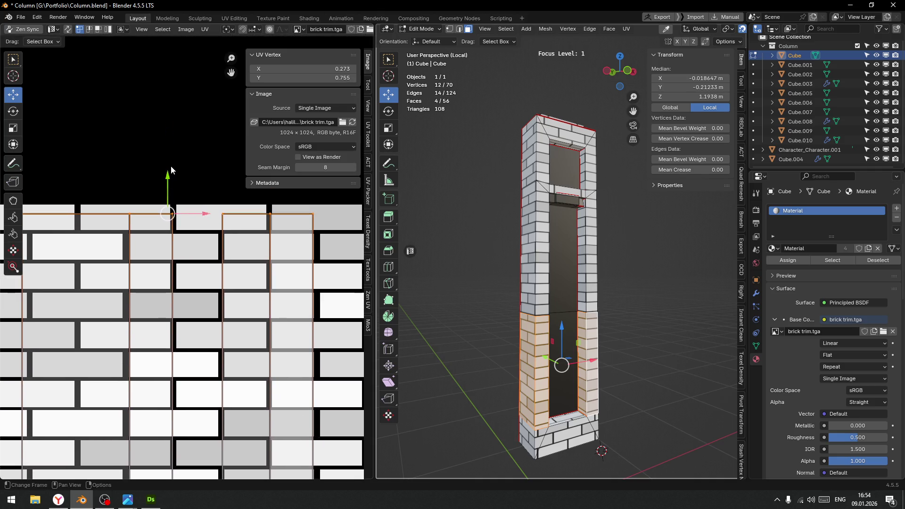
pyautogui.press('g')
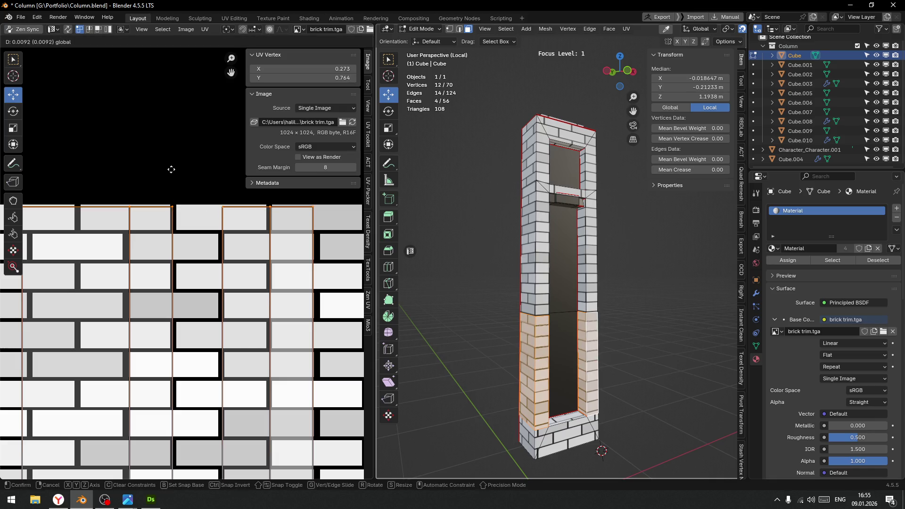
pyautogui.click(171, 167)
pyautogui.press('Tab')
pyautogui.click(671, 307)
pyautogui.click(671, 303)
pyautogui.moveTo(671, 304)
pyautogui.mouseDown(button='middle')
pyautogui.moveTo(609, 345)
pyautogui.moveTo(562, 332)
pyautogui.mouseUp(button='middle')
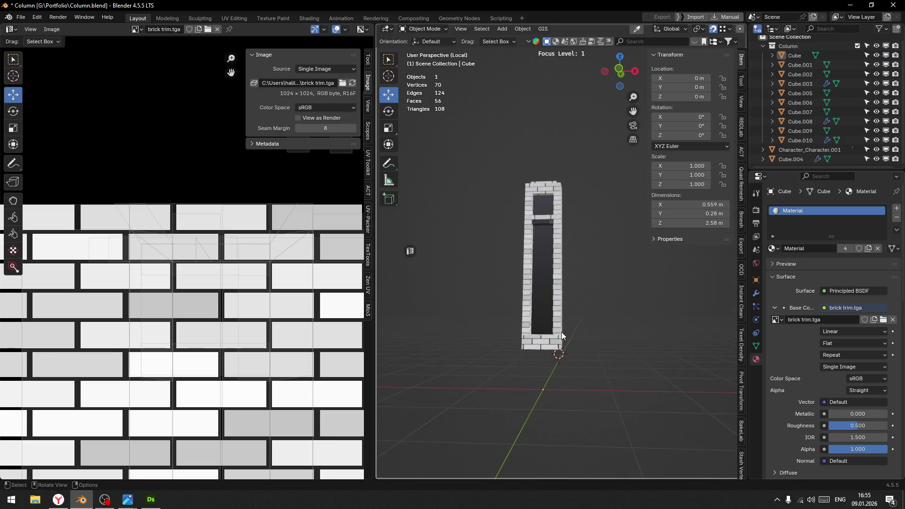
# Select the Cube frame object and enter Edit Mode, orbiting to see the opening
pyautogui.scroll(5, 561, 332)
pyautogui.scroll(2, 518, 304)
pyautogui.moveTo(519, 304)
pyautogui.mouseDown(button='middle')
pyautogui.moveTo(532, 296)
pyautogui.moveTo(529, 273)
pyautogui.moveTo(548, 298)
pyautogui.moveTo(513, 303)
pyautogui.moveTo(544, 314)
pyautogui.moveTo(525, 261)
pyautogui.mouseUp(button='middle')
pyautogui.scroll(5, 544, 314)
pyautogui.click(525, 261)
pyautogui.press('Tab')
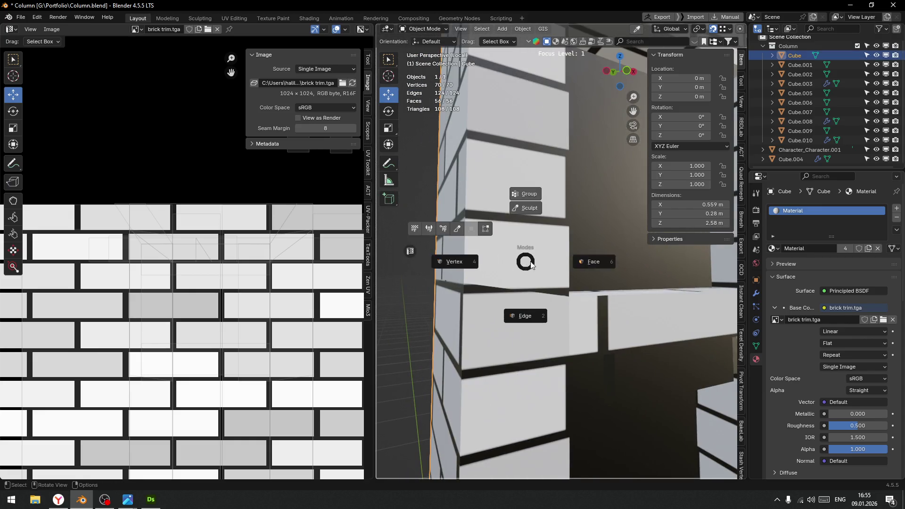
pyautogui.click(525, 269)
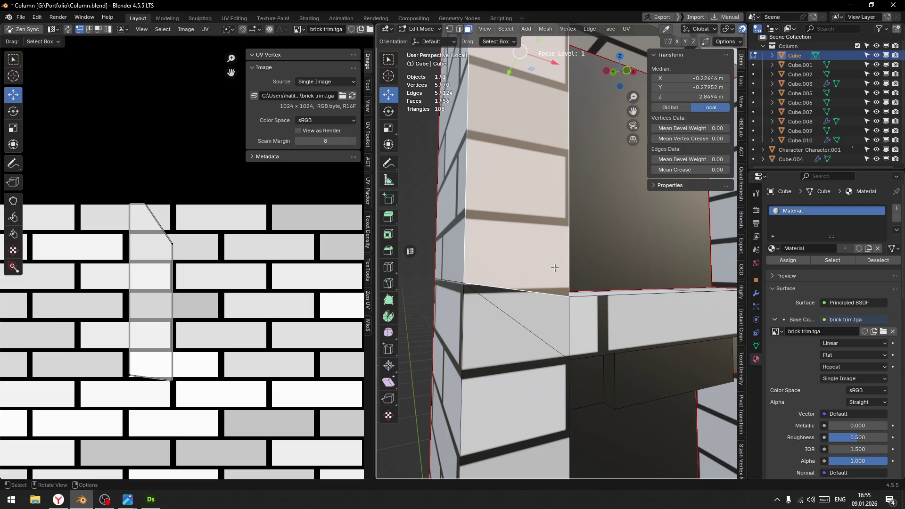
pyautogui.scroll(-5, 501, 274)
pyautogui.moveTo(500, 274)
pyautogui.mouseDown(button='middle')
pyautogui.moveTo(483, 278)
pyautogui.moveTo(492, 260)
pyautogui.moveTo(543, 248)
pyautogui.mouseUp(button='middle')
pyautogui.scroll(5, 481, 279)
# Switch to edge select and pick the two edges where the lintel meets the pillar
pyautogui.click(492, 257)
pyautogui.hotkey('ctrl', 'Tab')
pyautogui.click(492, 259)
pyautogui.click(491, 258)
pyautogui.keyDown('shift'); pyautogui.click(546, 247); pyautogui.keyUp('shift')
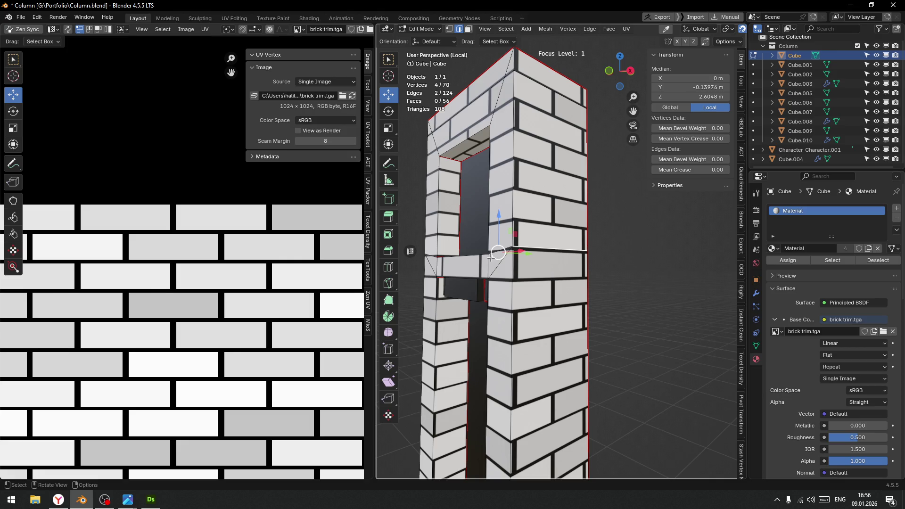
# Lower the edge near the top of the column by about 1.7 cm along Z
pyautogui.moveTo(520, 269)
pyautogui.mouseDown(button='middle')
pyautogui.moveTo(570, 262)
pyautogui.moveTo(549, 229)
pyautogui.moveTo(561, 215)
pyautogui.mouseUp(button='middle')
pyautogui.scroll(-2, 633, 31)
pyautogui.moveTo(541, 215); pyautogui.dragTo(519, 239)
pyautogui.moveTo(519, 240); pyautogui.dragTo(516, 253, button='middle')
# Return the column to Object Mode and save Column.blend
pyautogui.press('Tab')
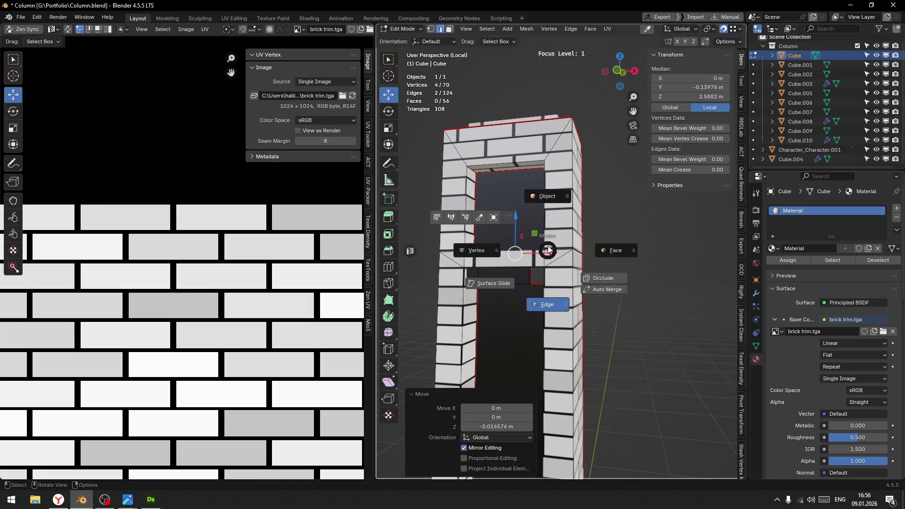
pyautogui.click(549, 198)
pyautogui.moveTo(597, 262); pyautogui.dragTo(559, 259, button='middle')
pyautogui.hotkey('ctrl', 's')
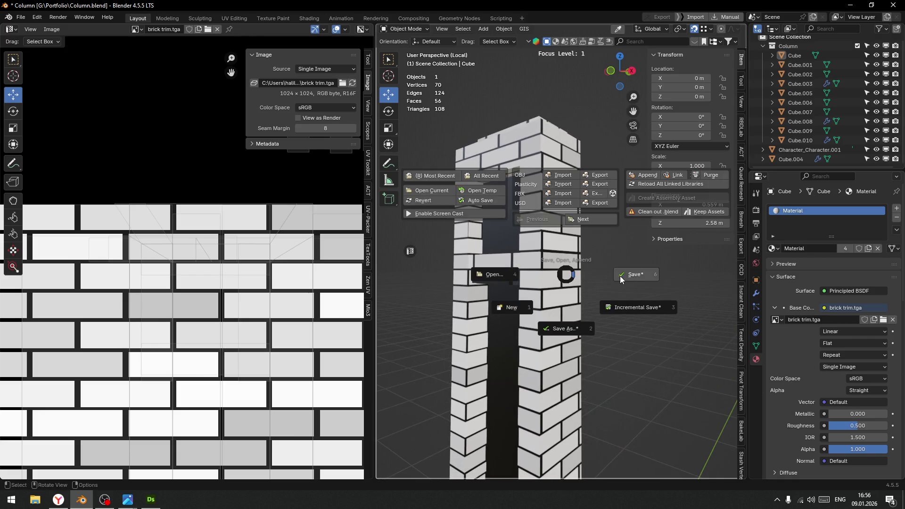
pyautogui.click(620, 276)
pyautogui.moveTo(612, 298)
pyautogui.mouseDown(button='middle')
pyautogui.moveTo(589, 324)
pyautogui.moveTo(607, 295)
pyautogui.moveTo(547, 290)
pyautogui.mouseUp(button='middle')
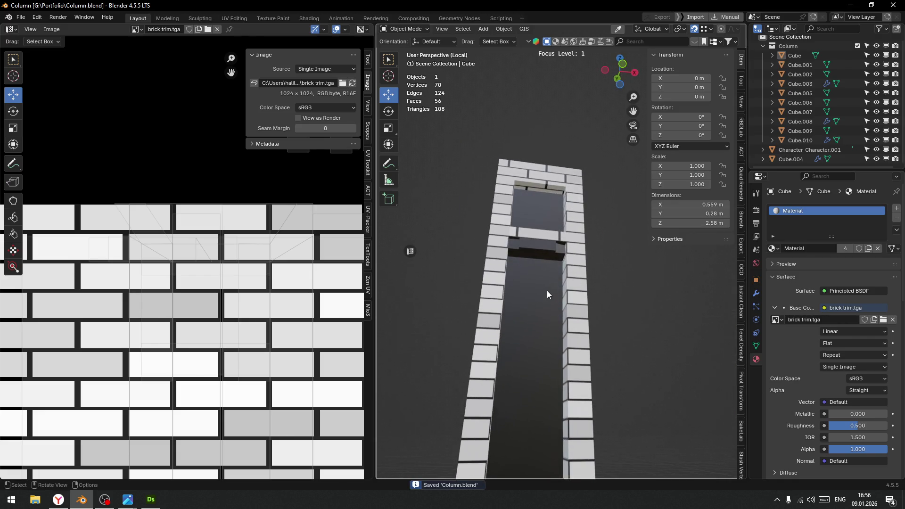
# Take a screenshot and select the column again
pyautogui.hotkey('alt', 'Tab')
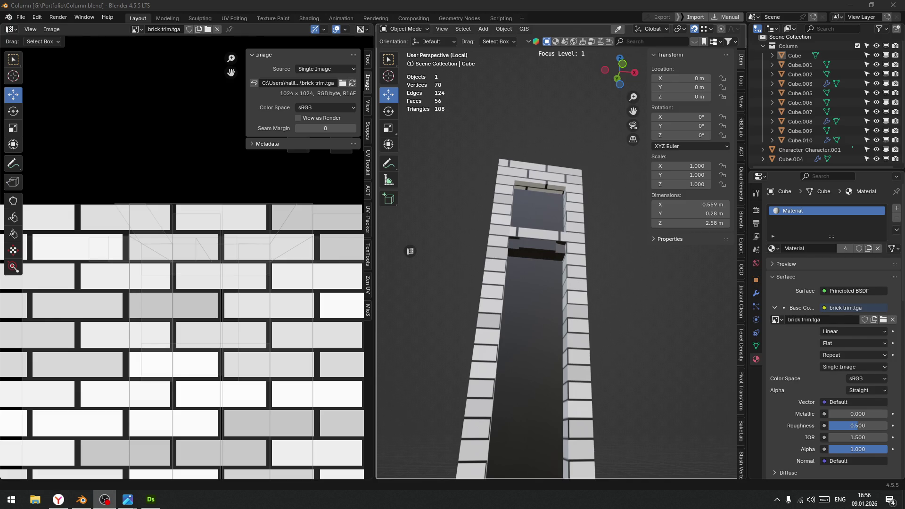
pyautogui.press('Print')
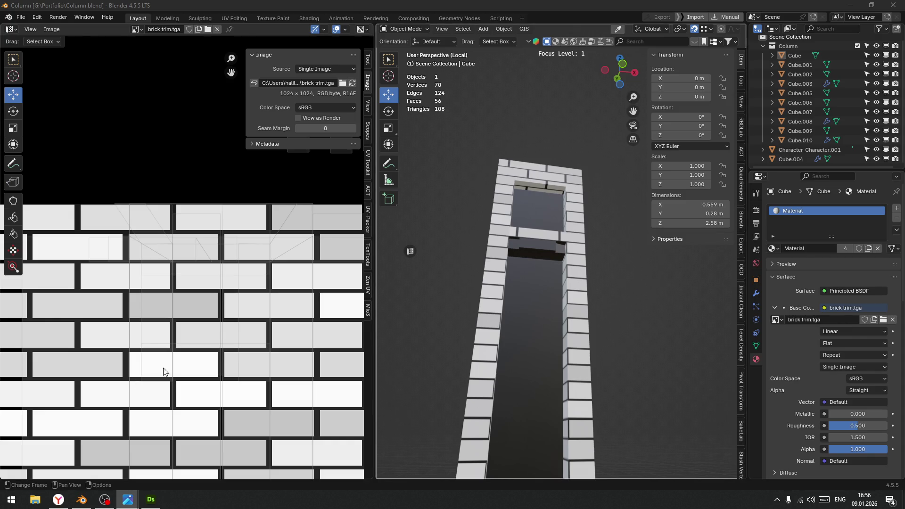
pyautogui.scroll(-3, 163, 368)
pyautogui.click(530, 337)
# Select the two recessed faces below the window in face select mode
pyautogui.hotkey('ctrl', 'Tab')
pyautogui.click(550, 338)
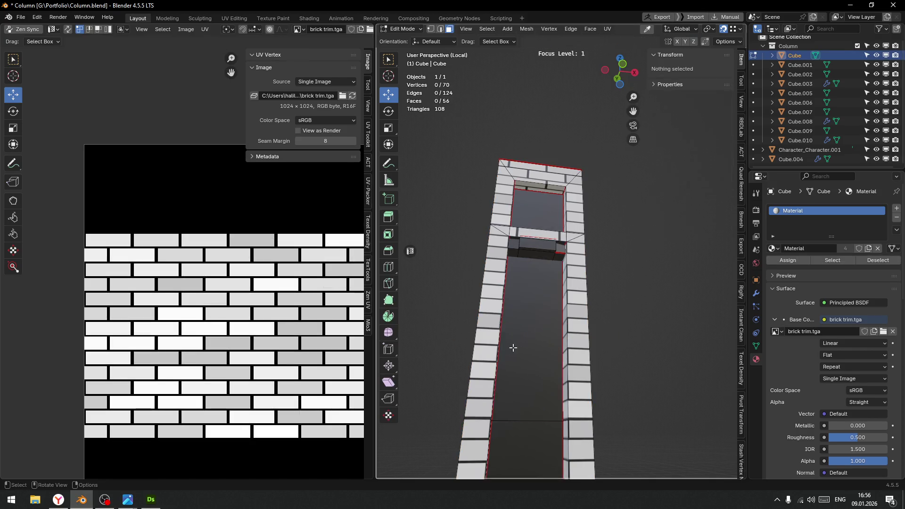
pyautogui.click(545, 292)
pyautogui.keyDown('shift'); pyautogui.click(536, 394); pyautogui.keyUp('shift')
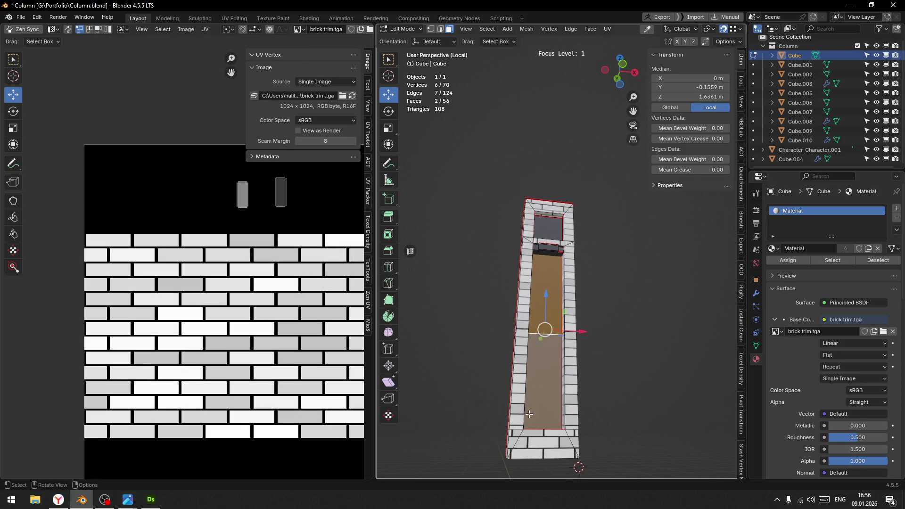
pyautogui.scroll(-5, 183, 259)
# Unwrap the faces into a new island, World Orient it, and show the Texel Density tools
pyautogui.press('a')
pyautogui.rightClick(204, 312)
pyautogui.click(194, 284)
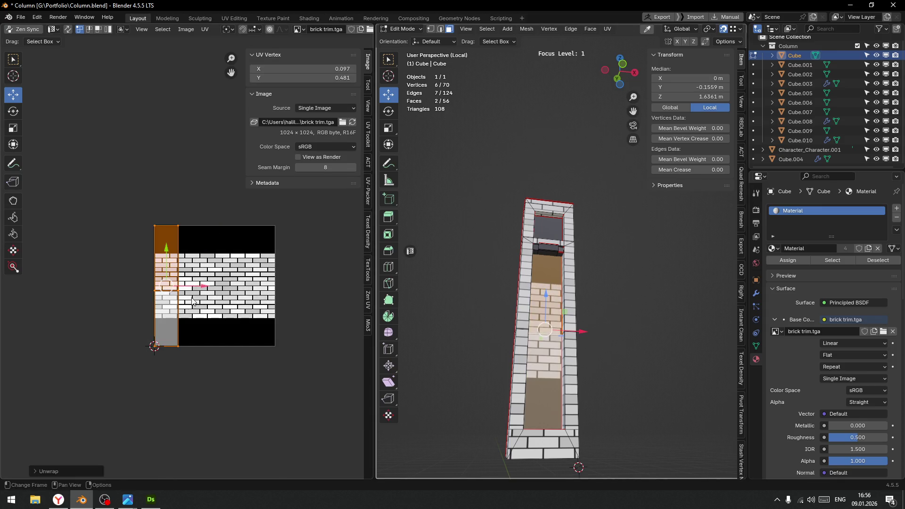
pyautogui.scroll(3, 168, 324)
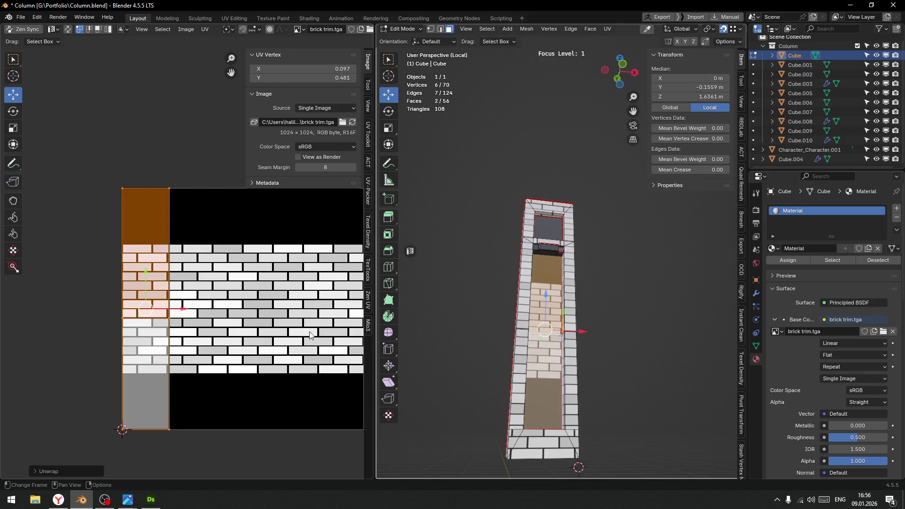
pyautogui.press('q')
pyautogui.click(267, 330)
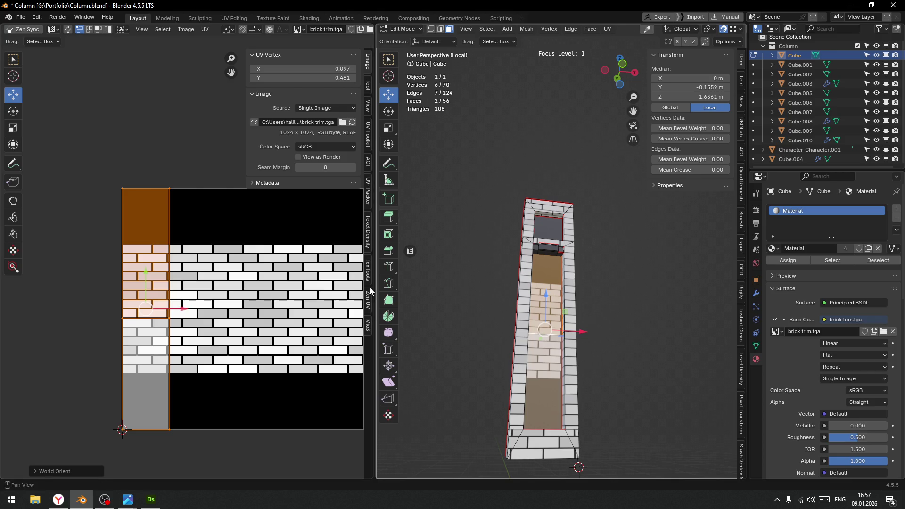
pyautogui.click(368, 241)
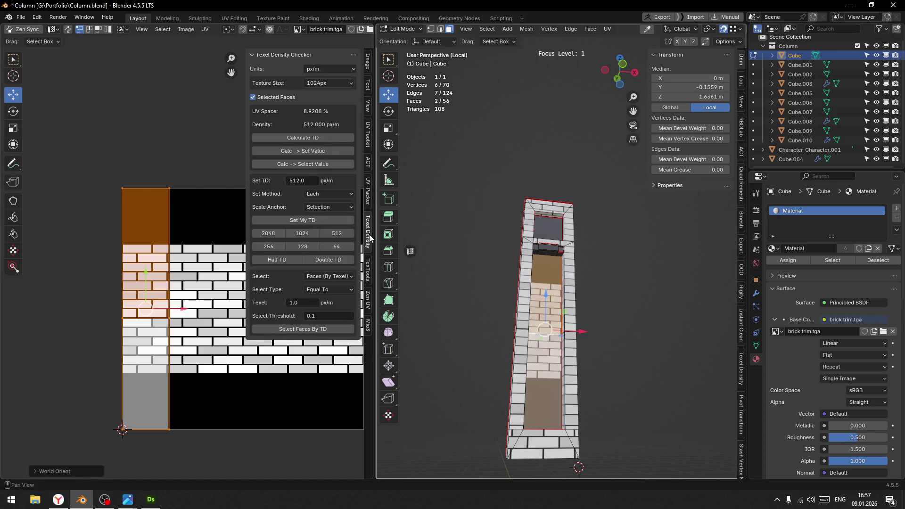
# Add the 512 preset to Quick Favorites and set the island to 512 px/m
pyautogui.rightClick(341, 237)
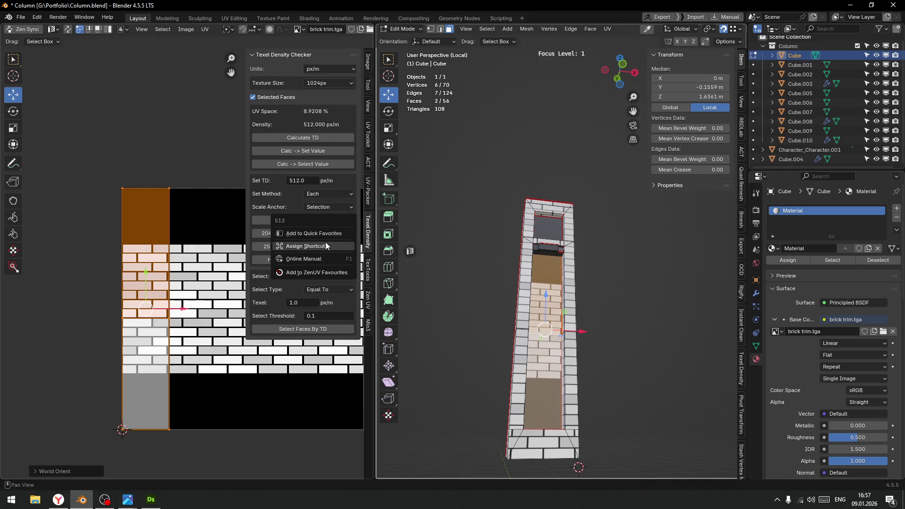
pyautogui.click(329, 233)
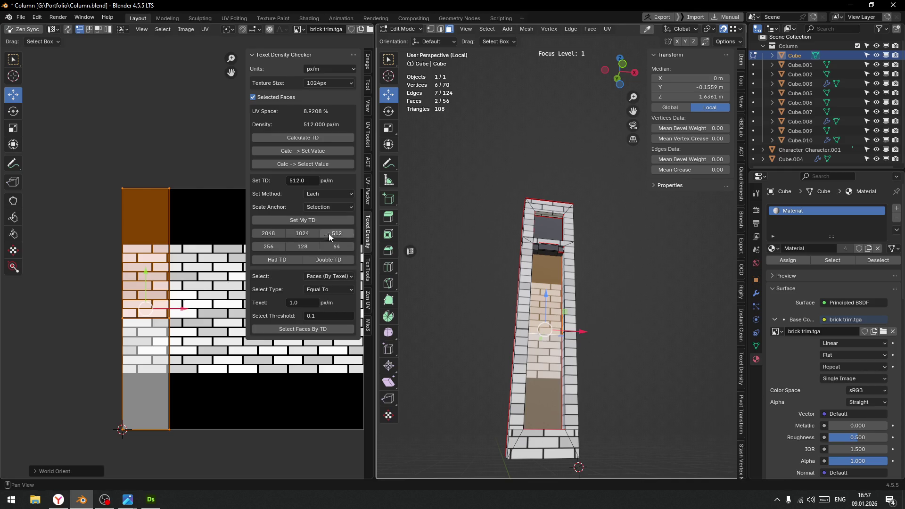
pyautogui.press('q')
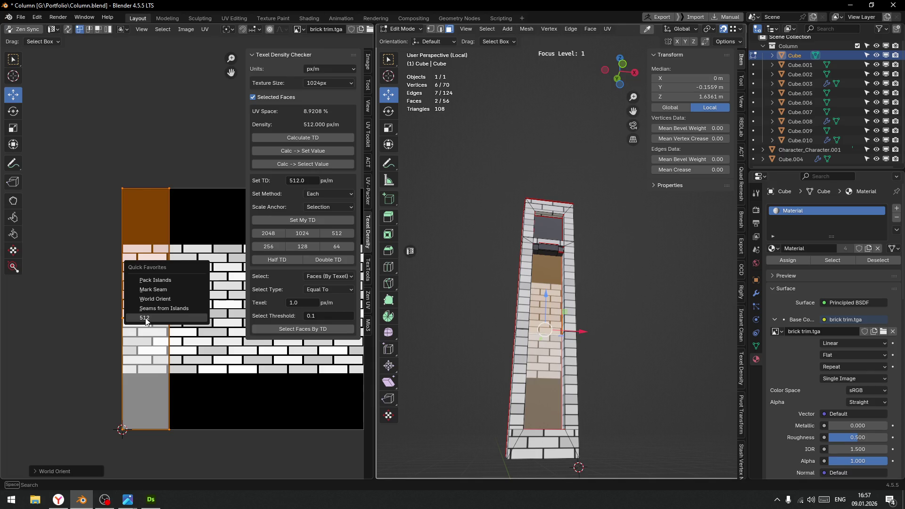
pyautogui.click(145, 320)
# Move the recess UV island up over the brick area of brick trim.tga
pyautogui.moveTo(146, 275); pyautogui.dragTo(149, 234)
pyautogui.scroll(4, 150, 231)
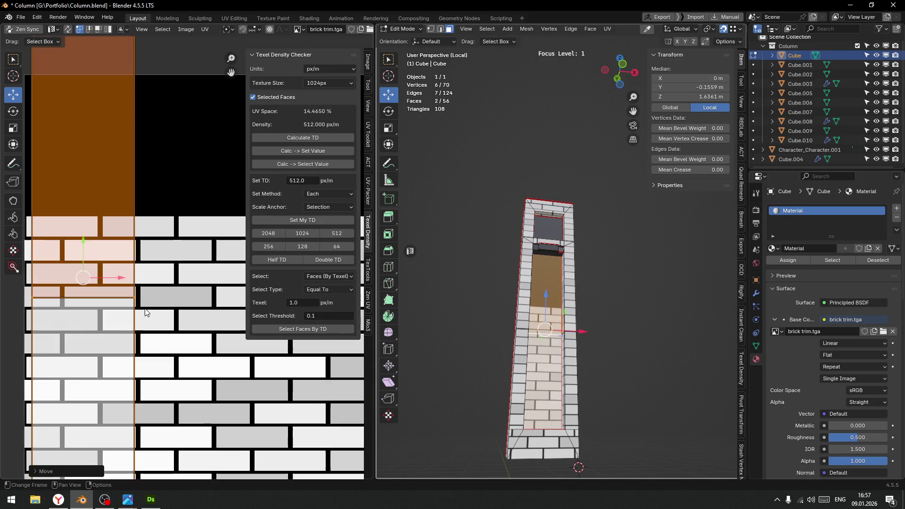
pyautogui.moveTo(153, 182)
pyautogui.mouseDown(button='middle')
pyautogui.moveTo(166, 205)
pyautogui.moveTo(165, 258)
pyautogui.mouseUp(button='middle')
pyautogui.press('g')
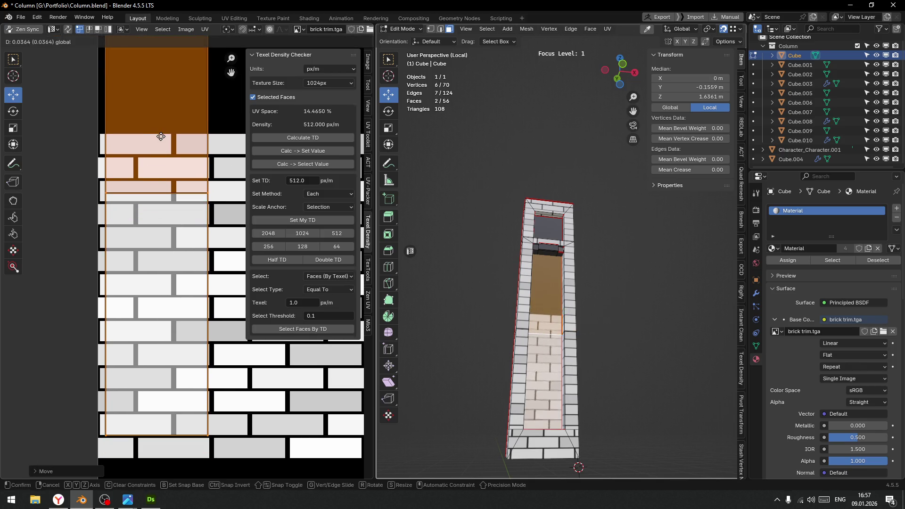
pyautogui.click(163, 137)
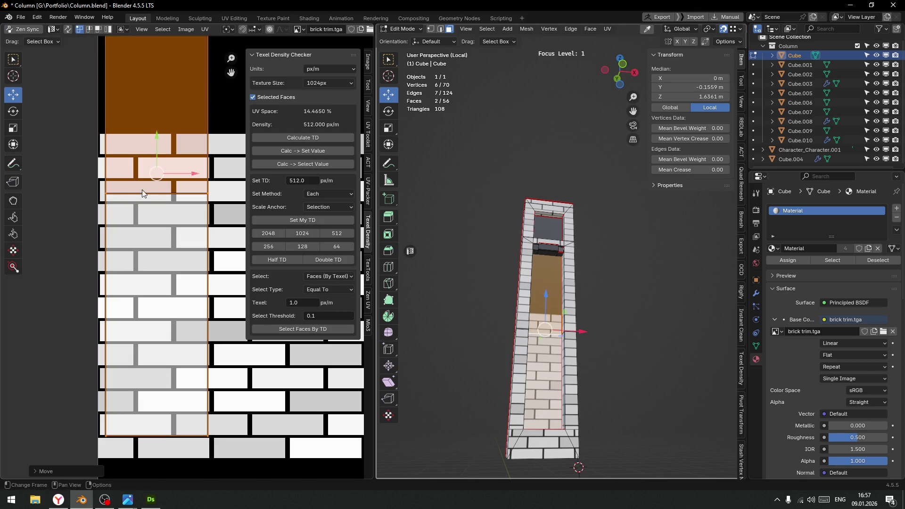
pyautogui.scroll(2, 139, 187)
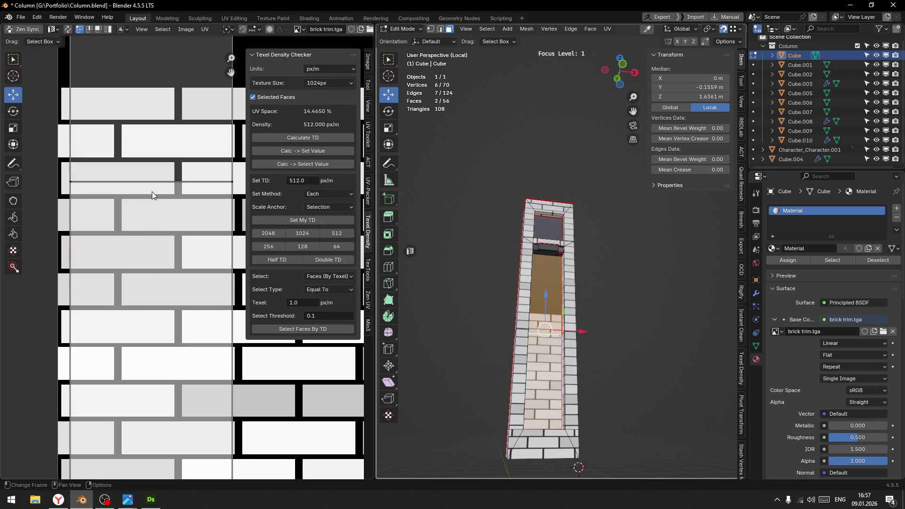
# Select the upper recess face's island and move it down-right onto the brick rows
pyautogui.hotkey('shift', 's')
pyautogui.scroll(-5, 146, 206)
pyautogui.click(549, 290)
pyautogui.press('s')
pyautogui.press('Escape')
pyautogui.moveTo(121, 104)
pyautogui.mouseDown()
pyautogui.moveTo(231, 276)
pyautogui.moveTo(227, 268)
pyautogui.mouseUp()
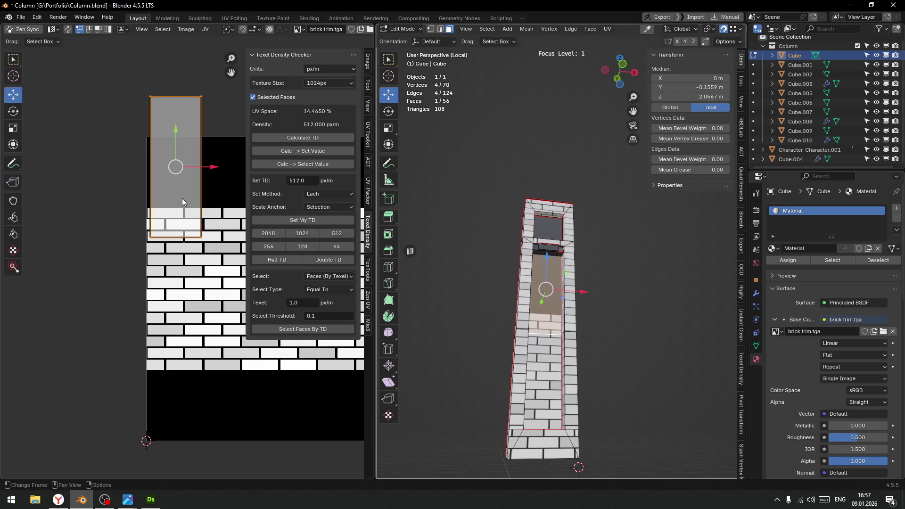
pyautogui.moveTo(175, 167); pyautogui.dragTo(229, 294)
pyautogui.scroll(6, 547, 336)
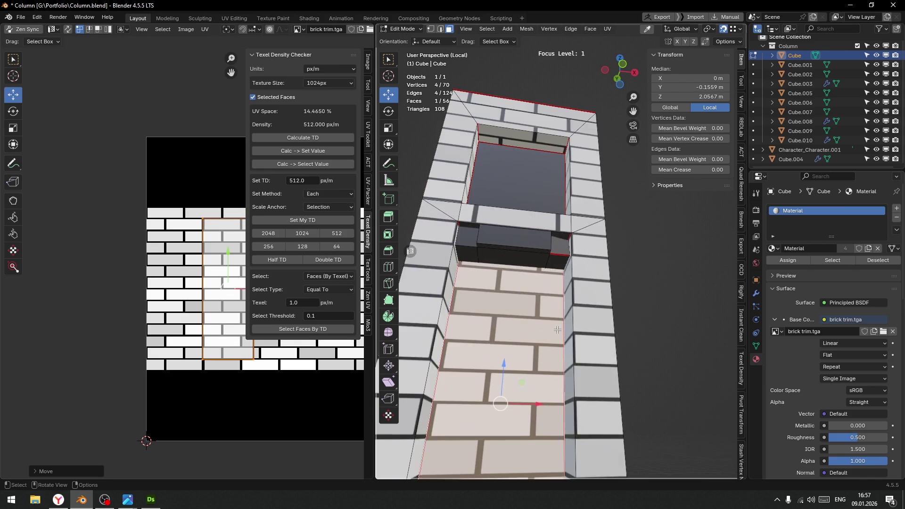
# Nudge the recess UV island right and push its right edge further right
pyautogui.moveTo(548, 336); pyautogui.dragTo(528, 330, button='middle')
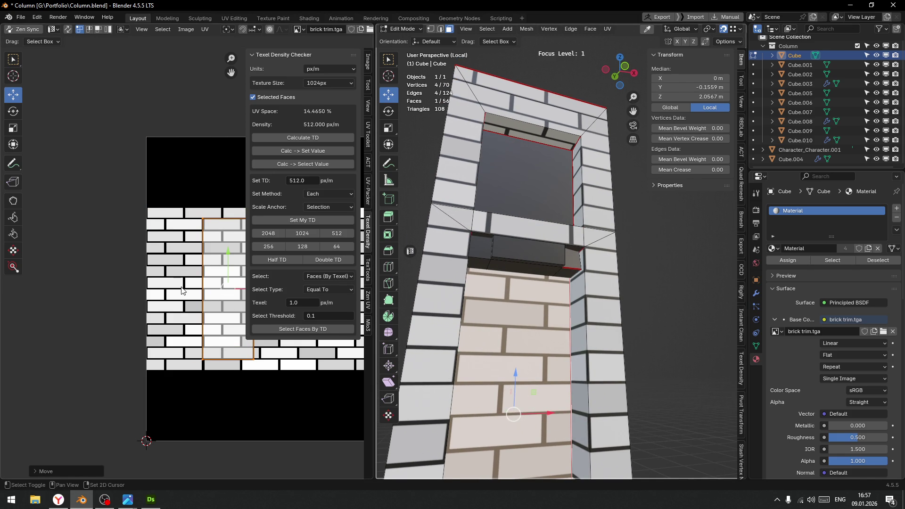
pyautogui.moveTo(182, 290); pyautogui.dragTo(125, 257, button='middle')
pyautogui.scroll(2, 187, 264)
pyautogui.moveTo(196, 252); pyautogui.dragTo(198, 251)
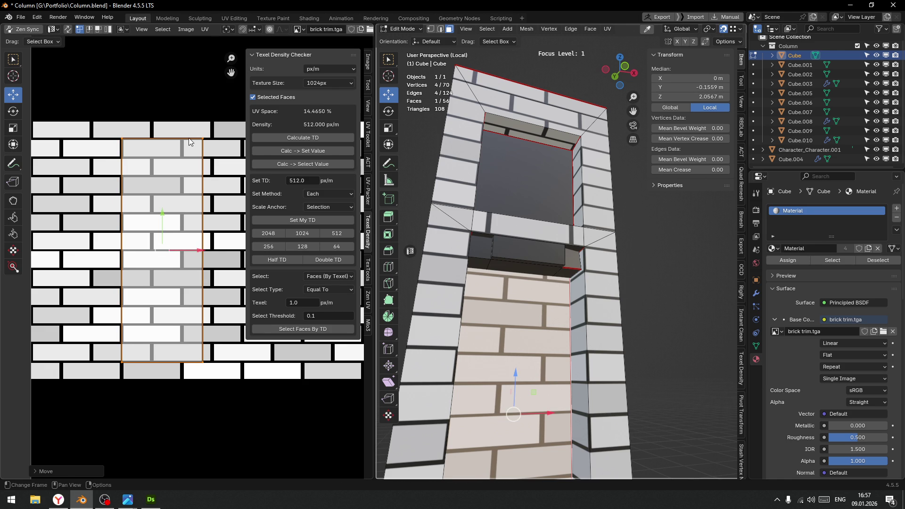
pyautogui.click(204, 363)
pyautogui.moveTo(239, 253); pyautogui.dragTo(250, 254)
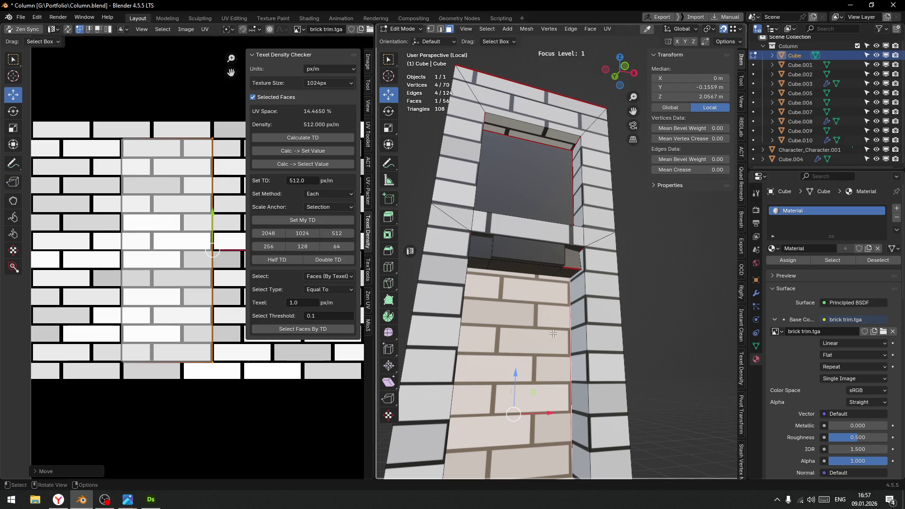
# Slide the whole recess UV island right along X to align its bricks
pyautogui.moveTo(528, 358); pyautogui.dragTo(528, 330, button='middle')
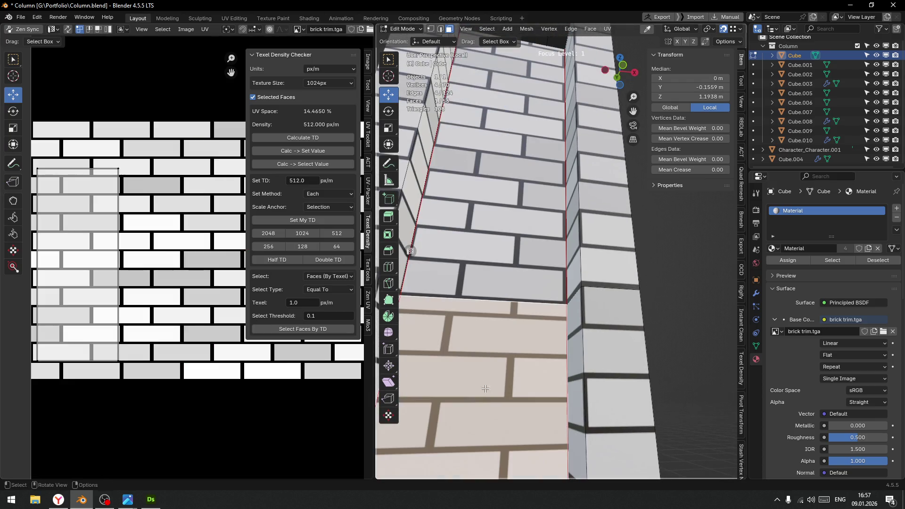
pyautogui.scroll(-2, 128, 277)
pyautogui.moveTo(67, 187); pyautogui.dragTo(190, 351)
pyautogui.moveTo(153, 267)
pyautogui.mouseDown()
pyautogui.moveTo(192, 273)
pyautogui.moveTo(158, 280)
pyautogui.moveTo(196, 267)
pyautogui.mouseUp()
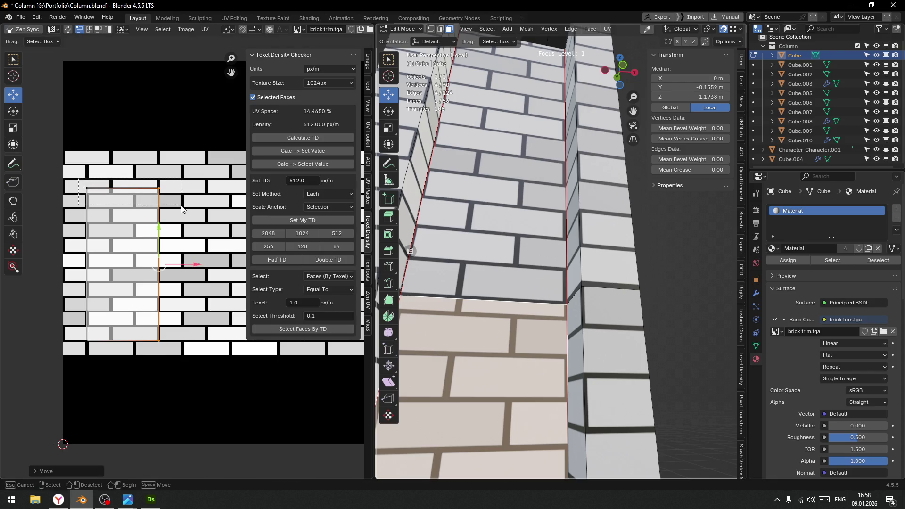
# Lower the island's top edge onto a mortar line and frame the recess face
pyautogui.click(113, 188)
pyautogui.moveTo(122, 154); pyautogui.dragTo(121, 159)
pyautogui.scroll(3, 135, 223)
pyautogui.scroll(-2, 136, 219)
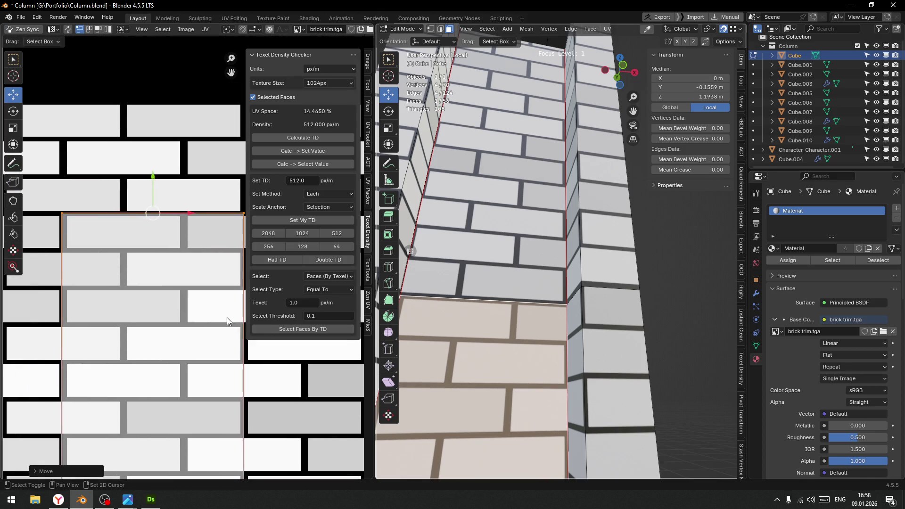
pyautogui.scroll(3, 142, 207)
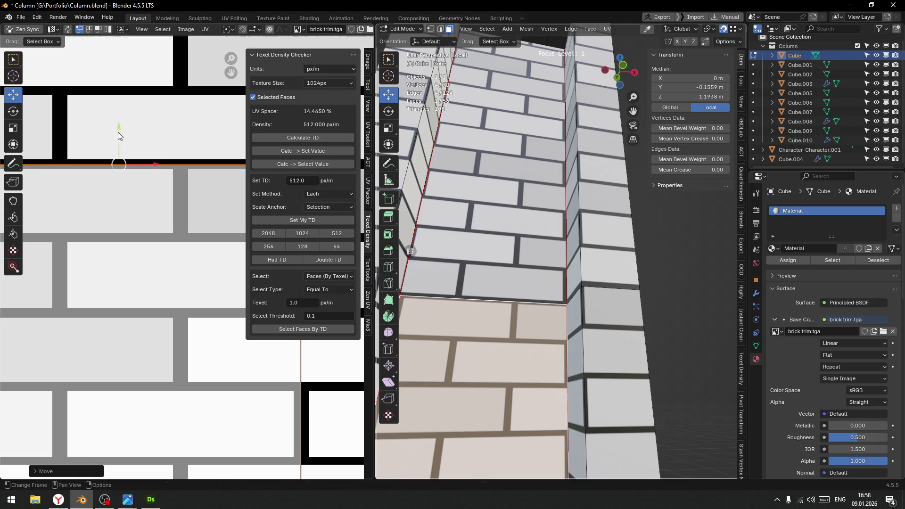
pyautogui.press('KP_Decimal')
pyautogui.hotkey('ctrl', 'Tab')
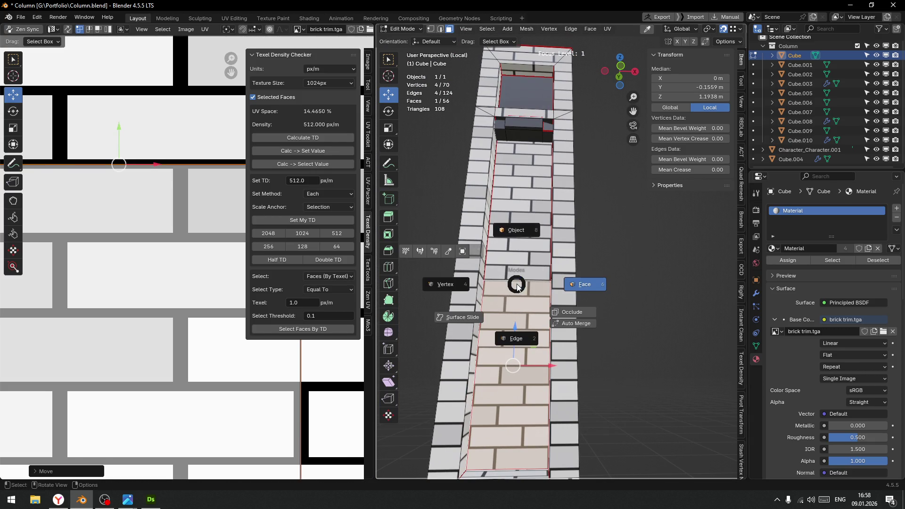
# Return to Object Mode, orbit to a frontal view, and reselect the column
pyautogui.click(582, 282)
pyautogui.scroll(-5, 666, 330)
pyautogui.click(632, 324)
pyautogui.moveTo(575, 322)
pyautogui.mouseDown(button='middle')
pyautogui.moveTo(599, 332)
pyautogui.moveTo(594, 323)
pyautogui.mouseUp(button='middle')
pyautogui.scroll(4, 595, 323)
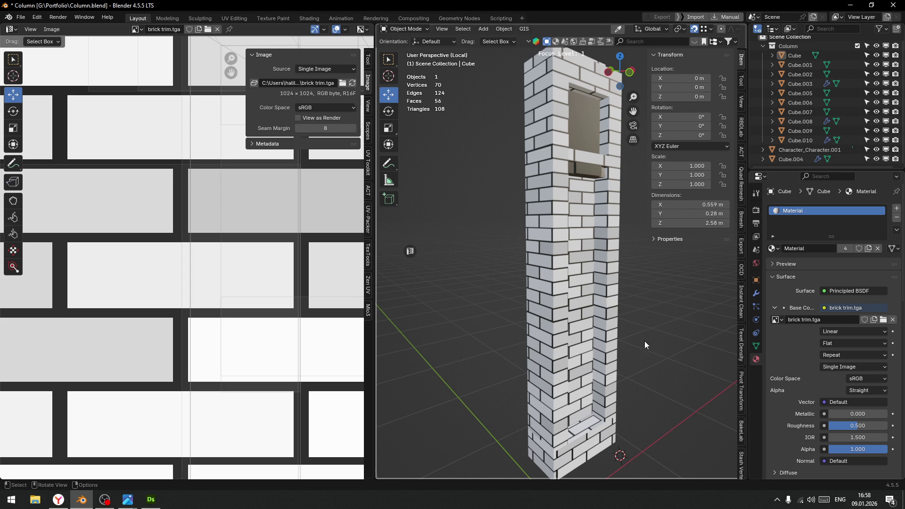
pyautogui.moveTo(644, 359)
pyautogui.mouseDown(button='middle')
pyautogui.moveTo(618, 346)
pyautogui.moveTo(531, 112)
pyautogui.mouseUp(button='middle')
pyautogui.click(545, 119)
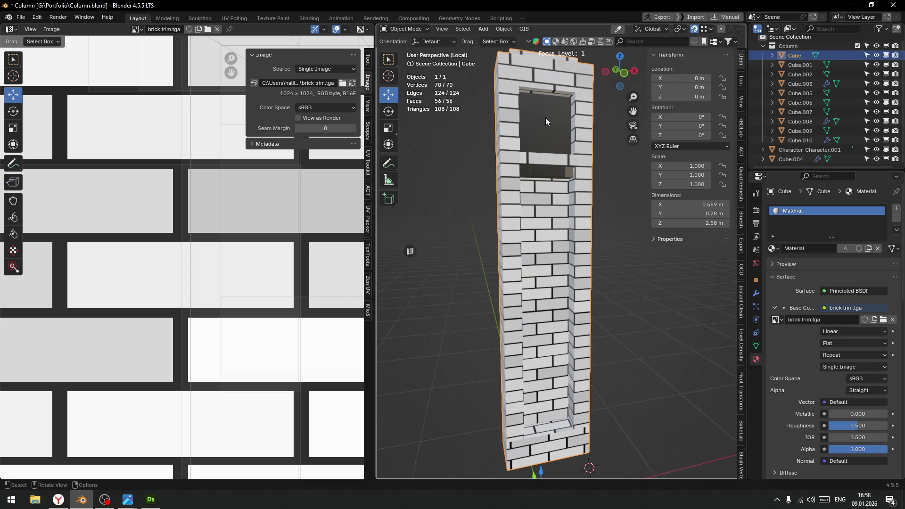
# Move and shrink the window face's UV island onto one brick, then select the ledge face below
pyautogui.press('Tab')
pyautogui.click(538, 118)
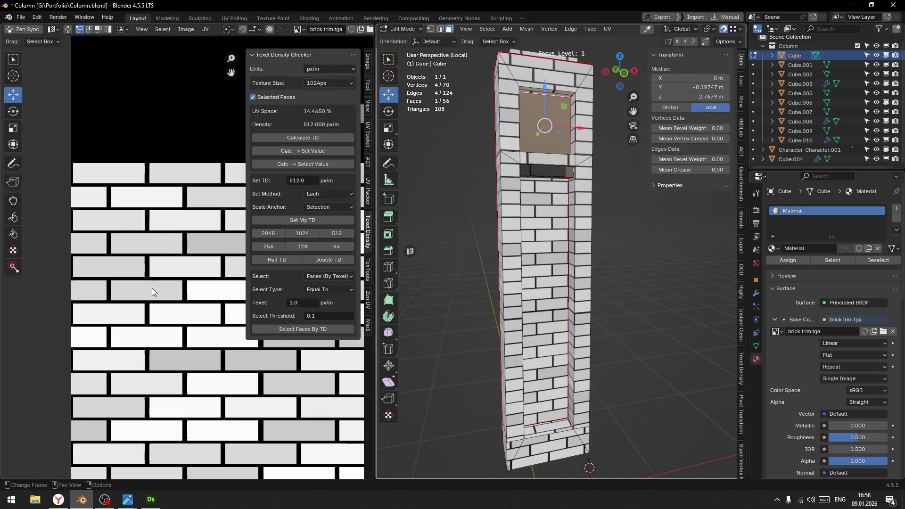
pyautogui.scroll(-4, 151, 288)
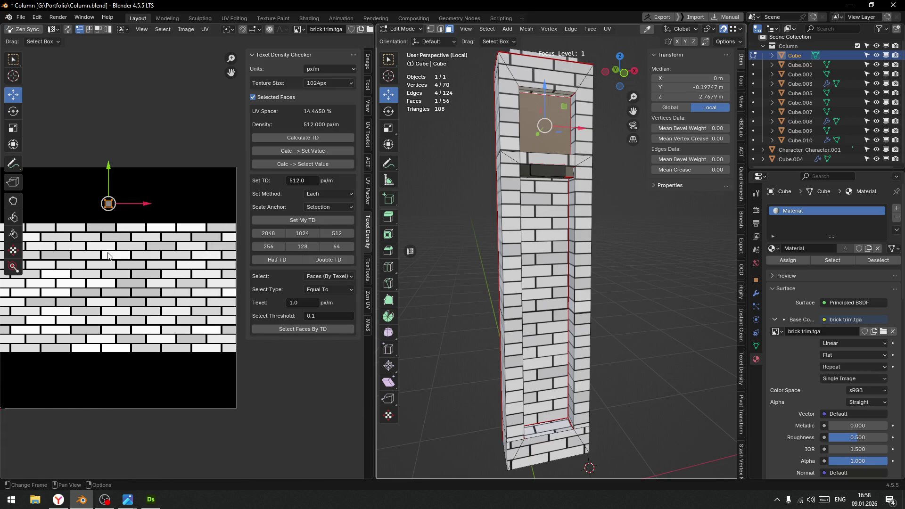
pyautogui.moveTo(107, 212); pyautogui.dragTo(113, 230)
pyautogui.scroll(3, 113, 230)
pyautogui.moveTo(181, 85)
pyautogui.mouseDown(button='middle')
pyautogui.moveTo(181, 232)
pyautogui.moveTo(196, 240)
pyautogui.mouseUp(button='middle')
pyautogui.moveTo(98, 218); pyautogui.dragTo(94, 222)
pyautogui.press('s')
pyautogui.click(115, 237)
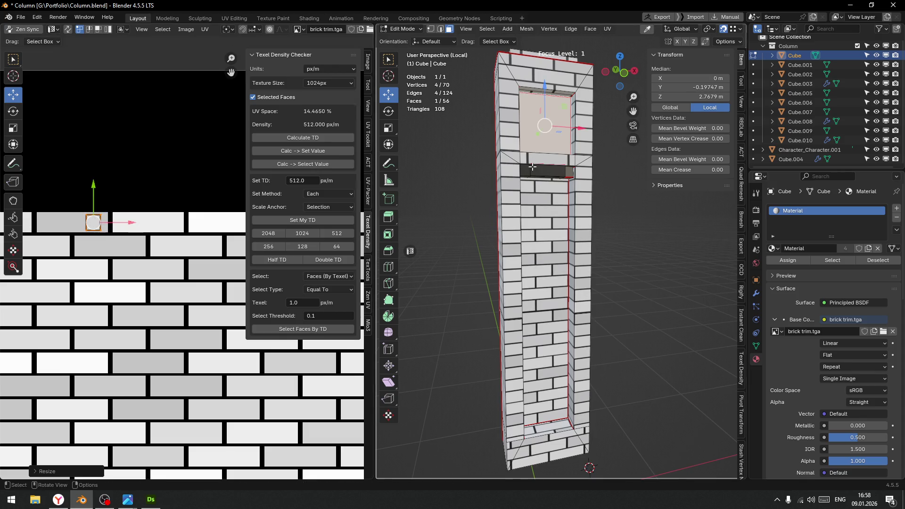
pyautogui.click(532, 167)
pyautogui.scroll(6, 558, 186)
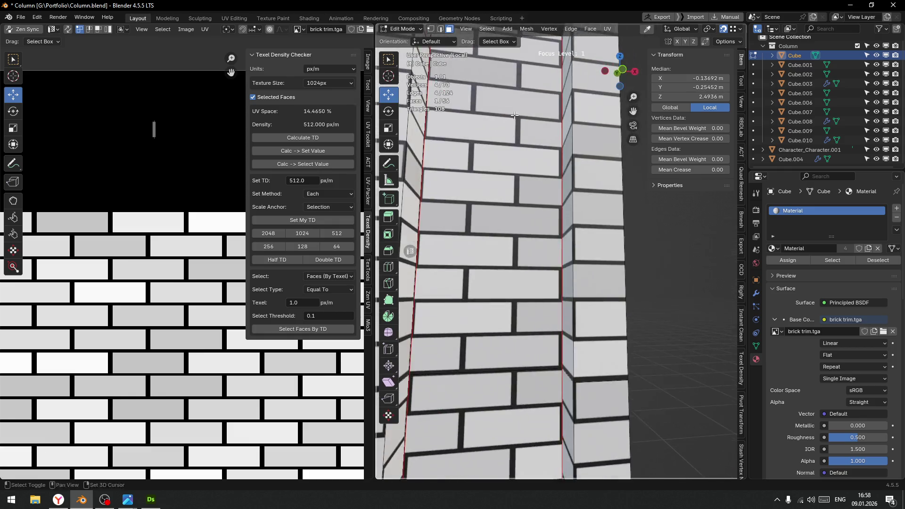
# Select the ledge end face and align it flat to minimum Y
pyautogui.press('l')
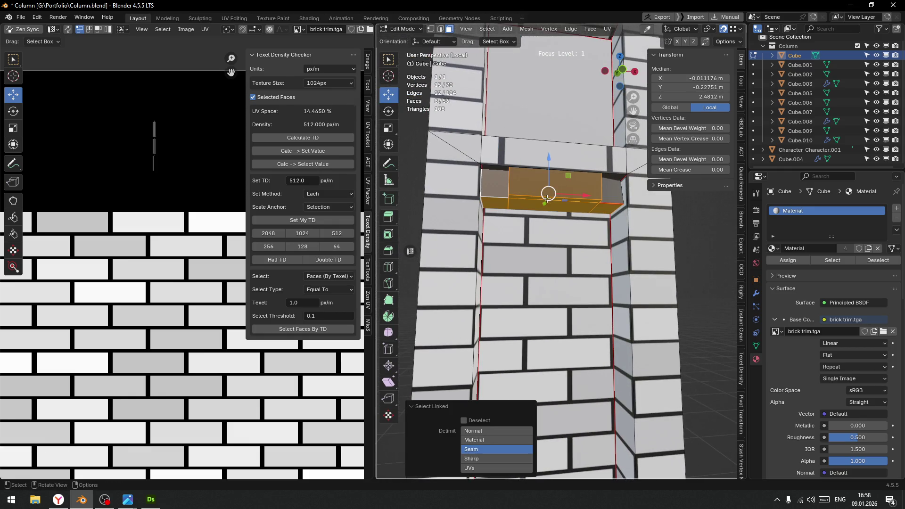
pyautogui.scroll(4, 567, 208)
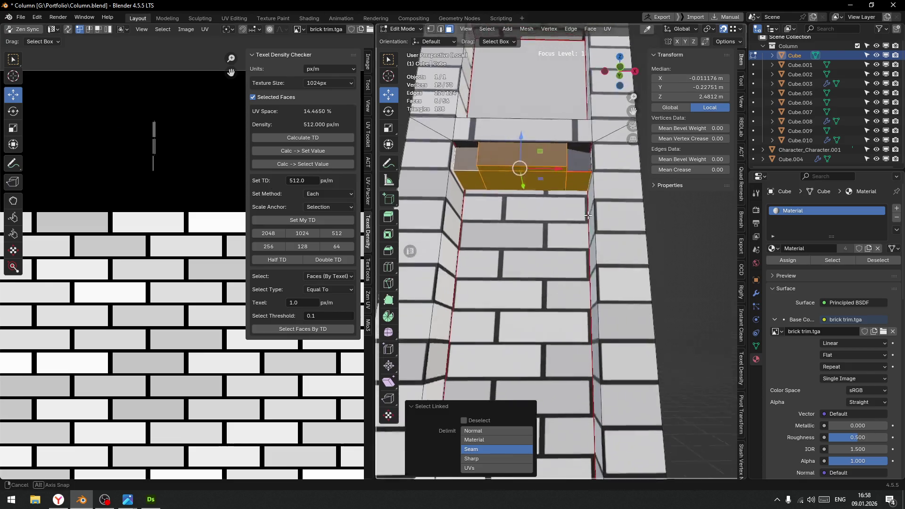
pyautogui.moveTo(567, 208); pyautogui.dragTo(585, 216, button='middle')
pyautogui.rightClick(595, 220)
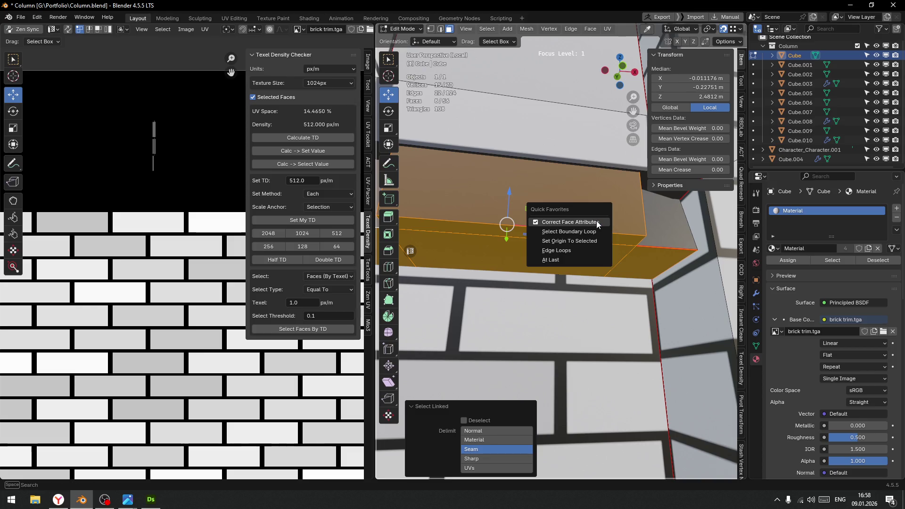
pyautogui.click(656, 222)
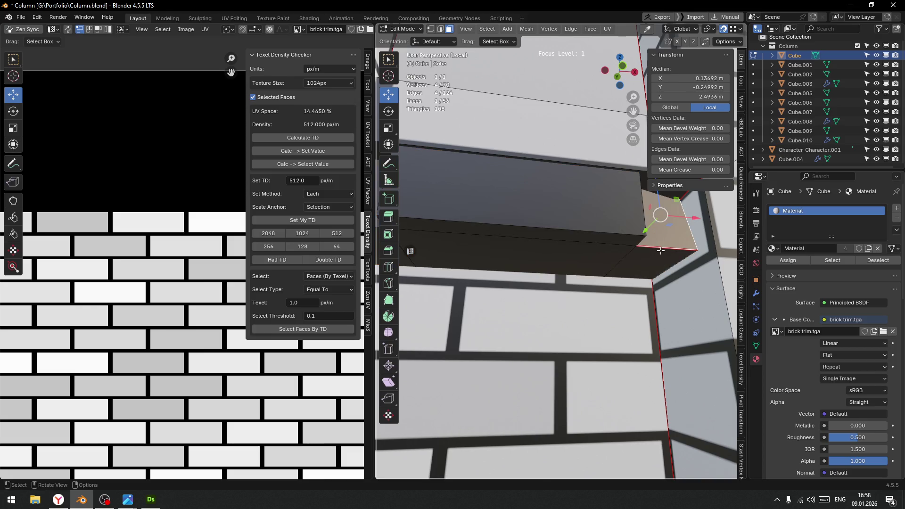
pyautogui.press('f')
pyautogui.moveTo(559, 268); pyautogui.dragTo(543, 316, button='middle')
pyautogui.hotkey('alt', 'a')
pyautogui.click(538, 314)
pyautogui.moveTo(540, 322)
pyautogui.mouseDown(button='middle')
pyautogui.moveTo(567, 282)
pyautogui.moveTo(541, 301)
pyautogui.mouseUp(button='middle')
# Select all linked ledge faces and unwrap them
pyautogui.press('l')
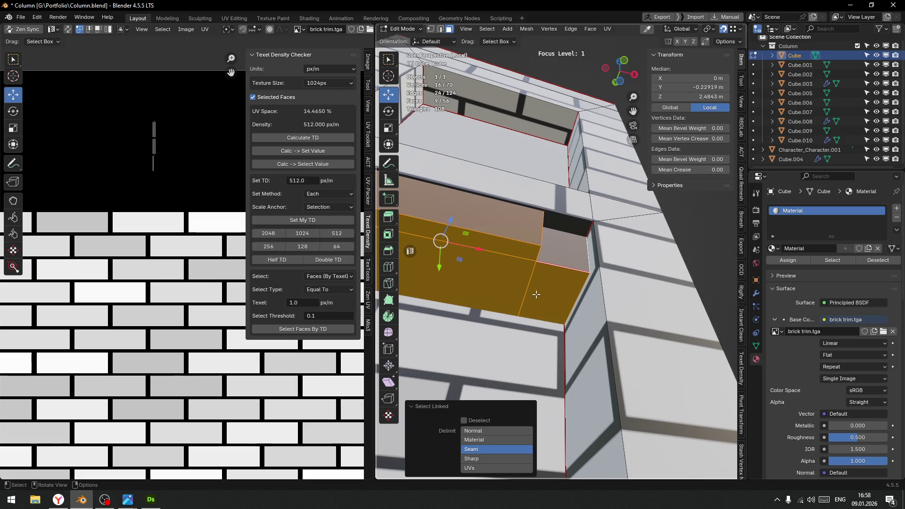
pyautogui.scroll(-2, 107, 176)
pyautogui.scroll(-5, 161, 288)
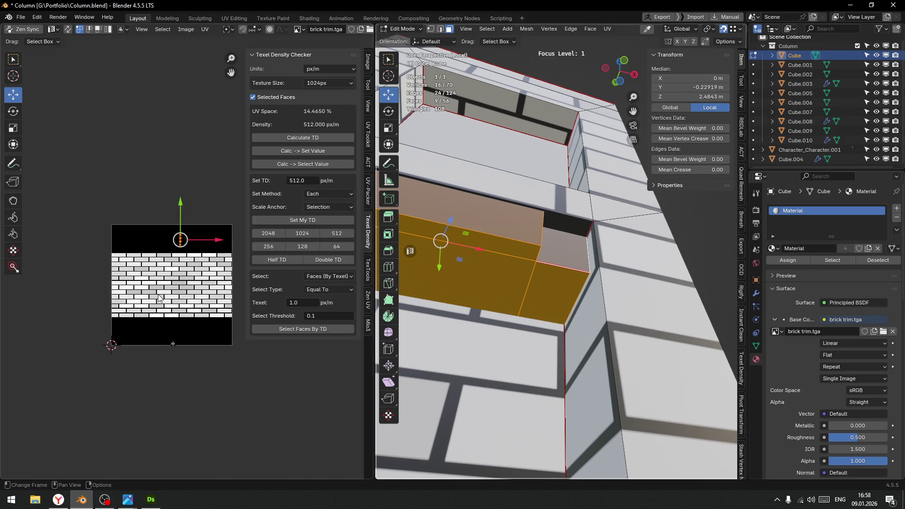
pyautogui.press('u')
pyautogui.click(142, 245)
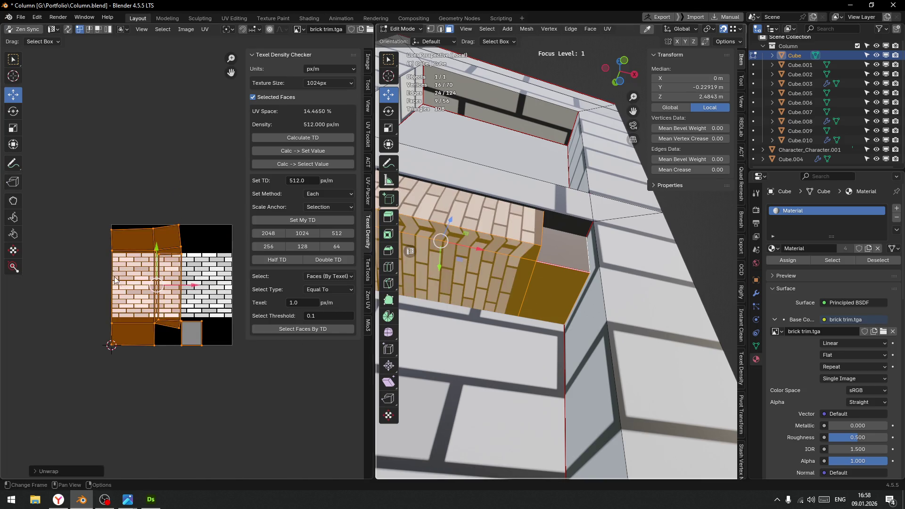
# Shrink the ledge UVs to a tiny cluster and place them on a plain grey brick
pyautogui.press('s')
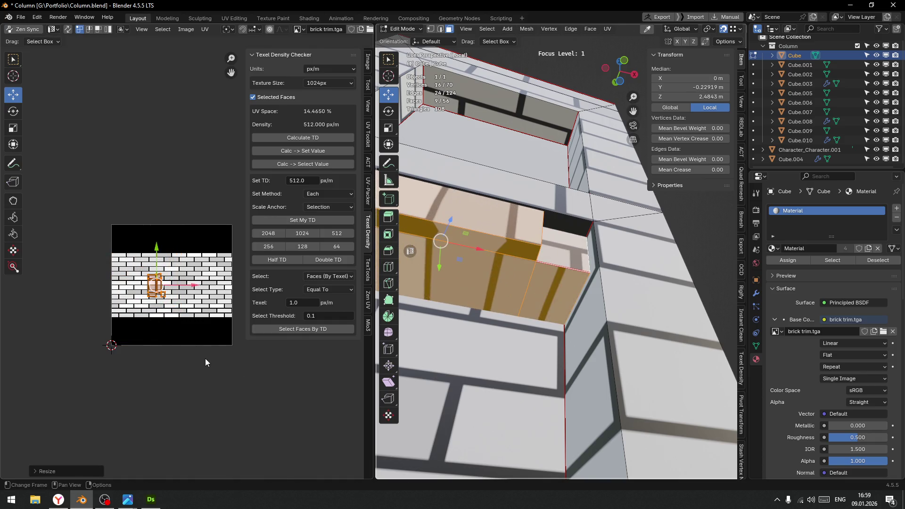
pyautogui.click(152, 296)
pyautogui.scroll(3, 158, 299)
pyautogui.press('g')
pyautogui.click(184, 231)
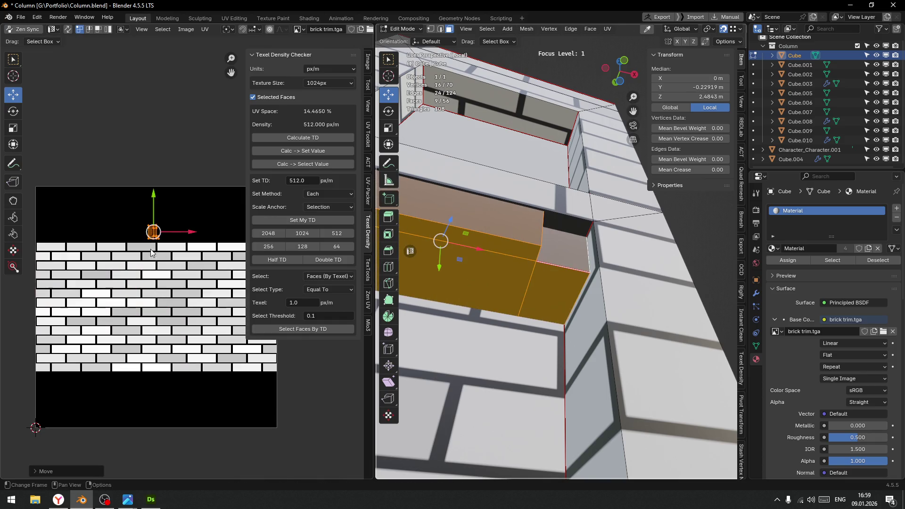
pyautogui.scroll(4, 195, 285)
pyautogui.moveTo(89, 177); pyautogui.dragTo(165, 278, button='middle')
pyautogui.press('g')
pyautogui.click(127, 304)
pyautogui.press('s')
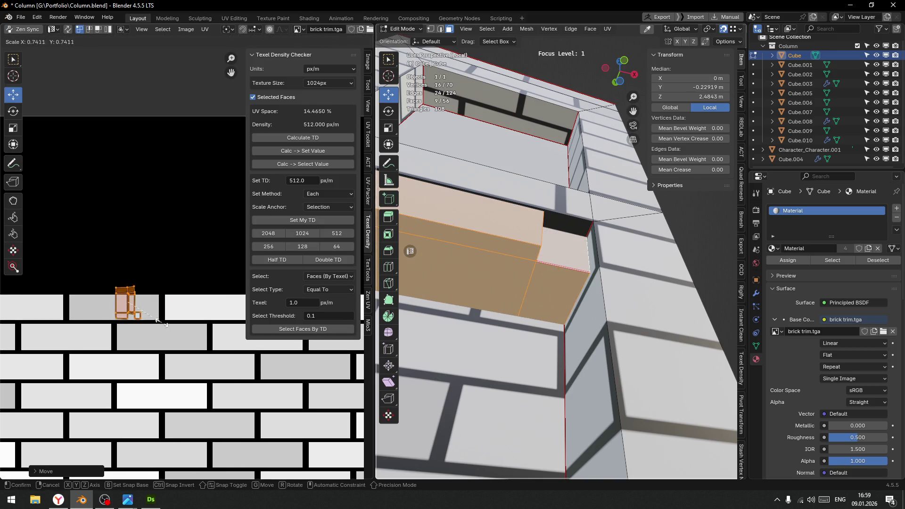
pyautogui.click(129, 307)
pyautogui.press('g')
pyautogui.click(129, 306)
# Check the ledge end and centre faces, then return the column to Object Mode
pyautogui.moveTo(434, 237); pyautogui.dragTo(552, 265, button='middle')
pyautogui.click(455, 197)
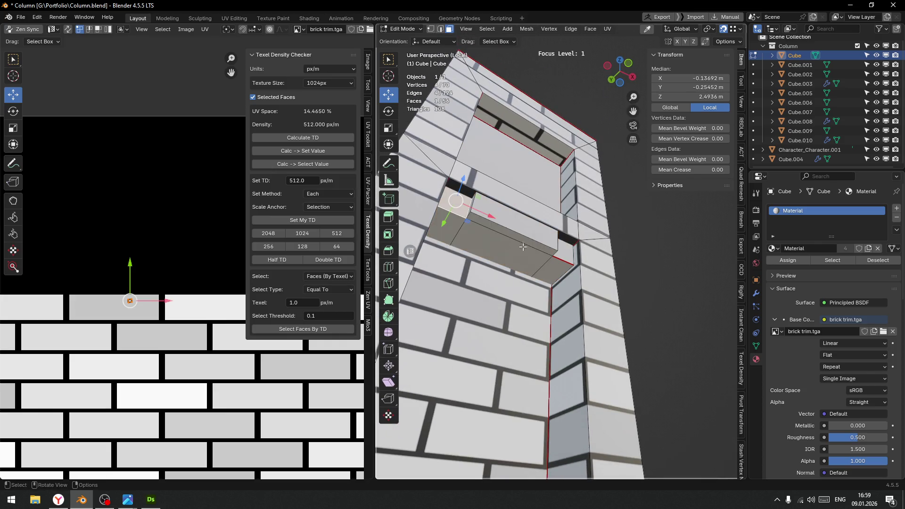
pyautogui.moveTo(469, 208); pyautogui.dragTo(500, 227, button='middle')
pyautogui.click(506, 230)
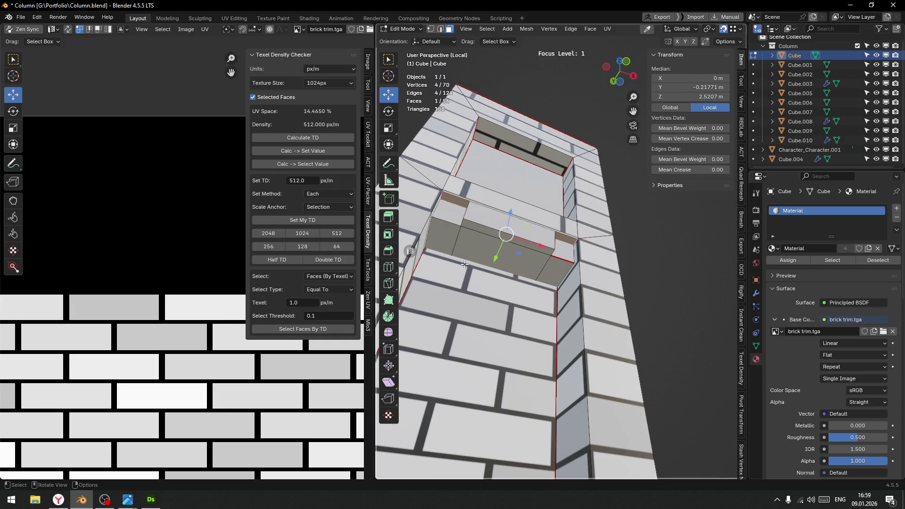
pyautogui.scroll(-4, 536, 293)
pyautogui.moveTo(536, 293); pyautogui.dragTo(565, 306, button='middle')
pyautogui.hotkey('ctrl', 'Tab')
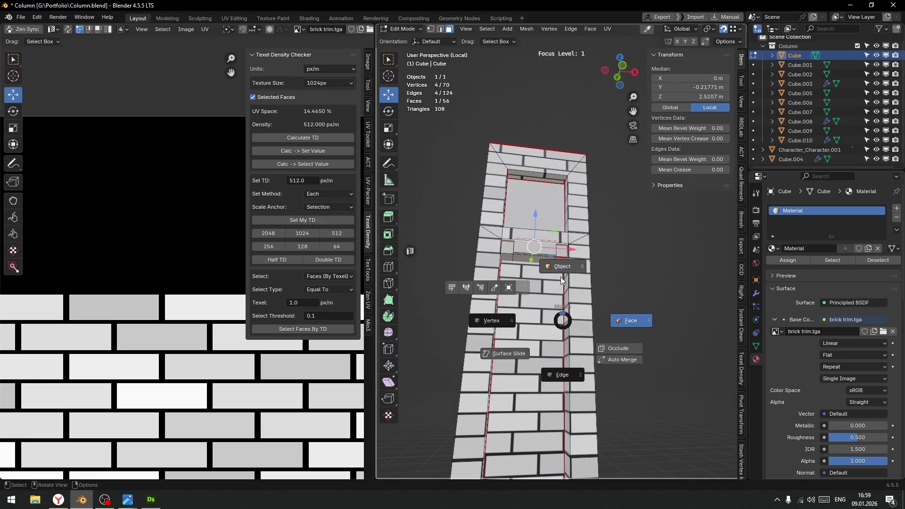
pyautogui.click(644, 298)
pyautogui.scroll(-3, 644, 298)
pyautogui.moveTo(627, 327)
pyautogui.mouseDown(button='middle')
pyautogui.moveTo(605, 362)
pyautogui.moveTo(608, 354)
pyautogui.mouseUp(button='middle')
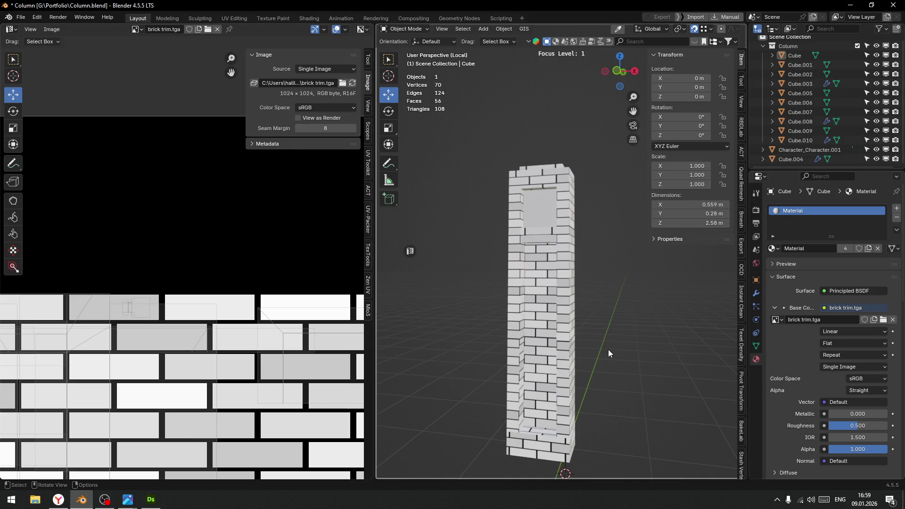
# Leave local view to show the full column beside the human figure, then select Cube.003
pyautogui.moveTo(607, 351); pyautogui.dragTo(580, 351, button='middle')
pyautogui.moveTo(621, 365)
pyautogui.mouseDown(button='middle')
pyautogui.moveTo(588, 351)
pyautogui.moveTo(611, 354)
pyautogui.mouseUp(button='middle')
pyautogui.press('f')
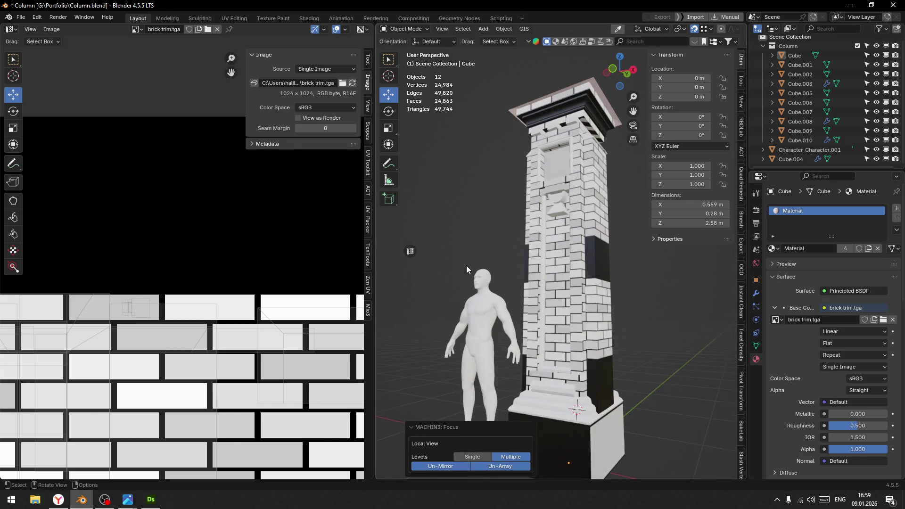
pyautogui.moveTo(467, 266); pyautogui.dragTo(408, 267, button='middle')
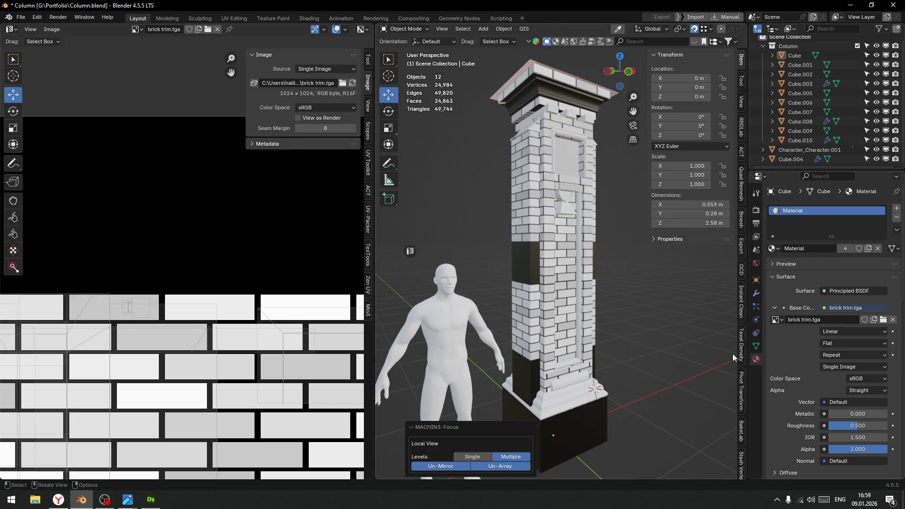
pyautogui.scroll(-3, 671, 350)
pyautogui.moveTo(649, 344)
pyautogui.mouseDown(button='middle')
pyautogui.moveTo(581, 335)
pyautogui.moveTo(593, 341)
pyautogui.moveTo(623, 326)
pyautogui.mouseUp(button='middle')
pyautogui.scroll(6, 544, 305)
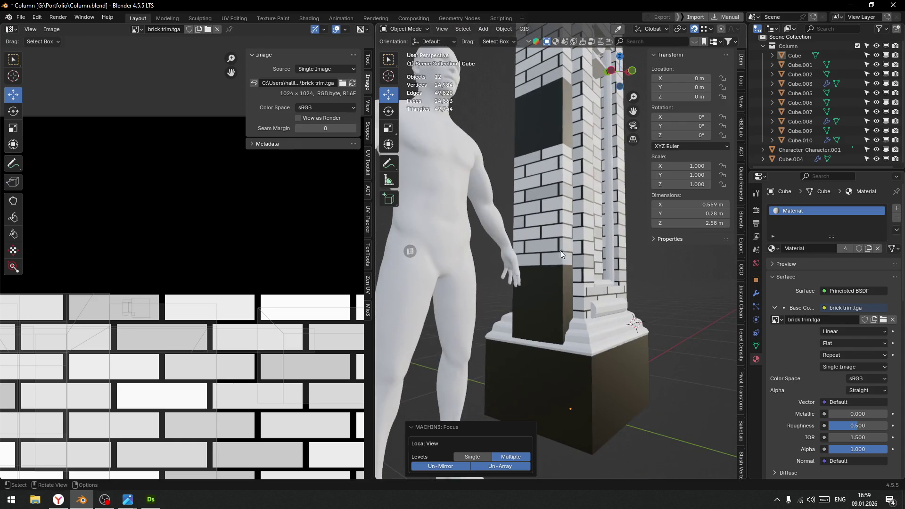
pyautogui.click(546, 241)
pyautogui.hotkey('ctrl', 'Tab')
# In Edit Mode, select three faces of Cube.003's side piece; test a UV island move, then undo it
pyautogui.click(606, 238)
pyautogui.click(551, 310)
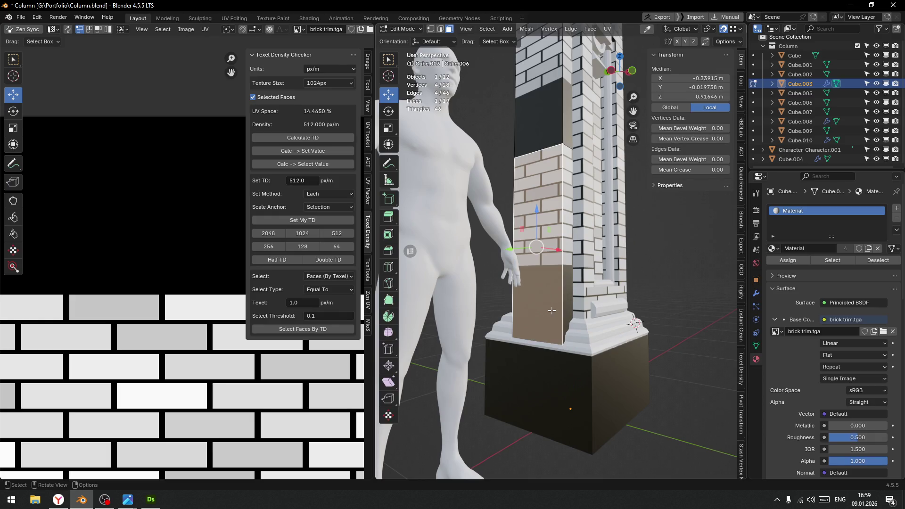
pyautogui.moveTo(558, 295)
pyautogui.mouseDown(button='middle')
pyautogui.moveTo(526, 307)
pyautogui.moveTo(640, 304)
pyautogui.mouseUp(button='middle')
pyautogui.keyDown('shift'); pyautogui.click(525, 307); pyautogui.keyUp('shift')
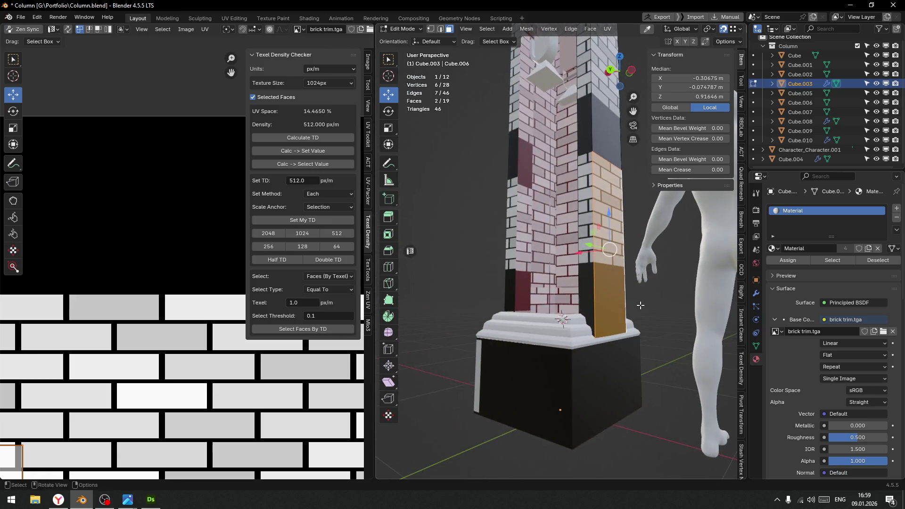
pyautogui.keyDown('shift'); pyautogui.click(590, 278); pyautogui.keyUp('shift')
pyautogui.scroll(-5, 142, 250)
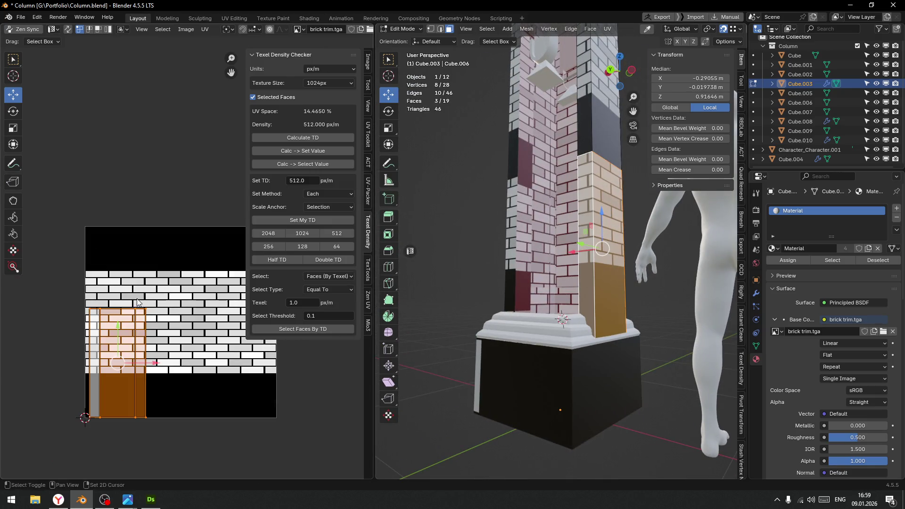
pyautogui.scroll(4, 154, 228)
pyautogui.press('g')
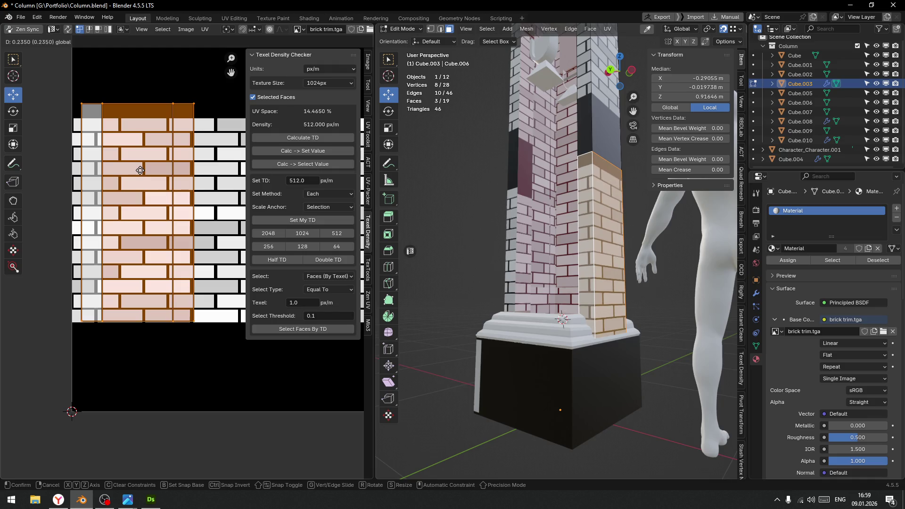
pyautogui.click(140, 171)
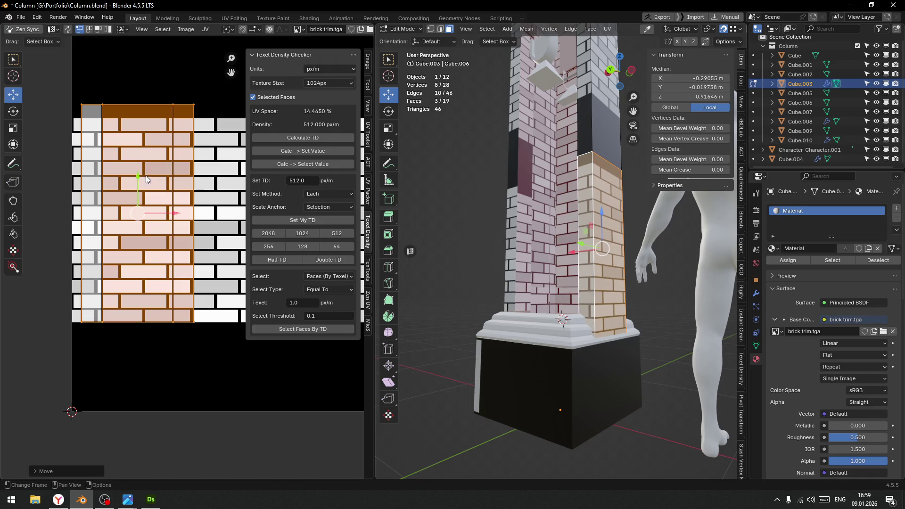
pyautogui.hotkey('ctrl', 'z')
# Dissolve the side piece's top edge loop in edge select mode, then return to face select
pyautogui.moveTo(627, 206); pyautogui.dragTo(524, 195, button='middle')
pyautogui.scroll(4, 524, 194)
pyautogui.hotkey('ctrl', 'Tab')
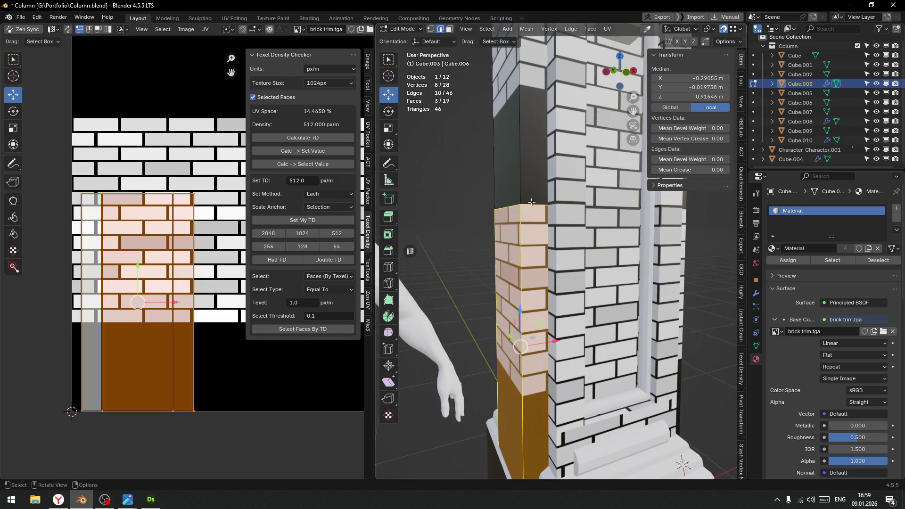
pyautogui.keyDown('alt'); pyautogui.click(531, 203); pyautogui.keyUp('alt')
pyautogui.hotkey('ctrl', 'x')
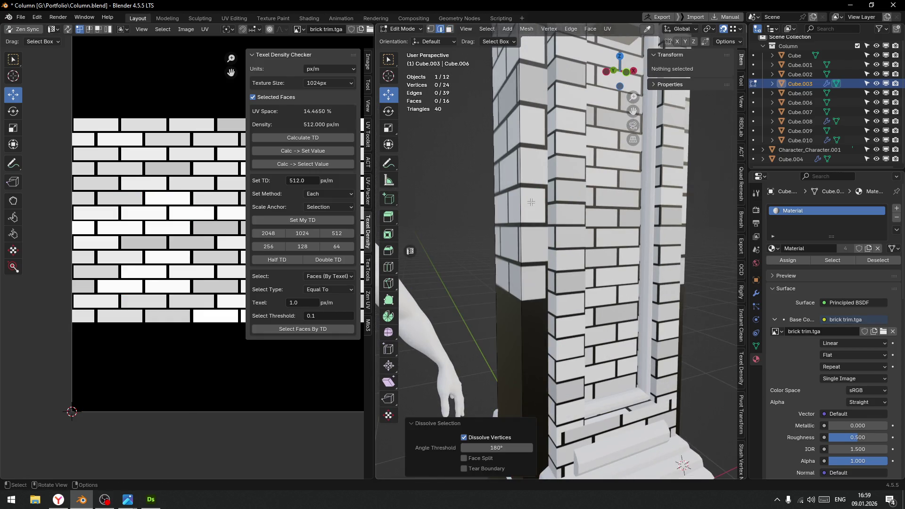
pyautogui.scroll(-5, 531, 203)
pyautogui.hotkey('ctrl', 'Tab')
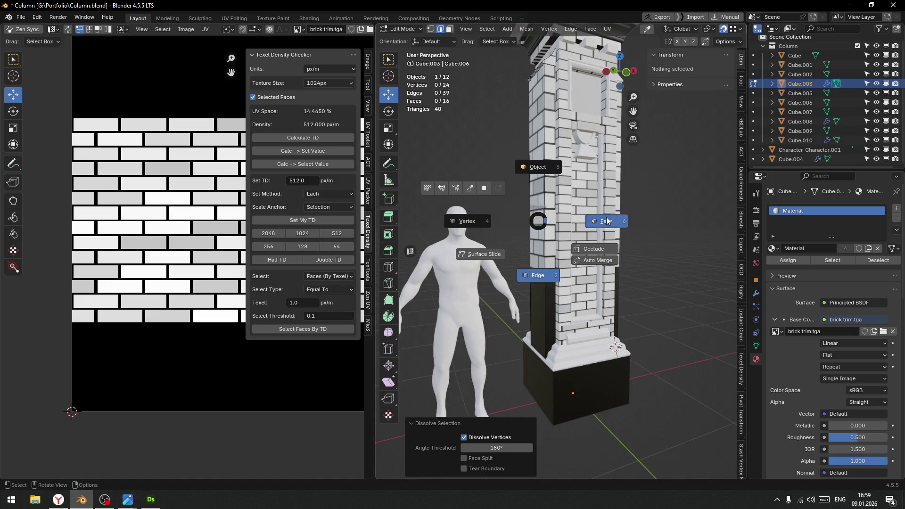
pyautogui.click(606, 221)
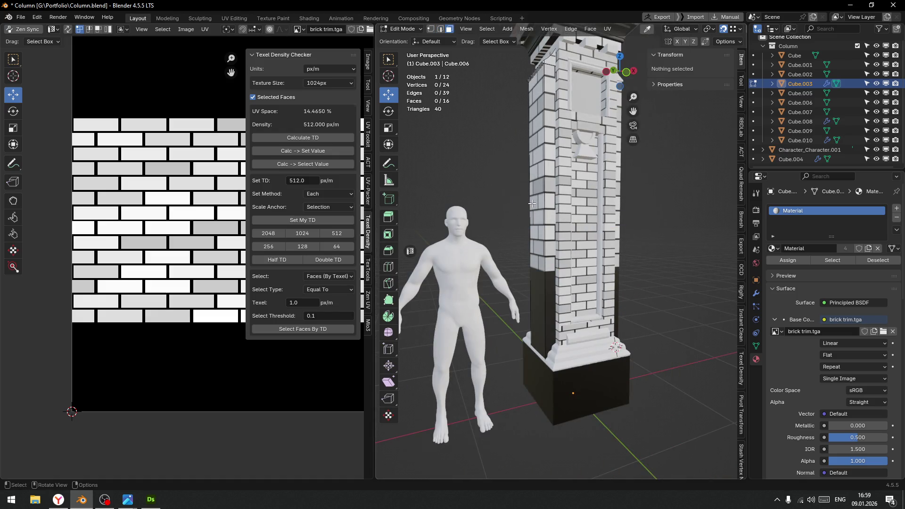
# Select the column faces, including the sloped top, and unwrap them into a tall strip at target texel density
pyautogui.click(551, 190)
pyautogui.moveTo(551, 190); pyautogui.dragTo(656, 230, button='middle')
pyautogui.scroll(-3, 656, 230)
pyautogui.keyDown('shift'); pyautogui.click(586, 199); pyautogui.keyUp('shift')
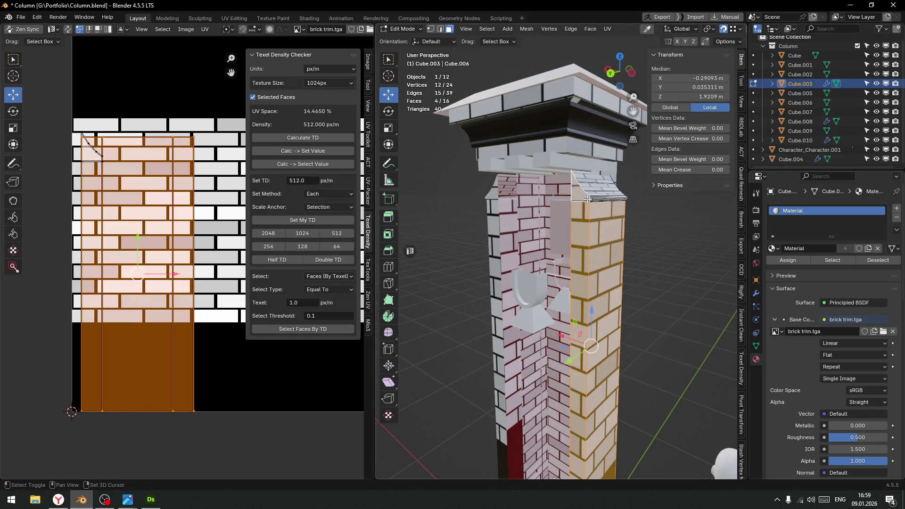
pyautogui.scroll(5, 590, 200)
pyautogui.keyDown('shift'); pyautogui.click(486, 157); pyautogui.keyUp('shift')
pyautogui.keyDown('shift'); pyautogui.click(490, 156); pyautogui.keyUp('shift')
pyautogui.scroll(-5, 186, 298)
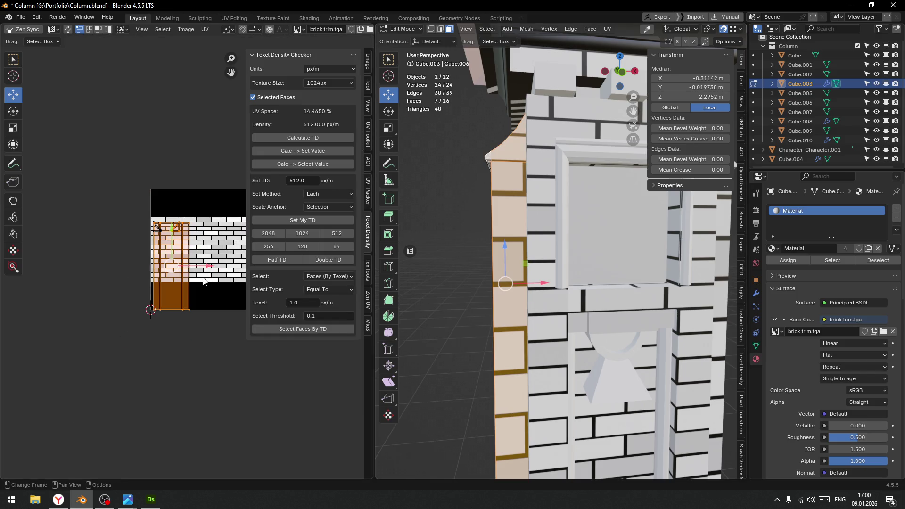
pyautogui.press('u')
pyautogui.click(160, 269)
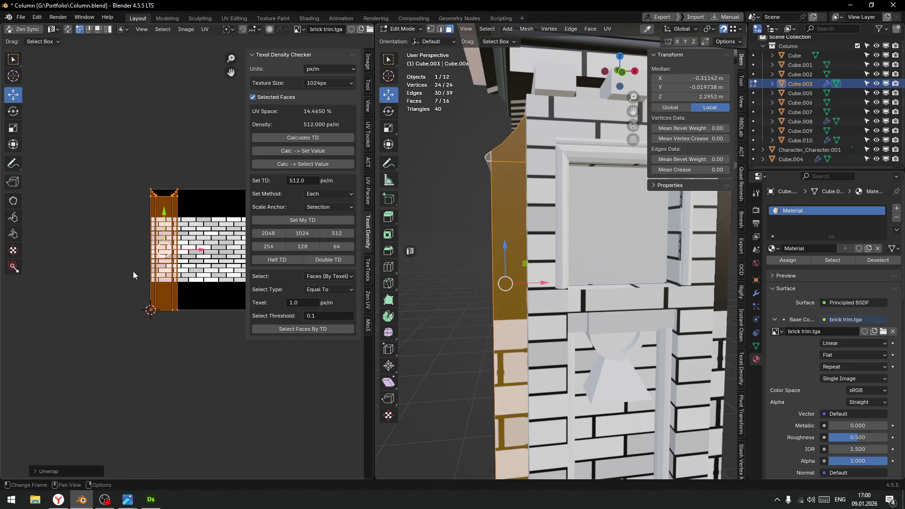
pyautogui.click(338, 235)
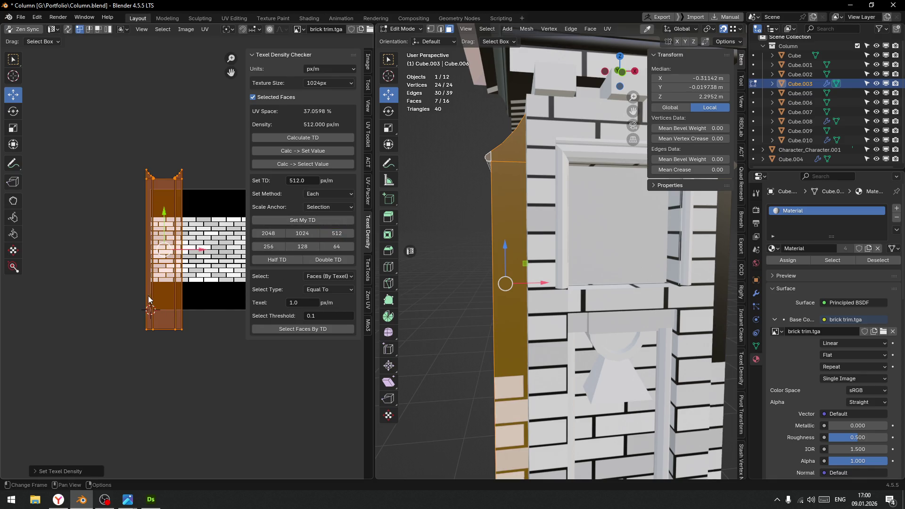
# Slide the UV strip up the brick texture, then nudge it slightly down and left to align bricks
pyautogui.moveTo(166, 224)
pyautogui.mouseDown()
pyautogui.moveTo(166, 175)
pyautogui.moveTo(222, 209)
pyautogui.mouseUp()
pyautogui.scroll(3, 170, 203)
pyautogui.moveTo(625, 297); pyautogui.dragTo(373, 234, button='middle')
pyautogui.scroll(1, 155, 191)
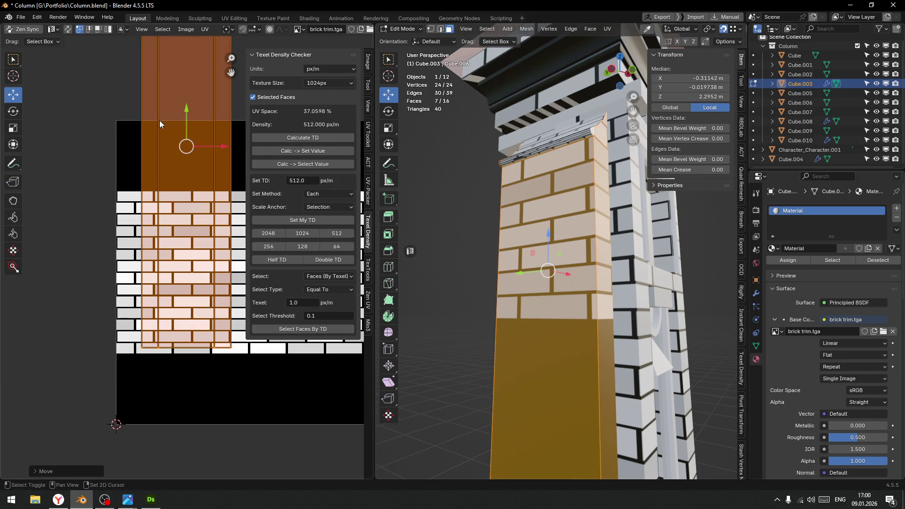
pyautogui.moveTo(185, 117); pyautogui.dragTo(188, 119)
pyautogui.moveTo(198, 245); pyautogui.dragTo(187, 170, button='middle')
pyautogui.moveTo(670, 288)
pyautogui.mouseDown(button='middle')
pyautogui.moveTo(679, 285)
pyautogui.moveTo(667, 274)
pyautogui.mouseUp(button='middle')
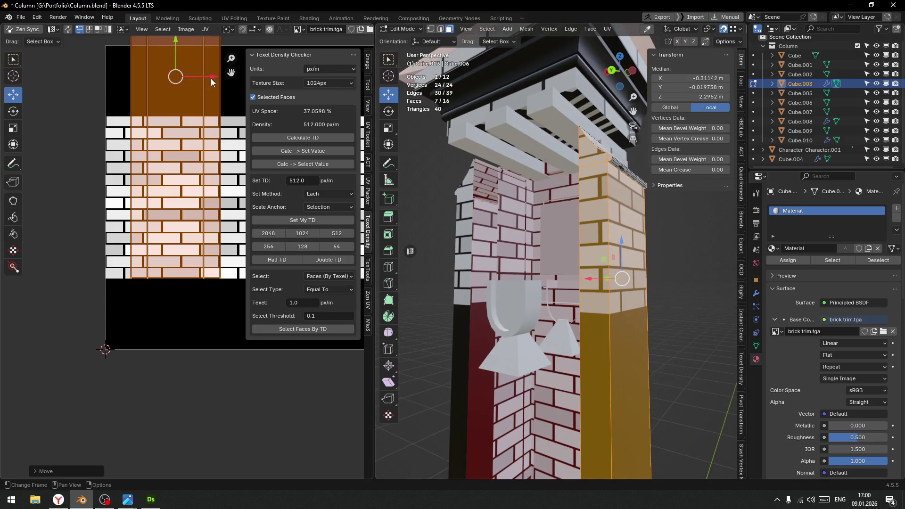
pyautogui.moveTo(211, 79); pyautogui.dragTo(227, 85)
pyautogui.moveTo(608, 243); pyautogui.dragTo(529, 242, button='middle')
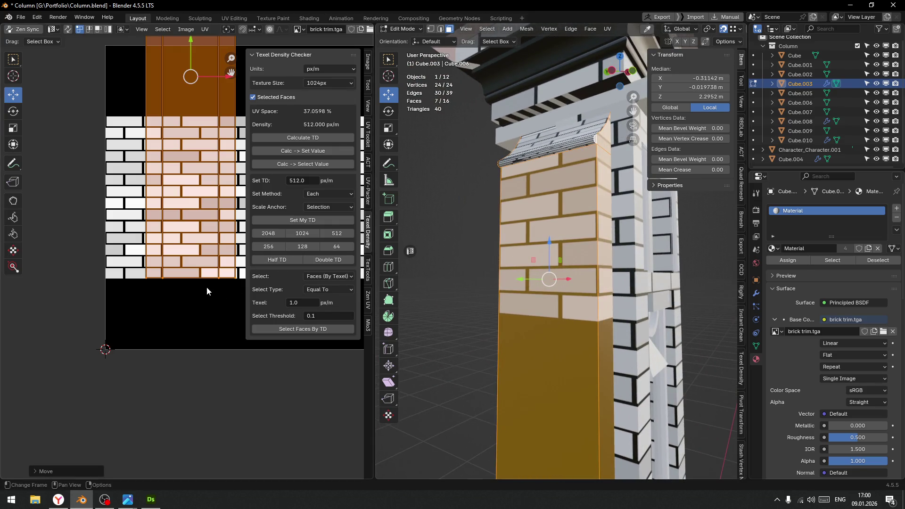
pyautogui.scroll(-4, 611, 336)
pyautogui.moveTo(611, 336)
pyautogui.mouseDown(button='middle')
pyautogui.moveTo(566, 306)
pyautogui.moveTo(538, 269)
pyautogui.mouseUp(button='middle')
pyautogui.scroll(8, 566, 306)
# Add a horizontal loop cut near the column's top, sliding it lower into place
pyautogui.hotkey('ctrl', 'r')
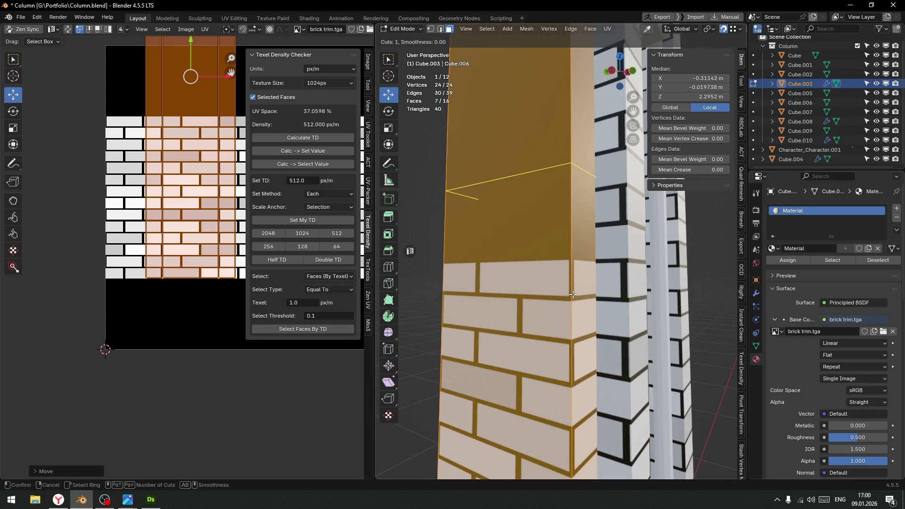
pyautogui.click(572, 295)
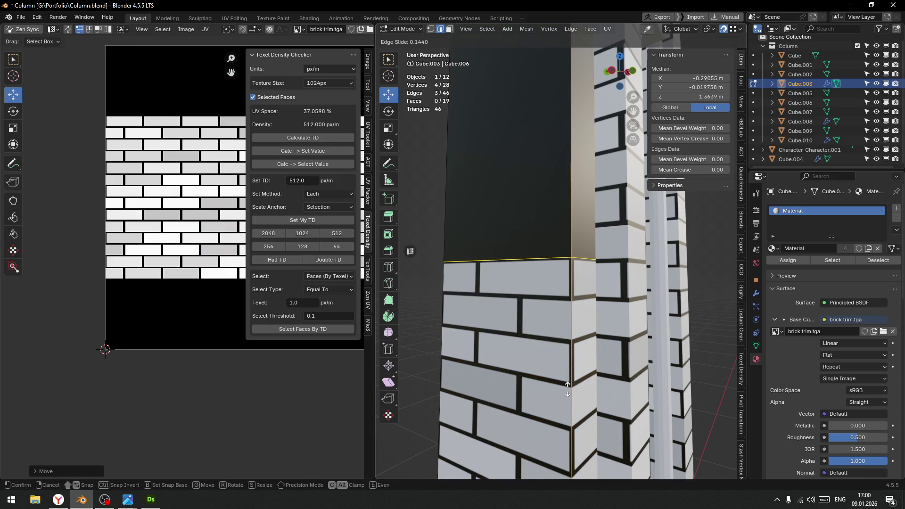
pyautogui.click(567, 389)
pyautogui.scroll(2, 545, 218)
# Deselect all and select two faces of the column's upper section in face select mode
pyautogui.hotkey('alt', 'a')
pyautogui.scroll(-2, 530, 236)
pyautogui.press('3')
pyautogui.click(561, 245)
pyautogui.moveTo(561, 245)
pyautogui.mouseDown(button='middle')
pyautogui.moveTo(647, 265)
pyautogui.moveTo(617, 250)
pyautogui.mouseUp(button='middle')
pyautogui.keyDown('shift'); pyautogui.click(617, 249); pyautogui.keyUp('shift')
pyautogui.scroll(-3, 595, 271)
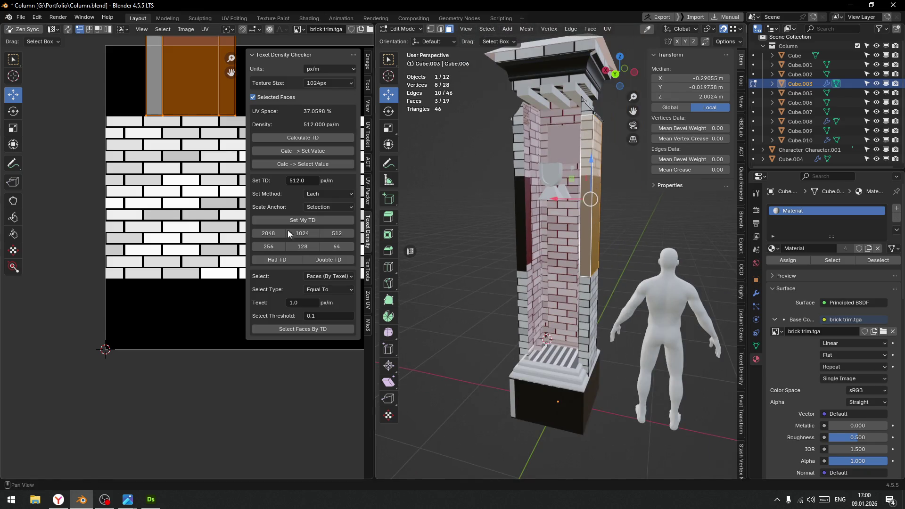
pyautogui.scroll(-3, 150, 198)
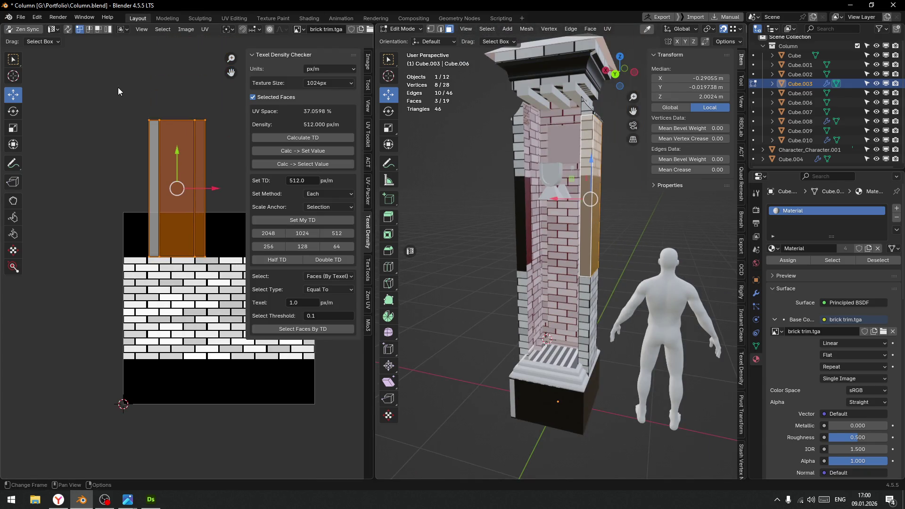
# Move the upper faces' UV island down onto the brick texture
pyautogui.moveTo(177, 151); pyautogui.dragTo(185, 257)
pyautogui.scroll(6, 197, 329)
pyautogui.moveTo(584, 264)
pyautogui.mouseDown(button='middle')
pyautogui.moveTo(608, 263)
pyautogui.moveTo(619, 278)
pyautogui.moveTo(526, 296)
pyautogui.moveTo(541, 298)
pyautogui.mouseUp(button='middle')
pyautogui.press('g')
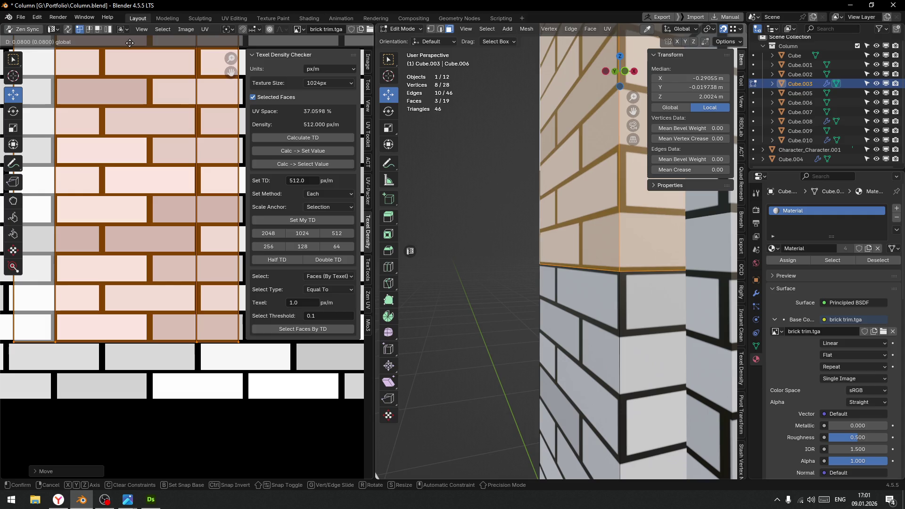
pyautogui.click(130, 43)
pyautogui.moveTo(490, 283); pyautogui.dragTo(527, 284, button='middle')
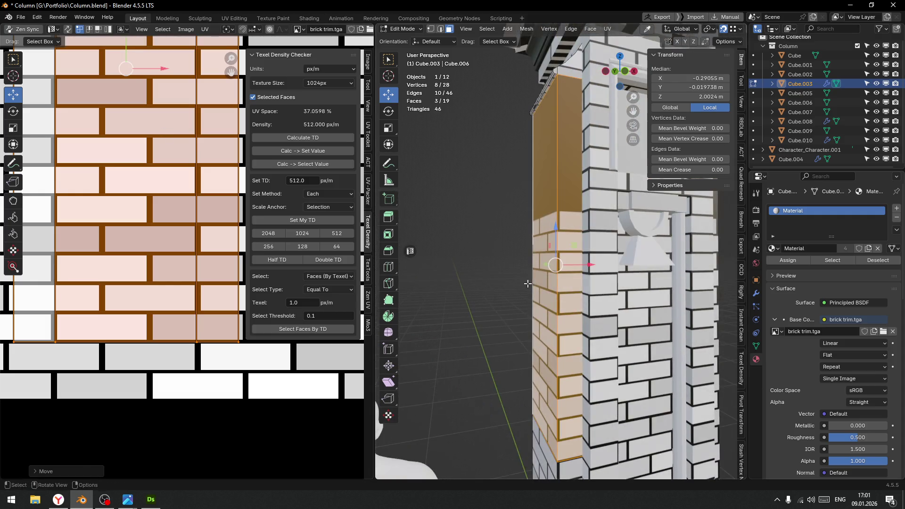
pyautogui.scroll(2, 555, 229)
pyautogui.scroll(2, 551, 263)
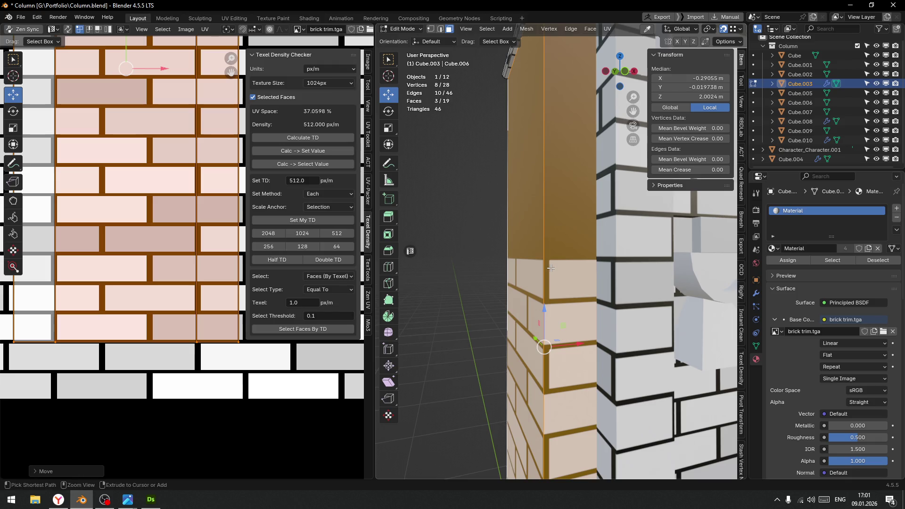
# Add a second horizontal loop cut higher on the column and start selecting its top band faces
pyautogui.hotkey('ctrl', 'r')
pyautogui.click(548, 268)
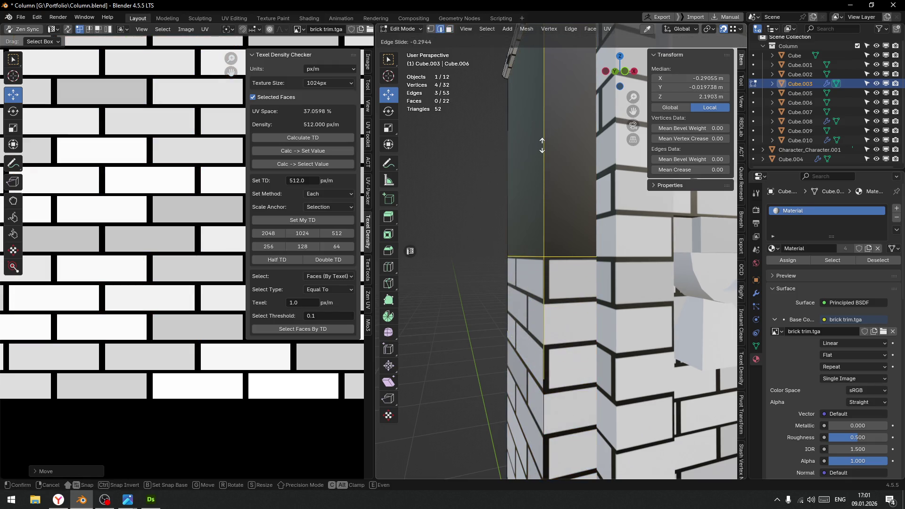
pyautogui.click(542, 146)
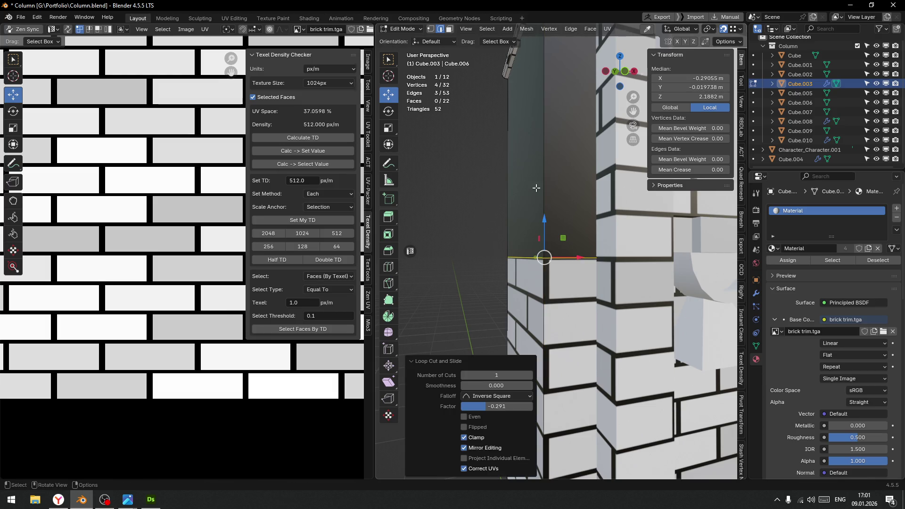
pyautogui.hotkey('alt', 'a')
pyautogui.hotkey('ctrl', 'Tab')
pyautogui.click(537, 243)
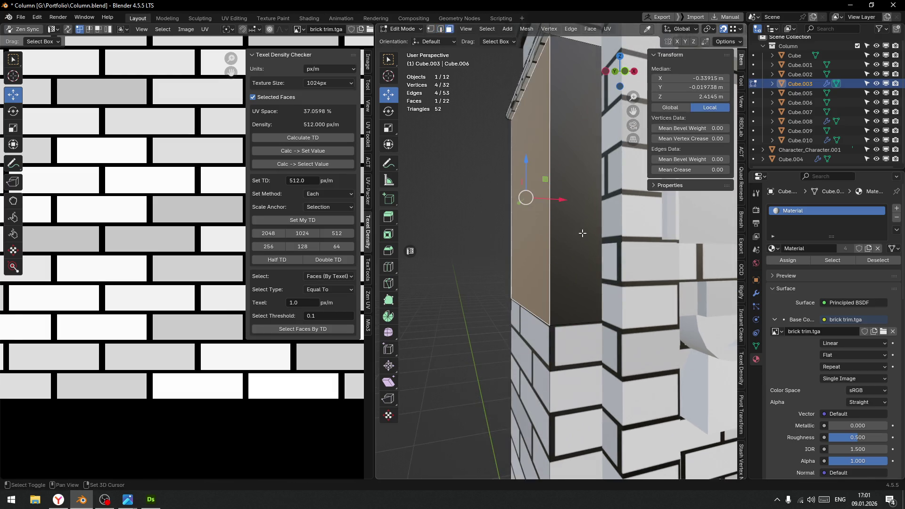
# Select the remaining top band faces, including inner ones, and unwrap them at 512 px/m
pyautogui.keyDown('shift'); pyautogui.click(584, 233); pyautogui.keyUp('shift')
pyautogui.keyDown('shift'); pyautogui.moveTo(584, 232); pyautogui.dragTo(565, 377, button='middle'); pyautogui.keyUp('shift')
pyautogui.keyDown('shift'); pyautogui.click(542, 188); pyautogui.keyUp('shift')
pyautogui.keyDown('shift'); pyautogui.click(535, 182); pyautogui.keyUp('shift')
pyautogui.moveTo(534, 182); pyautogui.dragTo(613, 201, button='middle')
pyautogui.keyDown('shift'); pyautogui.click(613, 198); pyautogui.keyUp('shift')
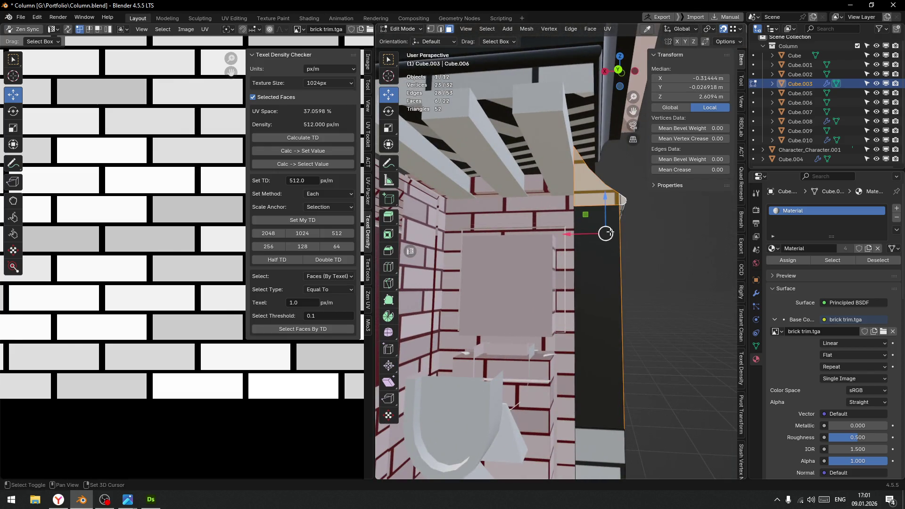
pyautogui.keyDown('shift'); pyautogui.click(608, 283); pyautogui.keyUp('shift')
pyautogui.scroll(-8, 134, 181)
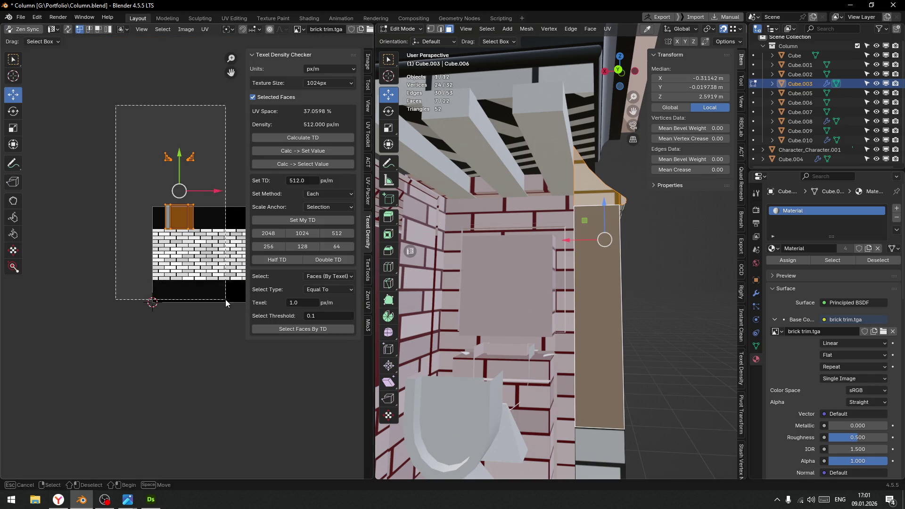
pyautogui.rightClick(193, 254)
pyautogui.click(156, 255)
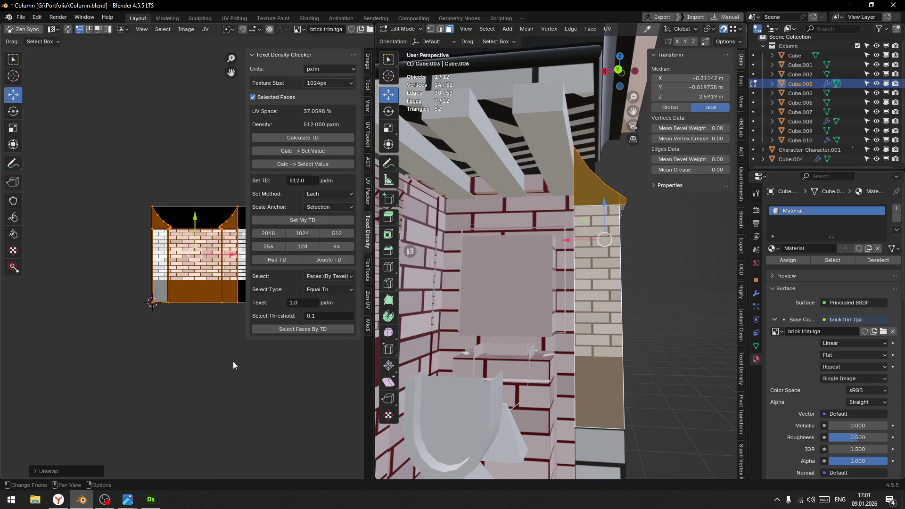
pyautogui.click(339, 231)
pyautogui.scroll(3, 190, 245)
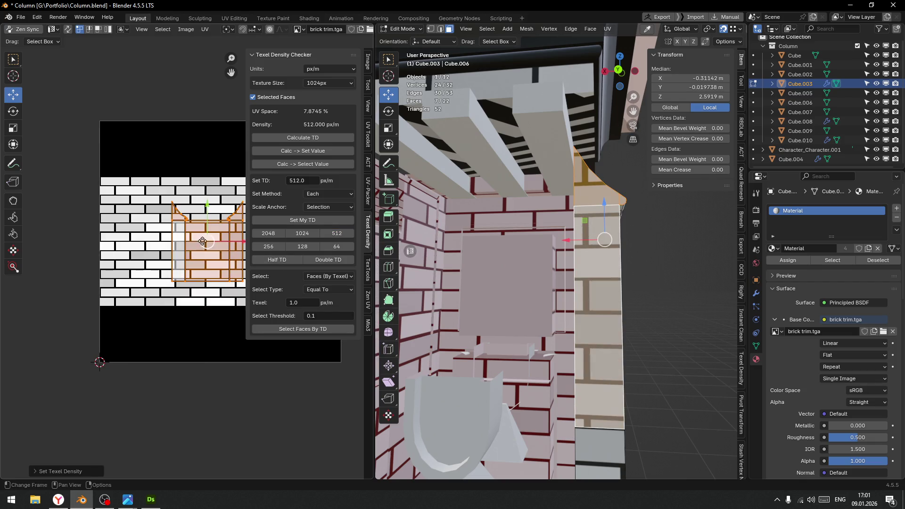
pyautogui.scroll(2, 215, 236)
# Shift the unwrapped island up, then left, then slightly up again to line up its bricks
pyautogui.moveTo(220, 201); pyautogui.dragTo(220, 180)
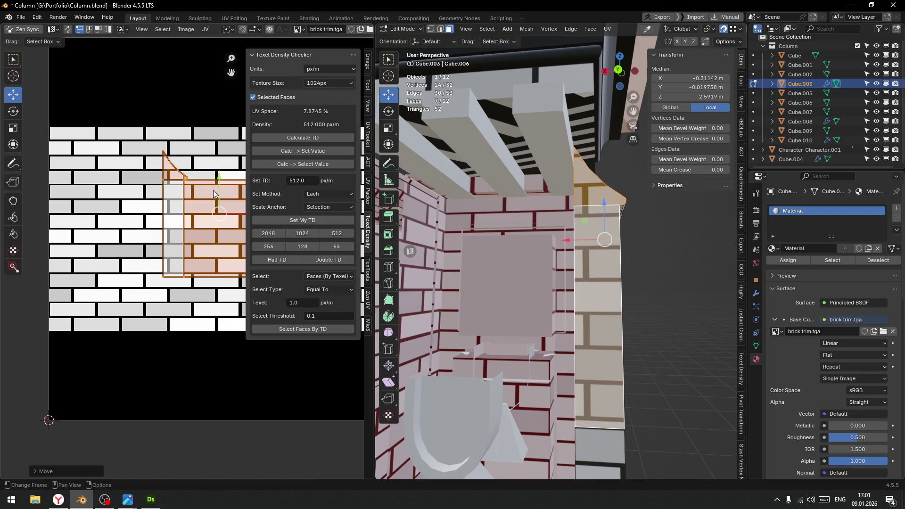
pyautogui.moveTo(207, 234); pyautogui.dragTo(148, 248, button='middle')
pyautogui.moveTo(188, 219)
pyautogui.mouseDown()
pyautogui.moveTo(132, 222)
pyautogui.moveTo(147, 209)
pyautogui.moveTo(121, 229)
pyautogui.mouseUp()
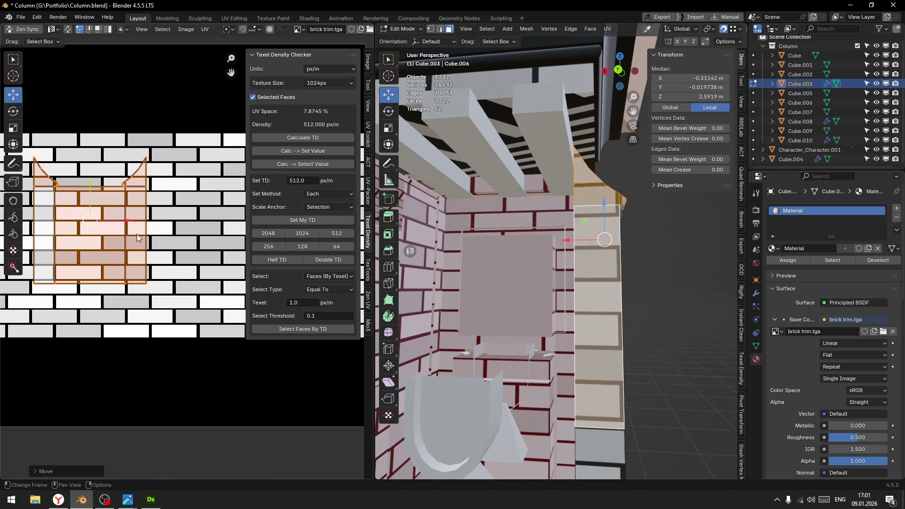
pyautogui.moveTo(602, 325); pyautogui.dragTo(572, 273, button='middle')
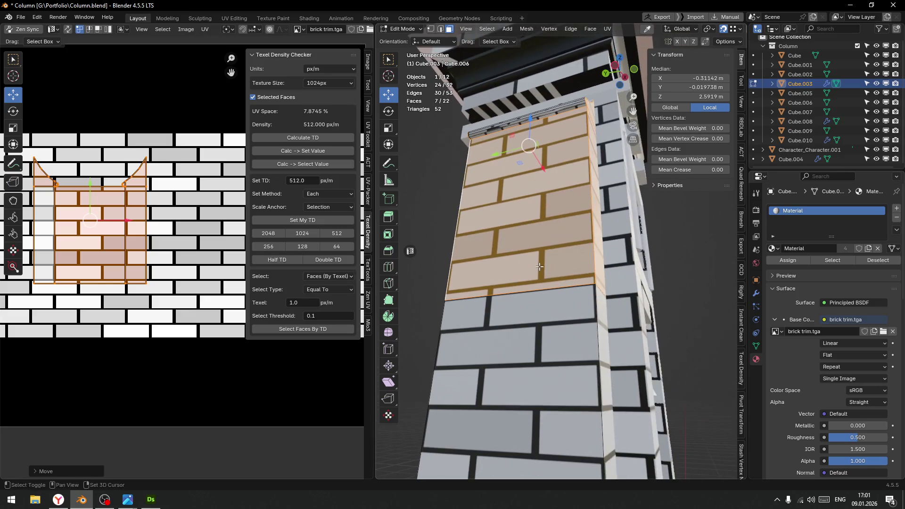
pyautogui.moveTo(91, 184); pyautogui.dragTo(90, 179)
pyautogui.scroll(-5, 573, 263)
pyautogui.moveTo(572, 262)
pyautogui.mouseDown(button='middle')
pyautogui.moveTo(582, 334)
pyautogui.moveTo(586, 320)
pyautogui.mouseUp(button='middle')
# Return to Object Mode and orbit to view the brick column beside the human figure
pyautogui.hotkey('ctrl', 'Tab')
pyautogui.click(533, 287)
pyautogui.scroll(-4, 474, 301)
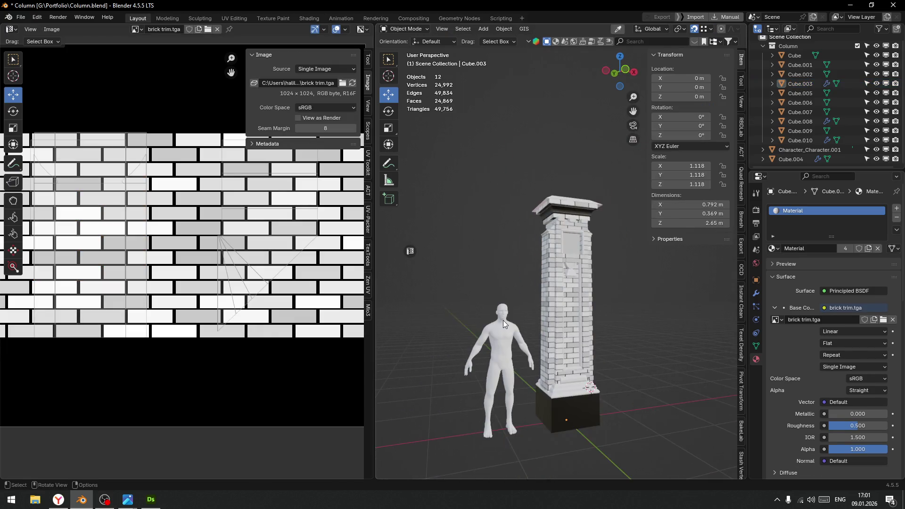
pyautogui.moveTo(503, 321); pyautogui.dragTo(526, 322, button='middle')
pyautogui.scroll(4, 655, 361)
pyautogui.scroll(-3, 655, 359)
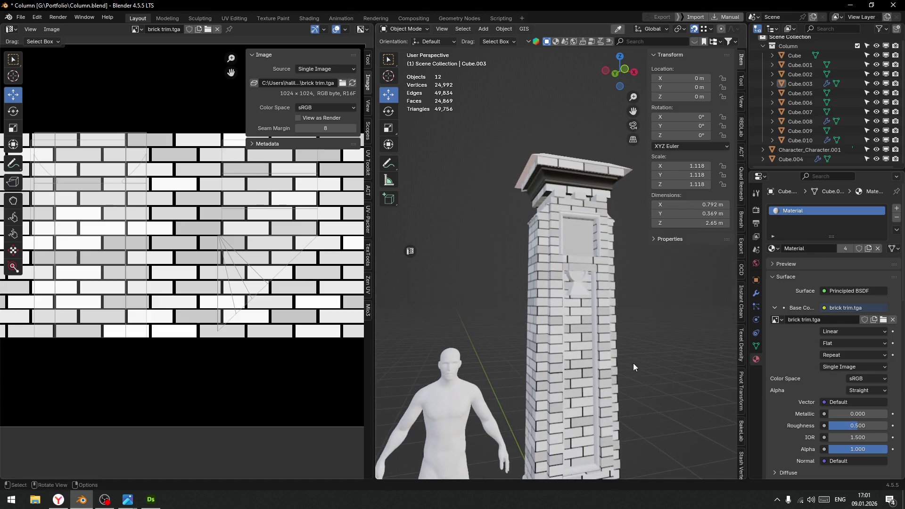
pyautogui.scroll(-2, 582, 361)
pyautogui.moveTo(624, 332); pyautogui.dragTo(611, 346, button='middle')
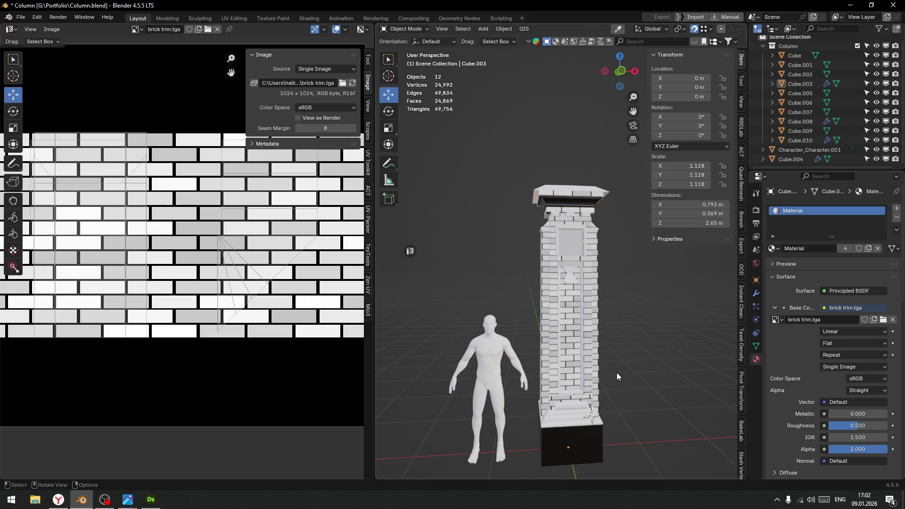
pyautogui.scroll(6, 635, 363)
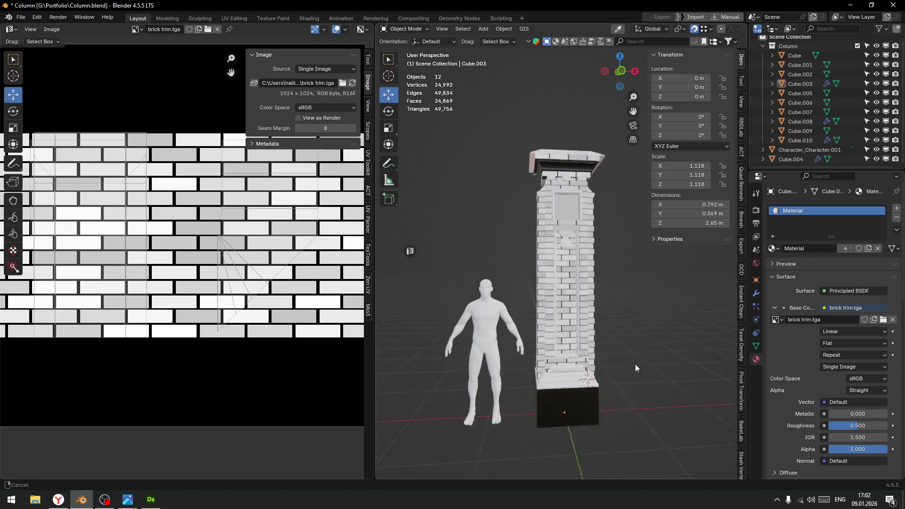
# Select the ledge slab Cube.010 above the column's dark base and enter Edit Mode
pyautogui.click(565, 365)
pyautogui.hotkey('ctrl', 'Tab')
pyautogui.click(567, 363)
# Select all connected faces of Cube.010 and assign the existing brick Material
pyautogui.click(536, 370)
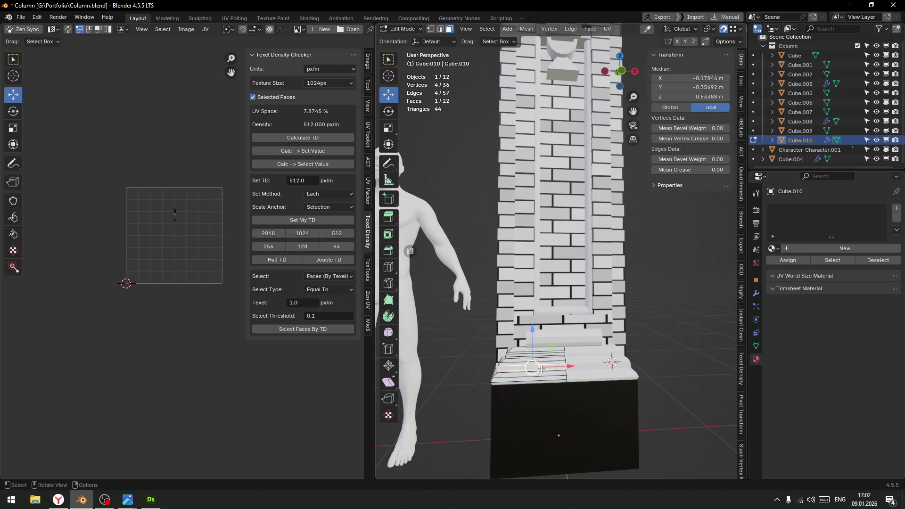
pyautogui.press('l')
pyautogui.click(772, 248)
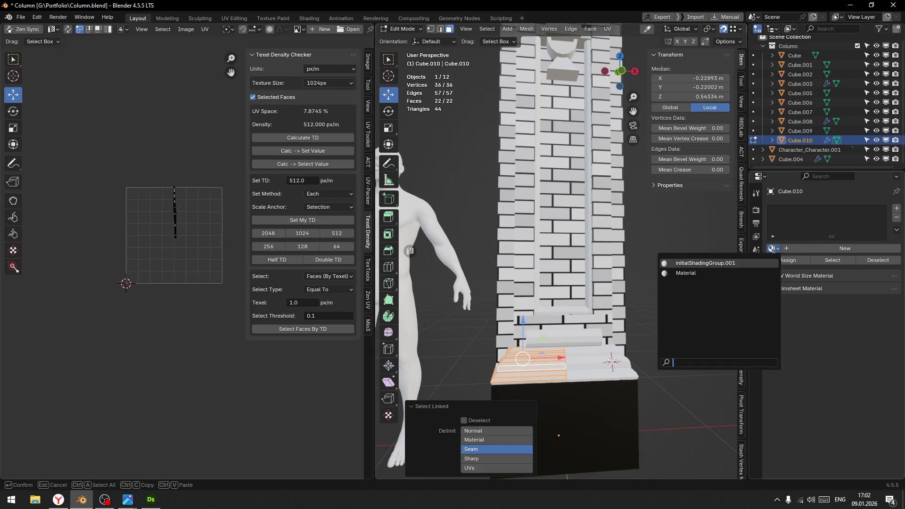
pyautogui.click(689, 273)
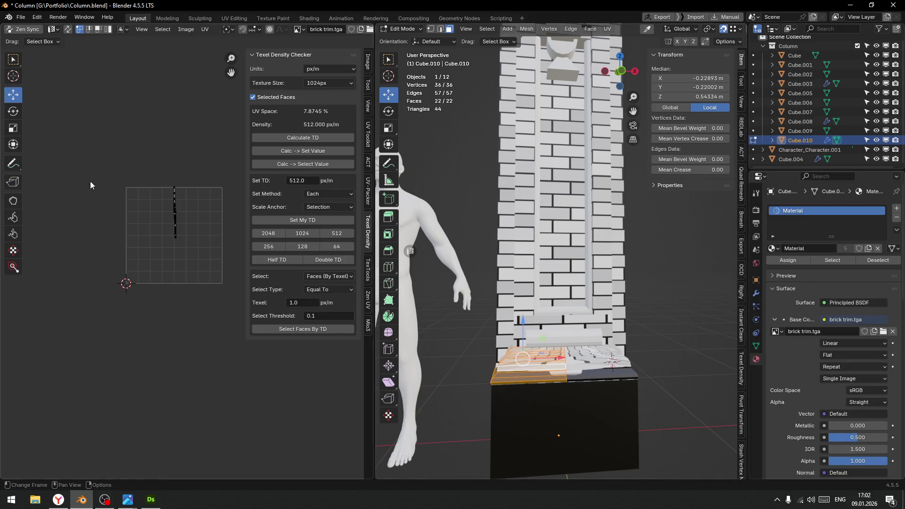
# Unwrap the slab's faces and shrink the UVs to a tiny island placed higher on the texture
pyautogui.press('Home')
pyautogui.scroll(-5, 157, 269)
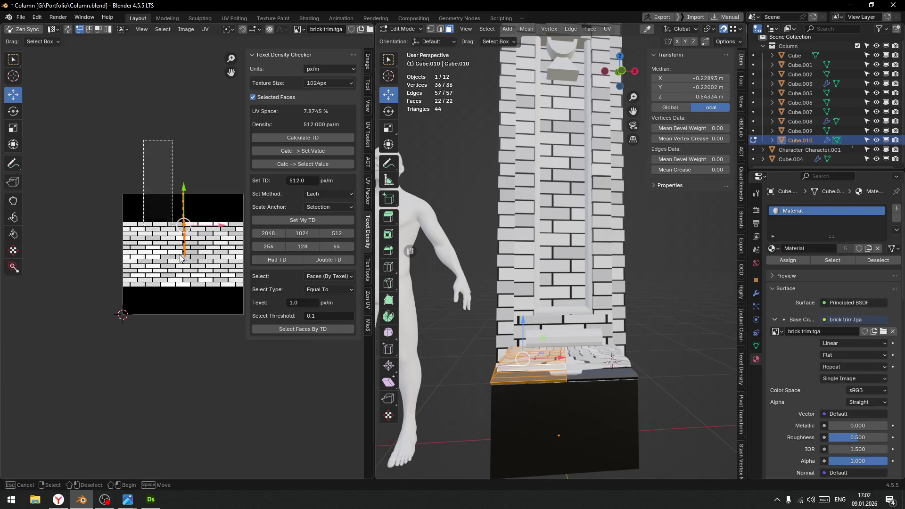
pyautogui.press('u')
pyautogui.click(149, 267)
pyautogui.scroll(3, 167, 269)
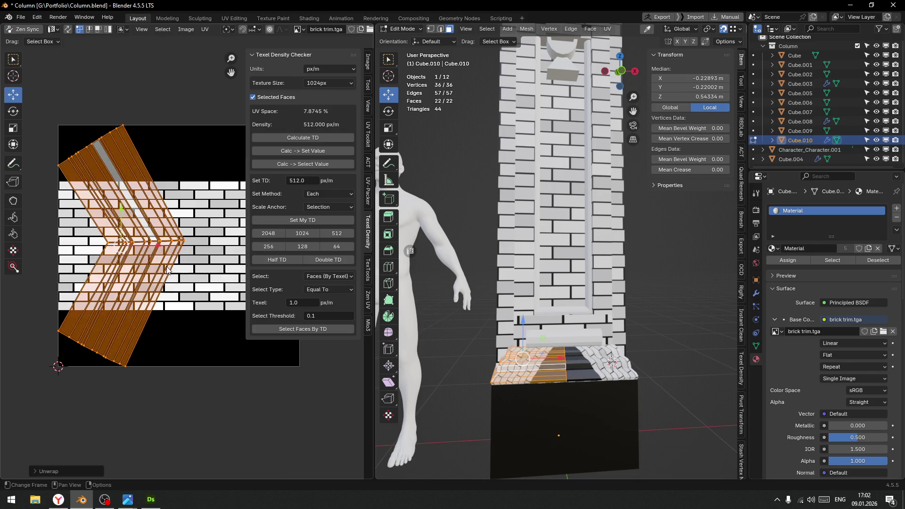
pyautogui.press('r')
pyautogui.press('Escape')
pyautogui.press('s')
pyautogui.click(127, 248)
pyautogui.press('g')
pyautogui.click(141, 188)
pyautogui.scroll(6, 149, 158)
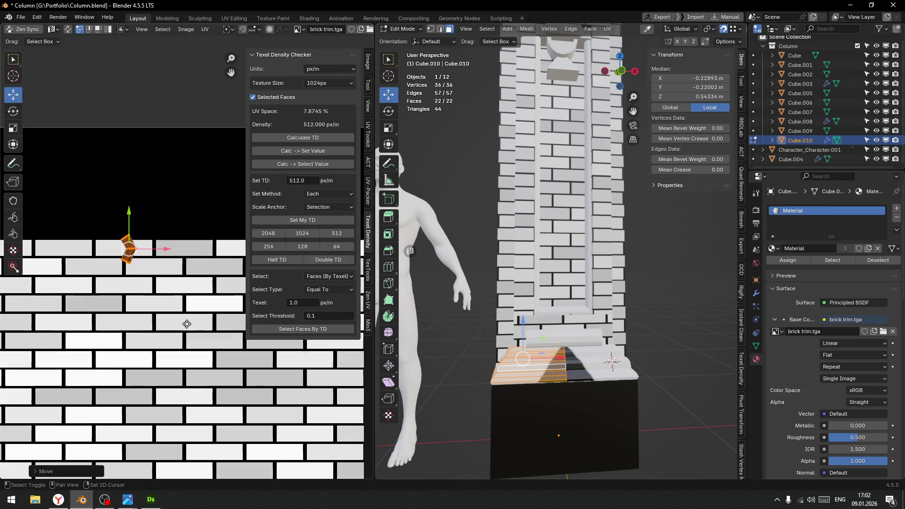
pyautogui.scroll(3, 121, 317)
pyautogui.moveTo(121, 317); pyautogui.dragTo(211, 334, button='middle')
# Scale the island smaller again and nudge it until it sits on a single brick
pyautogui.press('s')
pyautogui.click(151, 299)
pyautogui.press('g')
pyautogui.click(144, 296)
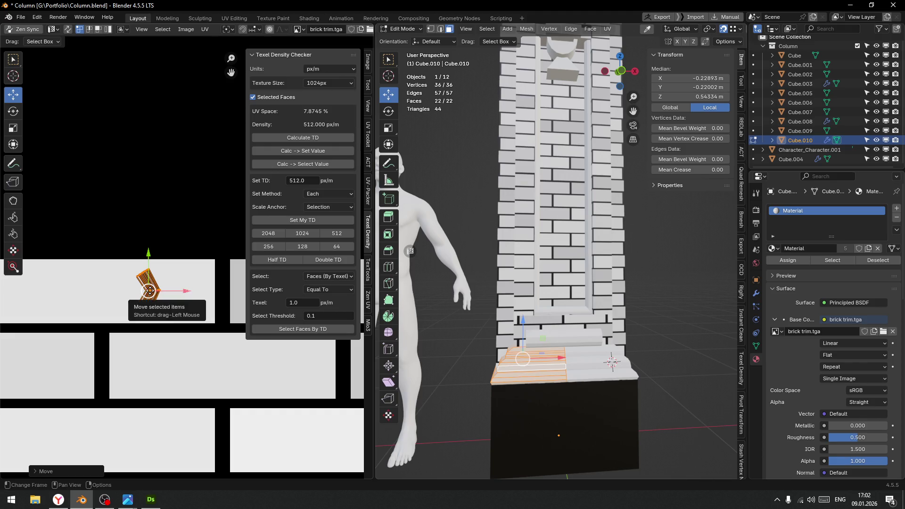
pyautogui.press('g')
pyautogui.click(261, 288)
pyautogui.scroll(-2, 172, 336)
pyautogui.scroll(-3, 559, 280)
# Return to Object Mode, select the column's cap piece Cube.005 and enter Edit Mode
pyautogui.press('Tab')
pyautogui.click(557, 233)
pyautogui.moveTo(581, 307)
pyautogui.mouseDown(button='middle')
pyautogui.moveTo(618, 310)
pyautogui.moveTo(616, 299)
pyautogui.moveTo(575, 295)
pyautogui.moveTo(584, 265)
pyautogui.moveTo(597, 309)
pyautogui.moveTo(601, 286)
pyautogui.moveTo(619, 357)
pyautogui.mouseUp(button='middle')
pyautogui.click(618, 357)
pyautogui.press('Tab')
# Select all linked faces of the cap and box-select their UV islands in the texture view
pyautogui.click(641, 353)
pyautogui.hotkey('ctrl', 'l')
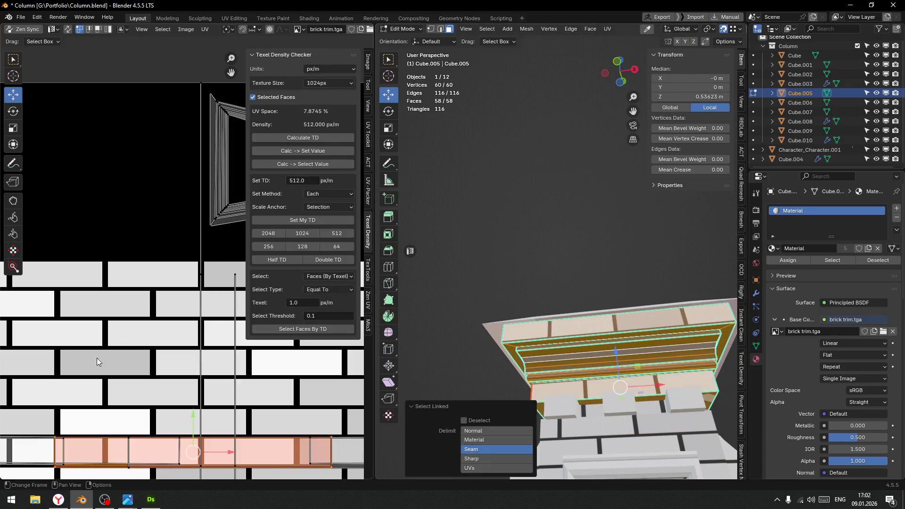
pyautogui.scroll(-7, 97, 361)
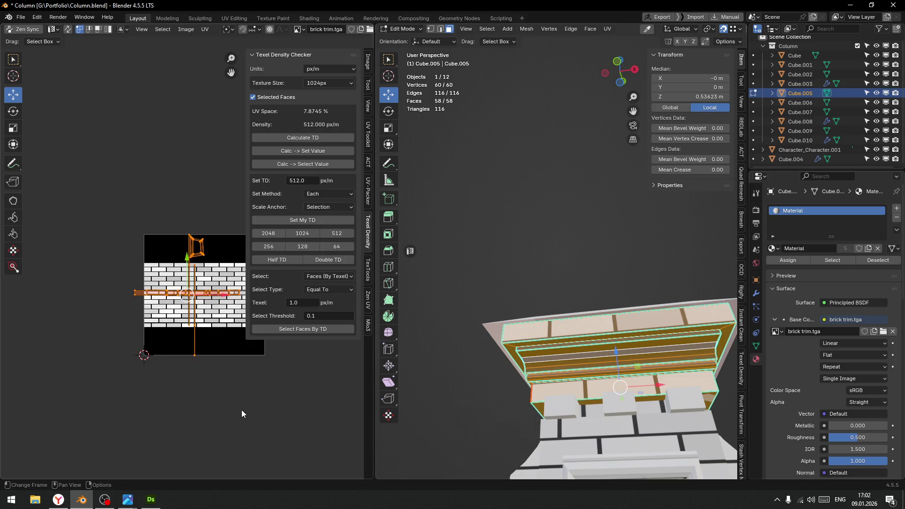
pyautogui.scroll(-3, 241, 414)
pyautogui.moveTo(137, 208)
pyautogui.mouseDown()
pyautogui.moveTo(254, 391)
pyautogui.moveTo(238, 383)
pyautogui.mouseUp()
pyautogui.scroll(3, 206, 329)
# Select the whole mesh, then deselect three faces of the upper trim strip
pyautogui.click(601, 349)
pyautogui.moveTo(601, 349)
pyautogui.mouseDown(button='middle')
pyautogui.moveTo(559, 359)
pyautogui.moveTo(517, 325)
pyautogui.moveTo(523, 332)
pyautogui.moveTo(516, 274)
pyautogui.mouseUp(button='middle')
pyautogui.press('a')
pyautogui.keyDown('shift'); pyautogui.click(569, 231); pyautogui.keyUp('shift')
pyautogui.keyDown('shift'); pyautogui.click(512, 239); pyautogui.keyUp('shift')
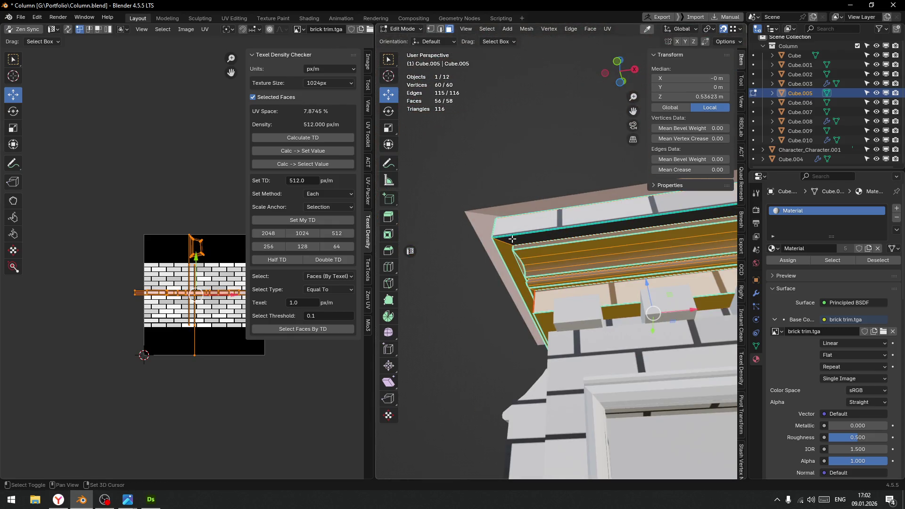
pyautogui.keyDown('shift'); pyautogui.click(508, 252); pyautogui.keyUp('shift')
pyautogui.scroll(-3, 508, 251)
pyautogui.moveTo(509, 251)
pyautogui.mouseDown(button='middle')
pyautogui.moveTo(600, 279)
pyautogui.moveTo(690, 278)
pyautogui.mouseUp(button='middle')
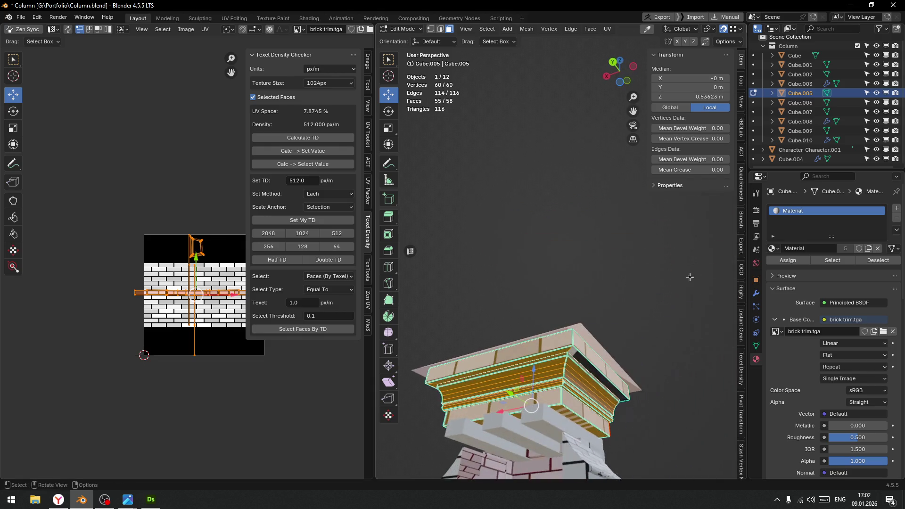
# Make the selection just the two top trim faces of the cornice
pyautogui.click(560, 350)
pyautogui.keyDown('shift'); pyautogui.click(563, 350); pyautogui.keyUp('shift')
pyautogui.scroll(2, 565, 351)
pyautogui.moveTo(566, 352)
pyautogui.mouseDown(button='middle')
pyautogui.moveTo(585, 375)
pyautogui.moveTo(500, 312)
pyautogui.moveTo(542, 321)
pyautogui.moveTo(601, 312)
pyautogui.moveTo(634, 216)
pyautogui.moveTo(471, 286)
pyautogui.mouseUp(button='middle')
pyautogui.click(503, 296)
pyautogui.click(631, 212)
pyautogui.keyDown('shift'); pyautogui.click(471, 286); pyautogui.keyUp('shift')
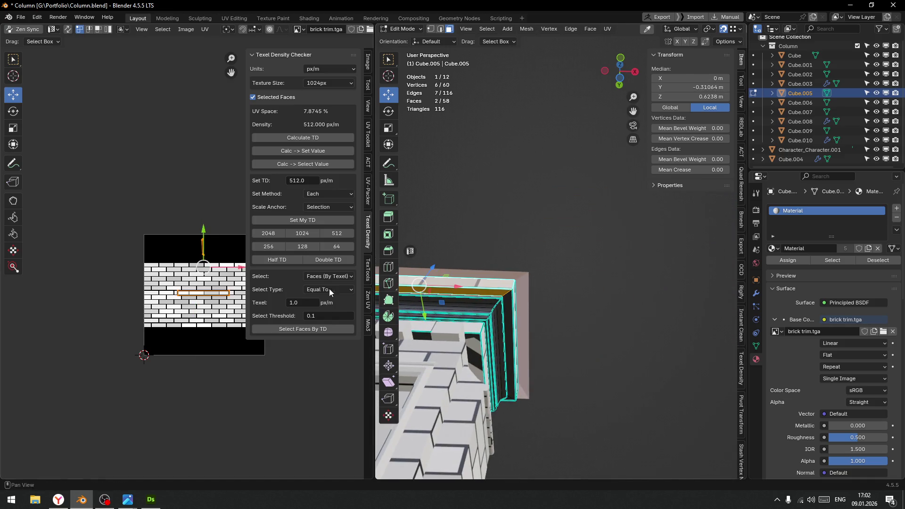
# Unwrap the trim faces, set 512 px/m texel density and straighten the island into a rectangle
pyautogui.scroll(3, 210, 325)
pyautogui.moveTo(210, 325); pyautogui.dragTo(175, 289, button='middle')
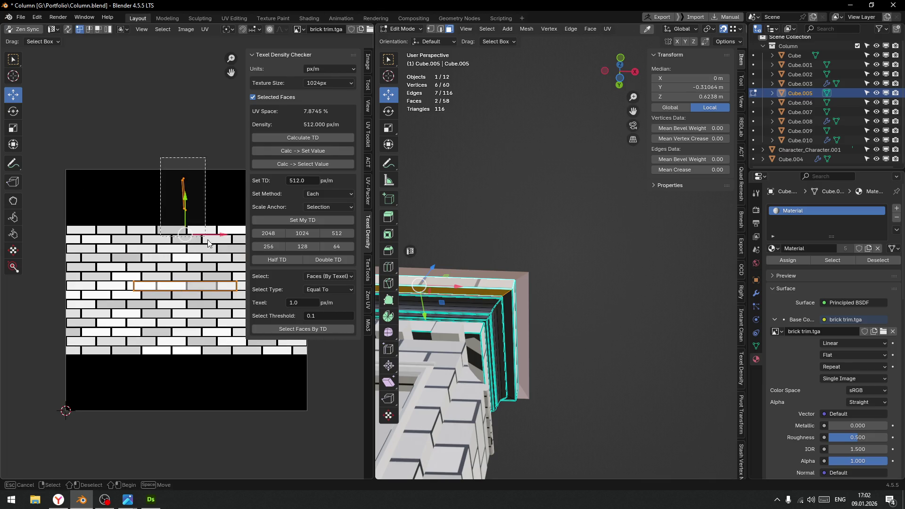
pyautogui.rightClick(116, 239)
pyautogui.click(117, 238)
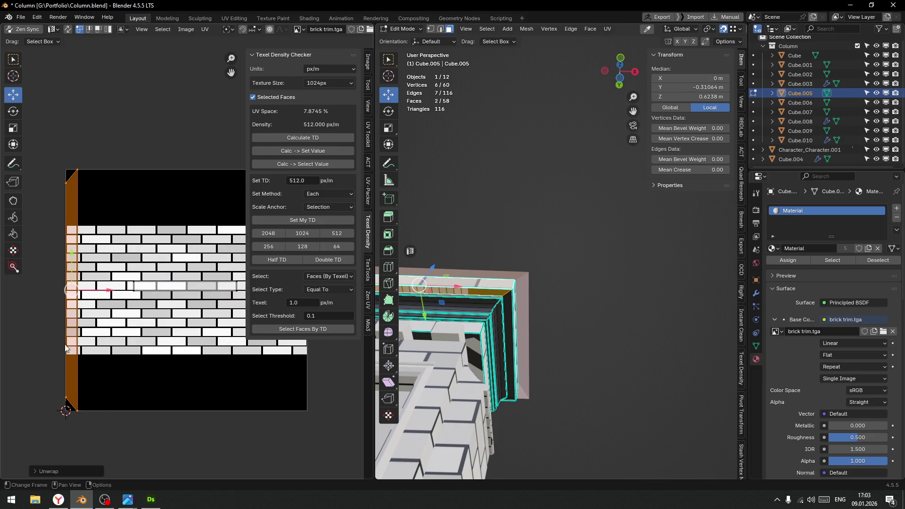
pyautogui.click(333, 233)
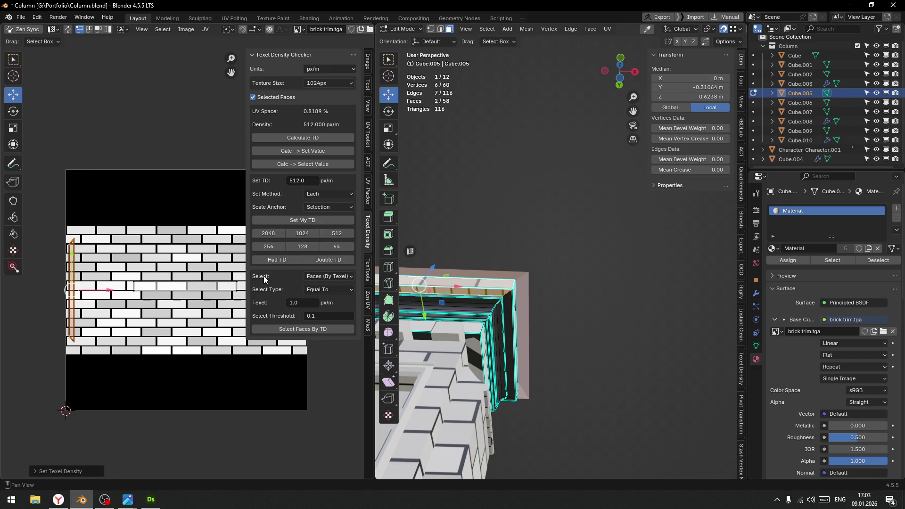
pyautogui.hotkey('alt', 'q')
pyautogui.click(77, 319)
# Stitch the vertical UV strip to the horizontal strip
pyautogui.keyDown('shift'); pyautogui.click(182, 293); pyautogui.keyUp('shift')
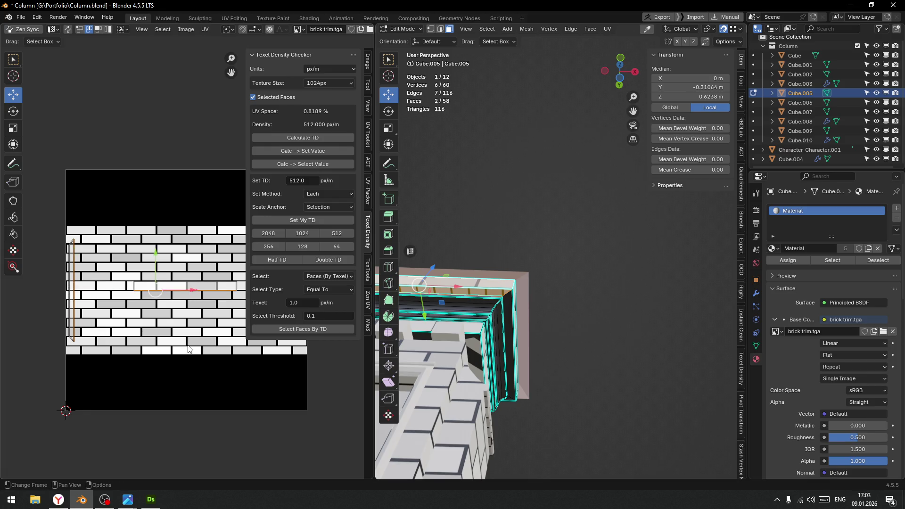
pyautogui.press('v')
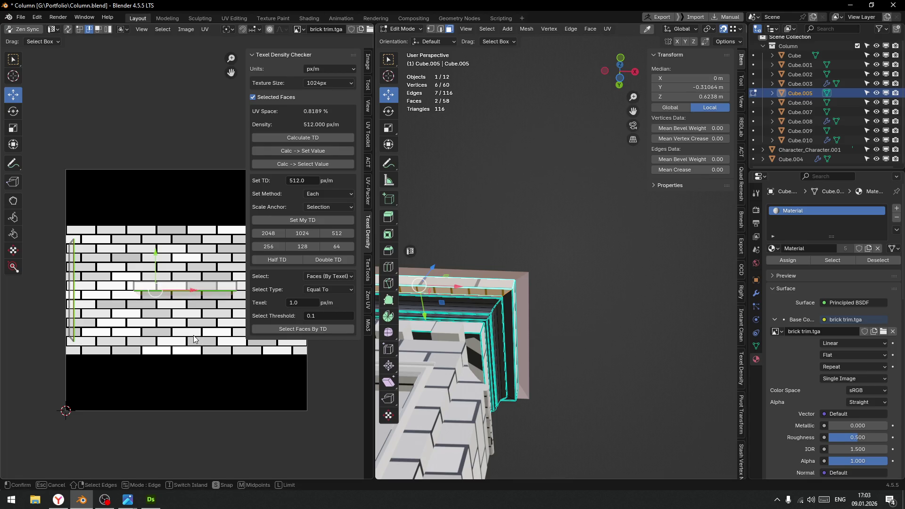
pyautogui.click(191, 335)
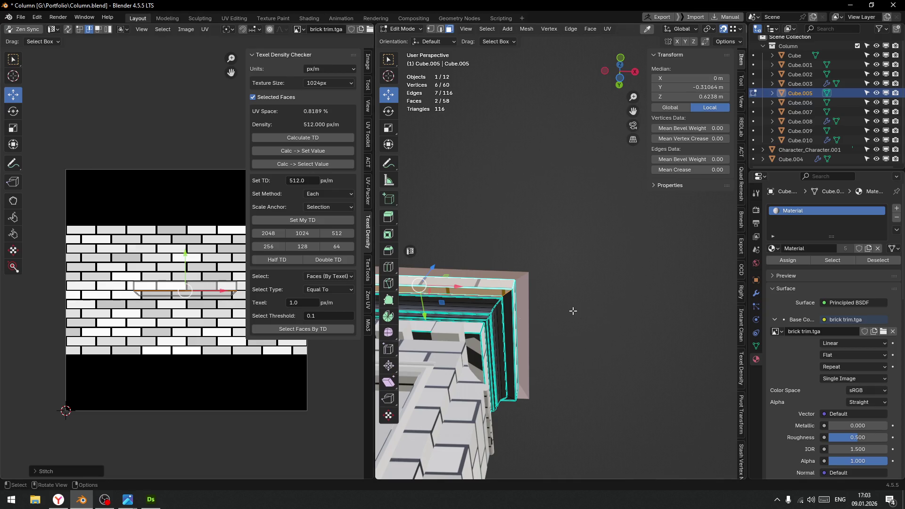
pyautogui.scroll(3, 159, 301)
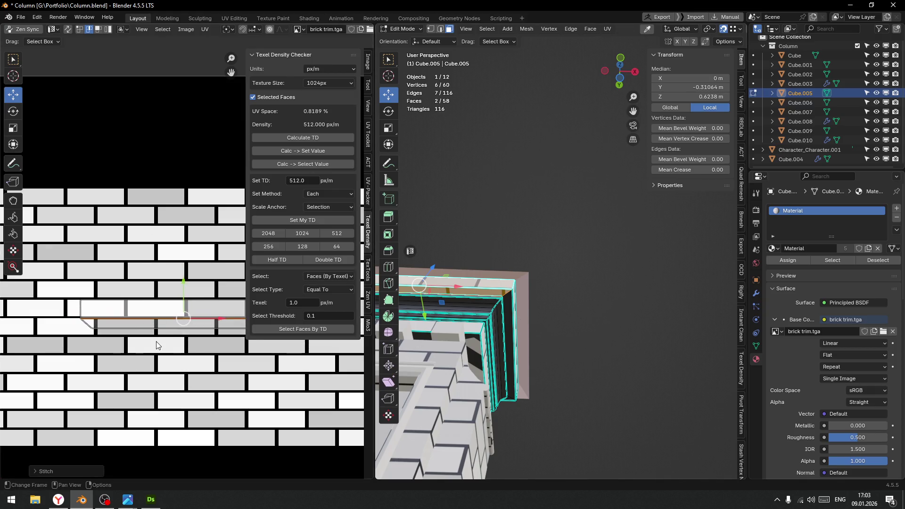
pyautogui.moveTo(522, 311)
pyautogui.mouseDown(button='middle')
pyautogui.moveTo(641, 320)
pyautogui.moveTo(589, 302)
pyautogui.mouseUp(button='middle')
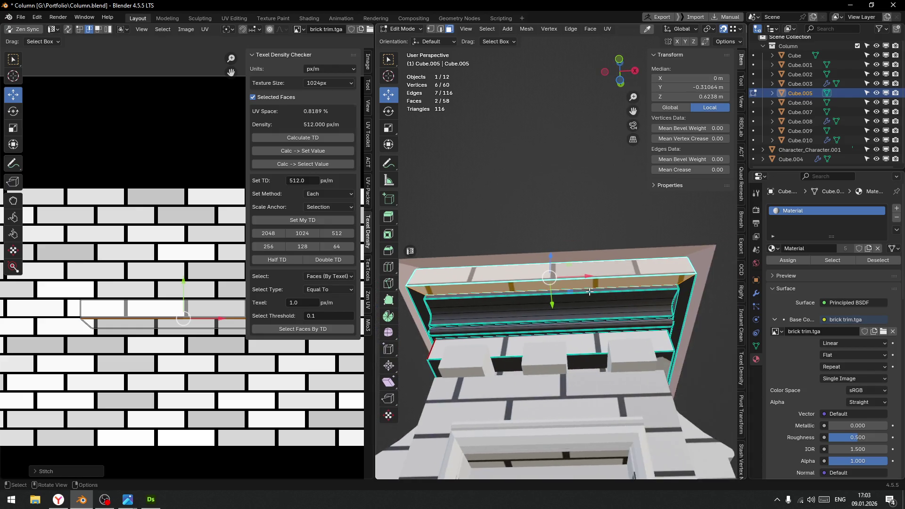
pyautogui.scroll(5, 580, 297)
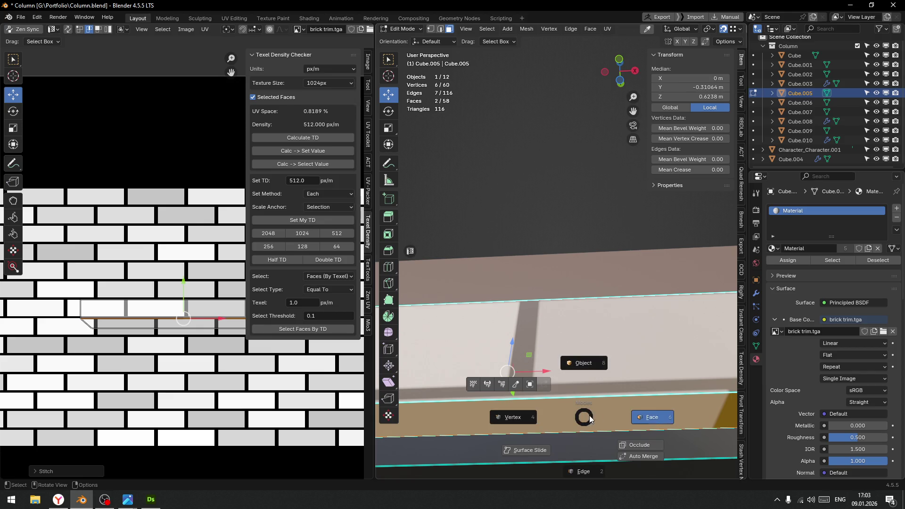
# Move the lower brown strip face up the texture, re-unwrap it as a thin strip, and return to Object Mode
pyautogui.click(589, 414)
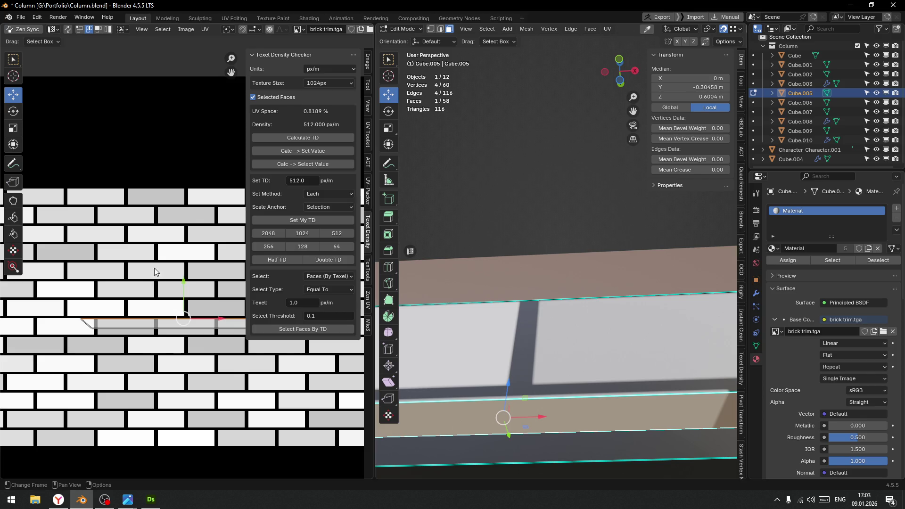
pyautogui.moveTo(184, 289)
pyautogui.mouseDown()
pyautogui.moveTo(186, 250)
pyautogui.moveTo(185, 288)
pyautogui.mouseUp()
pyautogui.scroll(-3, 185, 263)
pyautogui.moveTo(91, 263); pyautogui.dragTo(224, 362)
pyautogui.press('u')
pyautogui.click(137, 288)
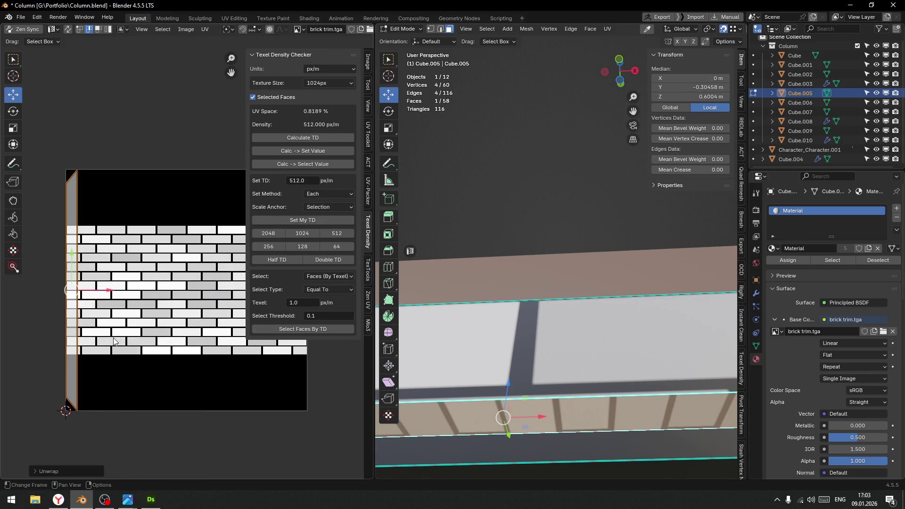
pyautogui.moveTo(51, 144); pyautogui.dragTo(125, 451)
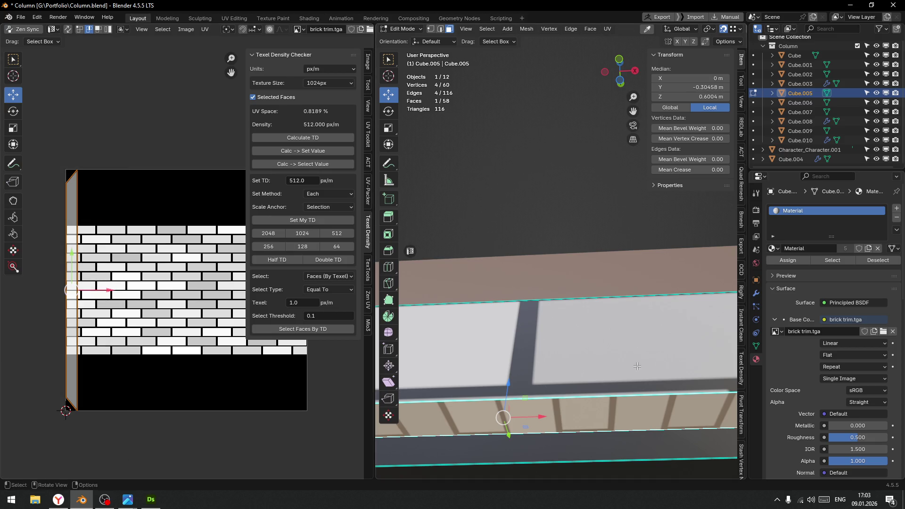
pyautogui.press('Tab')
pyautogui.click(637, 311)
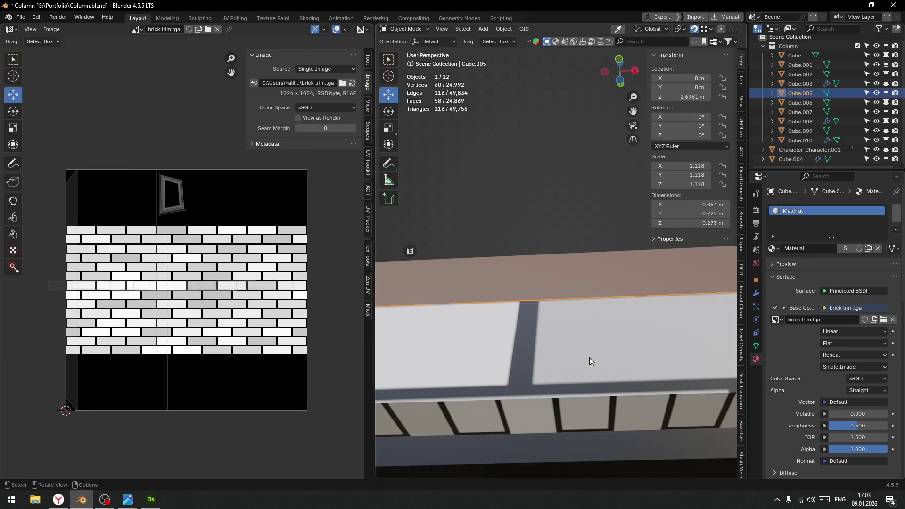
# Frame Cube.005 and apply its 1.118 scale so every axis reads 1.000
pyautogui.press('KP_Decimal')
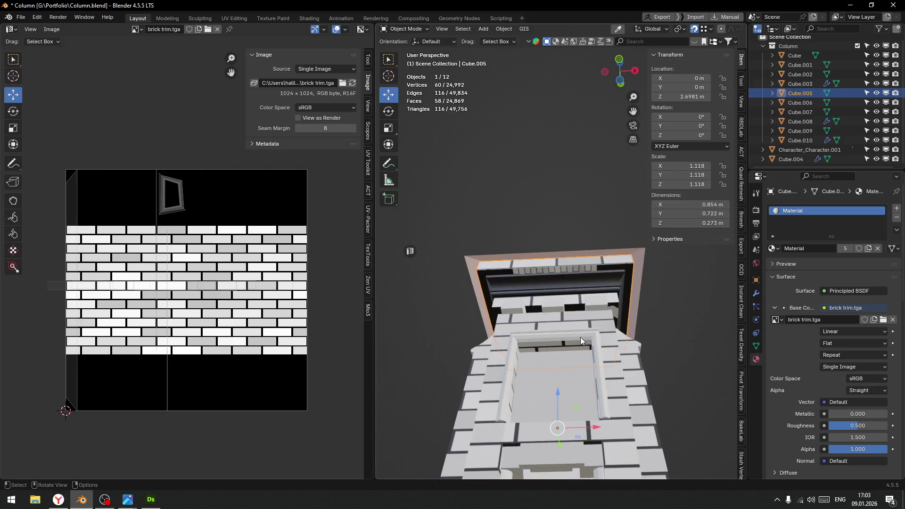
pyautogui.scroll(2, 569, 299)
pyautogui.moveTo(568, 300); pyautogui.dragTo(582, 320, button='middle')
pyautogui.hotkey('ctrl', 'a')
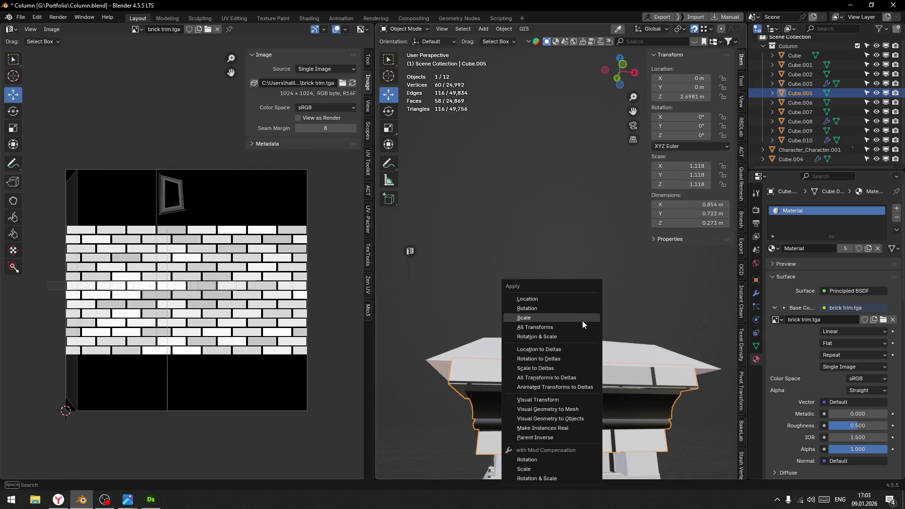
pyautogui.click(547, 318)
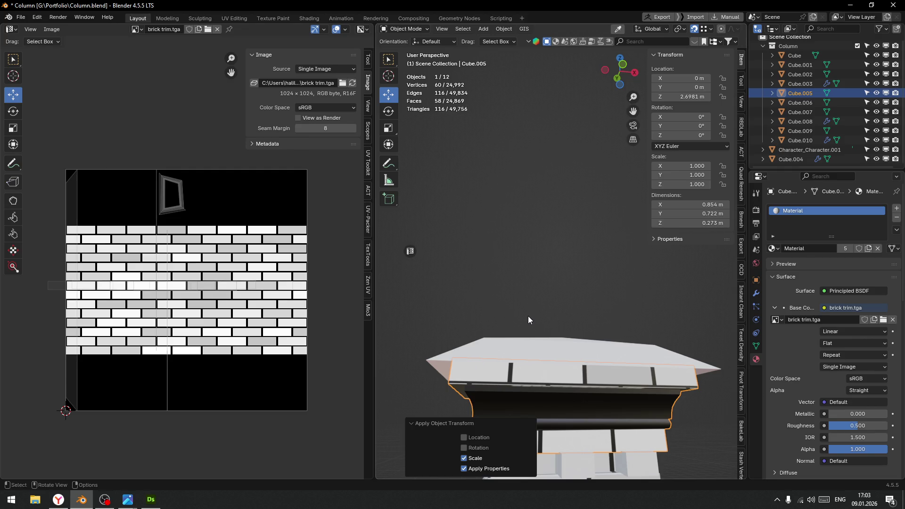
# Pick the cornice piece again and re-enter Edit Mode
pyautogui.moveTo(541, 381)
pyautogui.mouseDown(button='middle')
pyautogui.moveTo(573, 369)
pyautogui.moveTo(571, 307)
pyautogui.mouseUp(button='middle')
pyautogui.click(572, 310)
pyautogui.press('Tab')
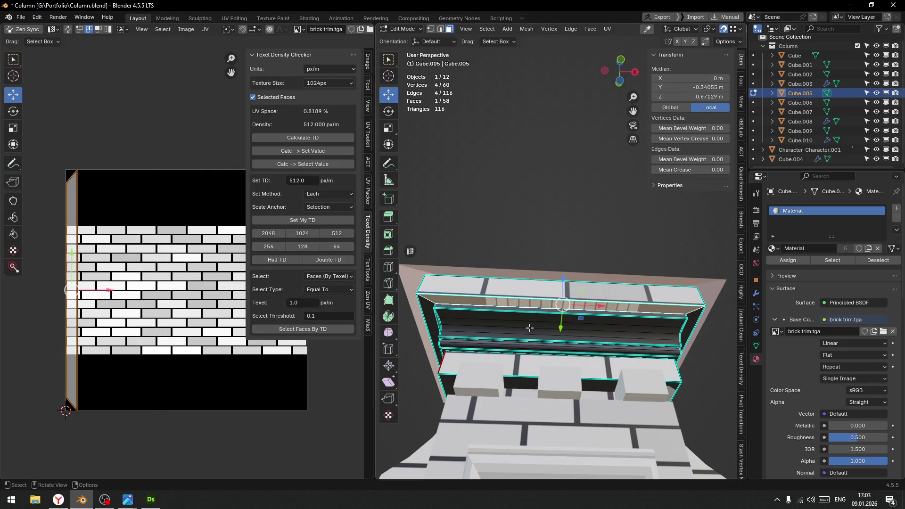
# Select two faces on the top of the cornice
pyautogui.rightClick(147, 276)
pyautogui.press('Tab')
pyautogui.click(544, 244)
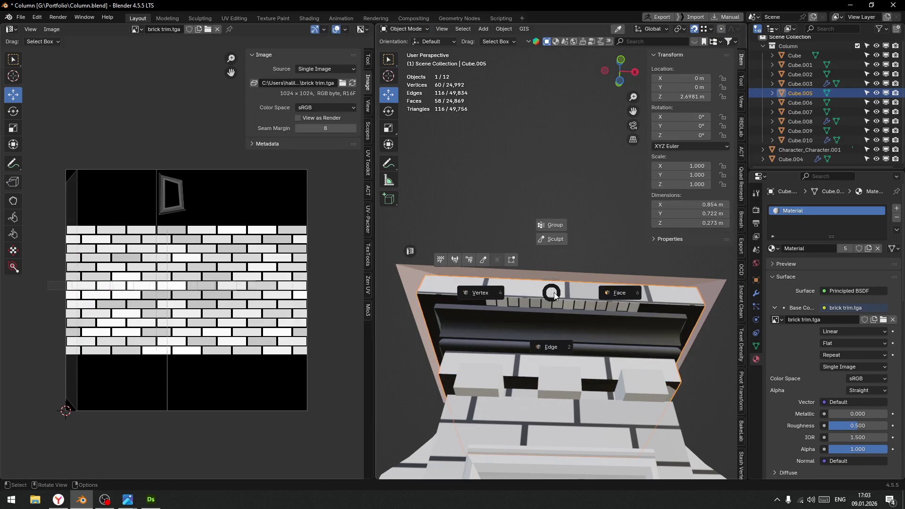
pyautogui.press('Tab')
pyautogui.click(604, 299)
pyautogui.moveTo(604, 298)
pyautogui.mouseDown(button='middle')
pyautogui.moveTo(597, 307)
pyautogui.moveTo(608, 312)
pyautogui.moveTo(577, 284)
pyautogui.mouseUp(button='middle')
pyautogui.click(576, 284)
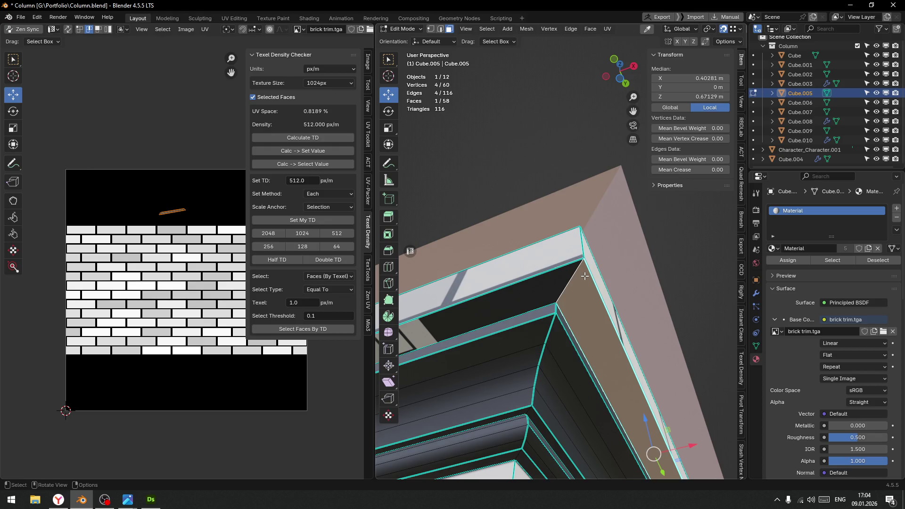
pyautogui.click(547, 264)
pyautogui.moveTo(503, 295)
pyautogui.mouseDown(button='middle')
pyautogui.moveTo(499, 259)
pyautogui.moveTo(633, 346)
pyautogui.mouseUp(button='middle')
pyautogui.keyDown('shift'); pyautogui.click(633, 346); pyautogui.keyUp('shift')
pyautogui.scroll(-4, 150, 273)
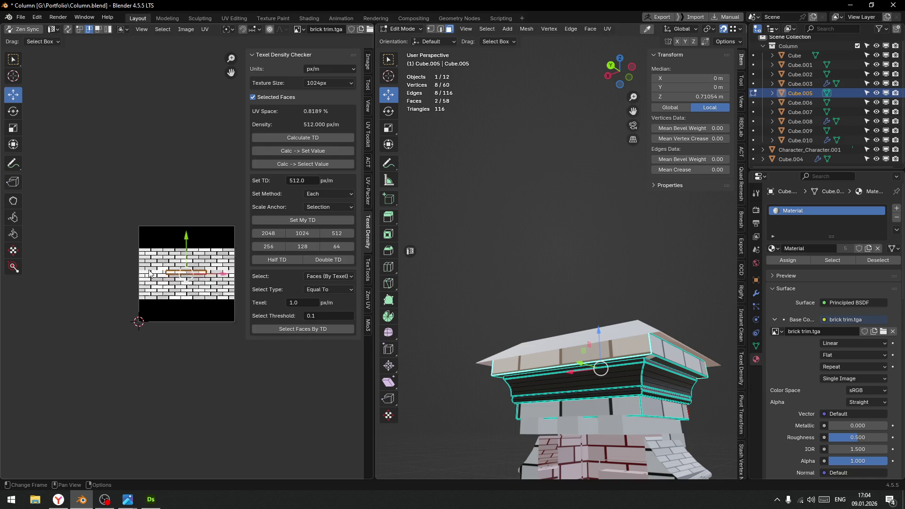
# Unwrap the two faces, set 512 px/m texel density, and World Orient the island horizontally
pyautogui.press('u')
pyautogui.click(188, 285)
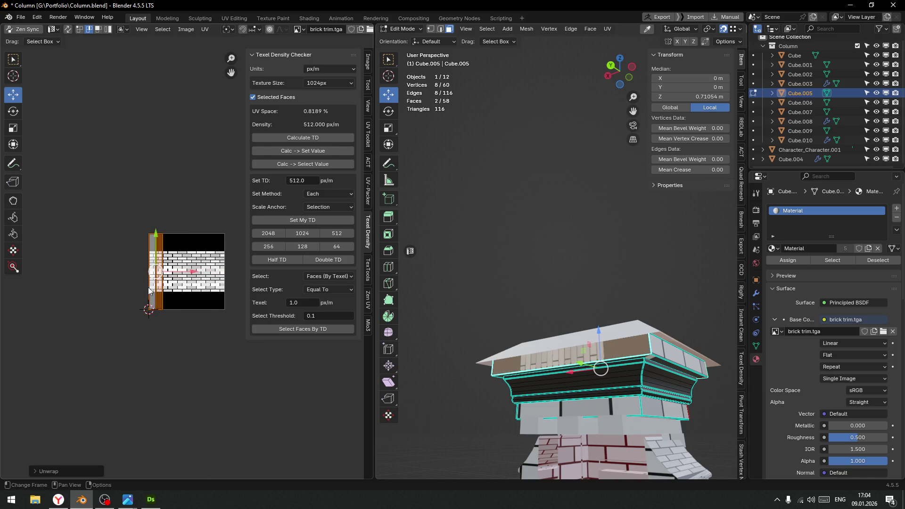
pyautogui.scroll(4, 198, 227)
pyautogui.click(346, 235)
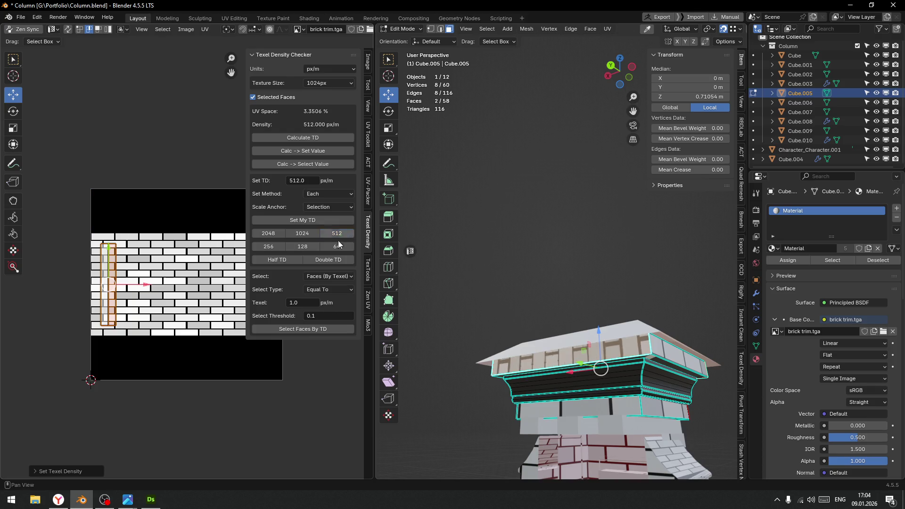
pyautogui.press('q')
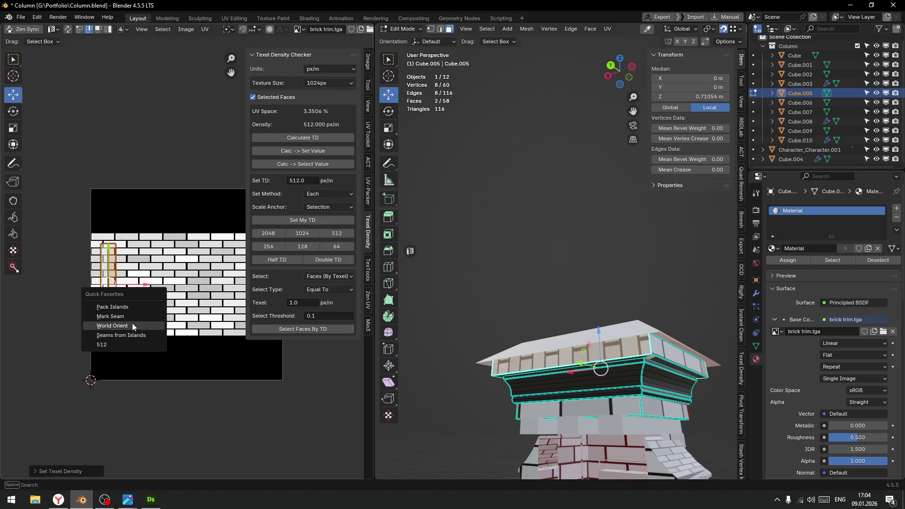
pyautogui.click(132, 325)
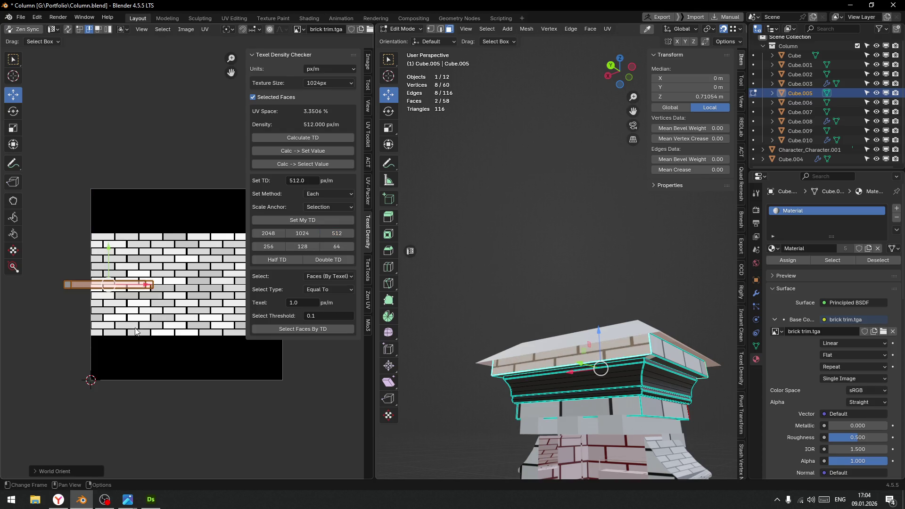
# Align the pink UV island to the right and shift it along the texture
pyautogui.click(369, 189)
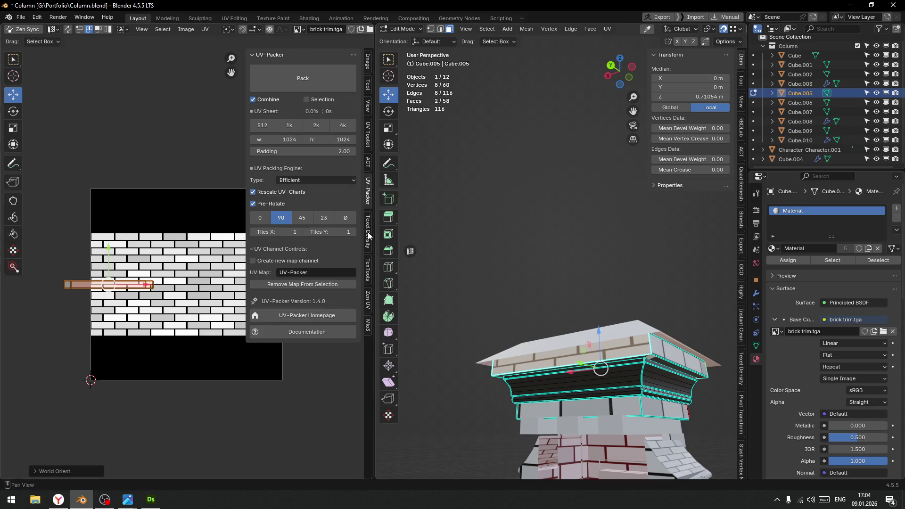
pyautogui.click(367, 145)
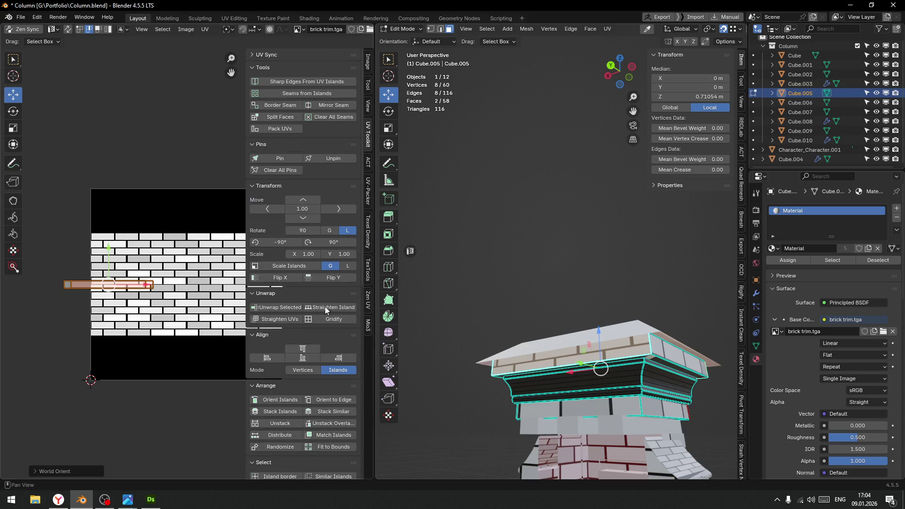
pyautogui.click(338, 357)
pyautogui.moveTo(147, 284)
pyautogui.mouseDown()
pyautogui.moveTo(124, 273)
pyautogui.moveTo(94, 282)
pyautogui.moveTo(97, 269)
pyautogui.mouseUp()
pyautogui.scroll(5, 124, 273)
pyautogui.moveTo(605, 307); pyautogui.dragTo(523, 282, button='middle')
pyautogui.scroll(5, 518, 279)
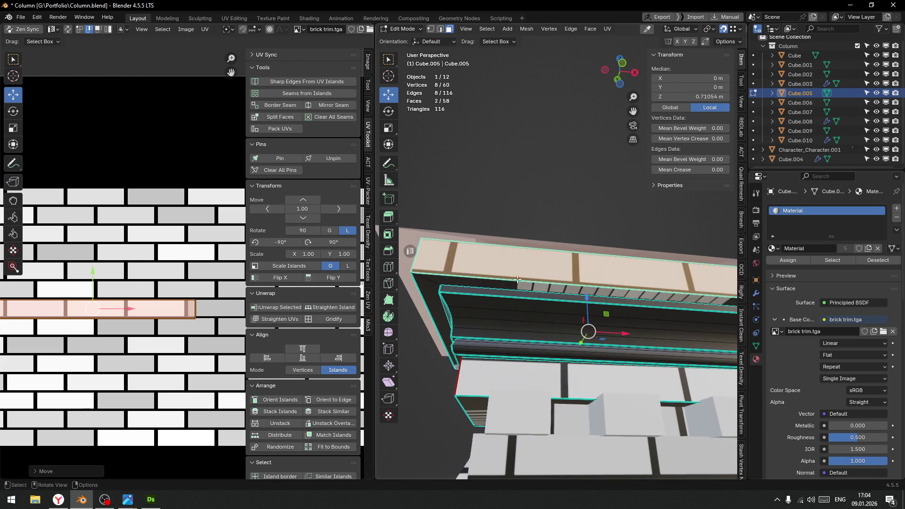
pyautogui.moveTo(93, 276); pyautogui.dragTo(95, 268)
pyautogui.press('g')
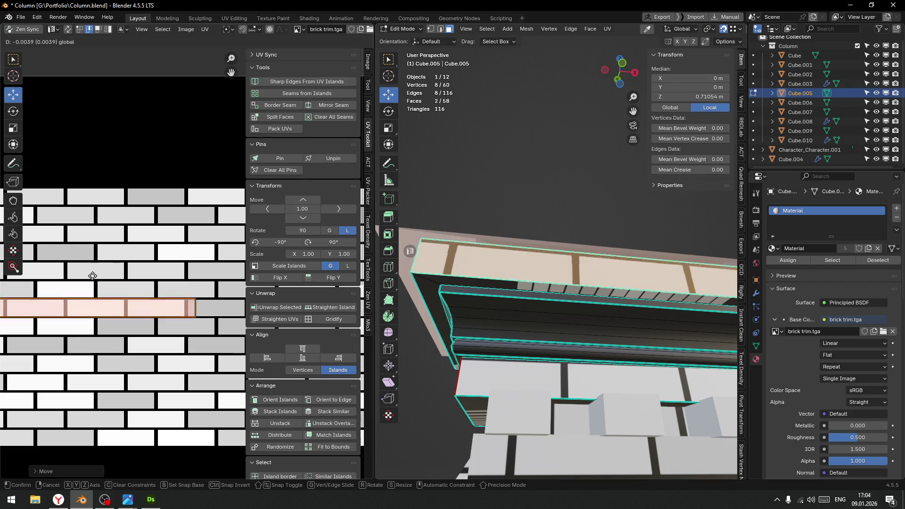
pyautogui.rightClick(92, 272)
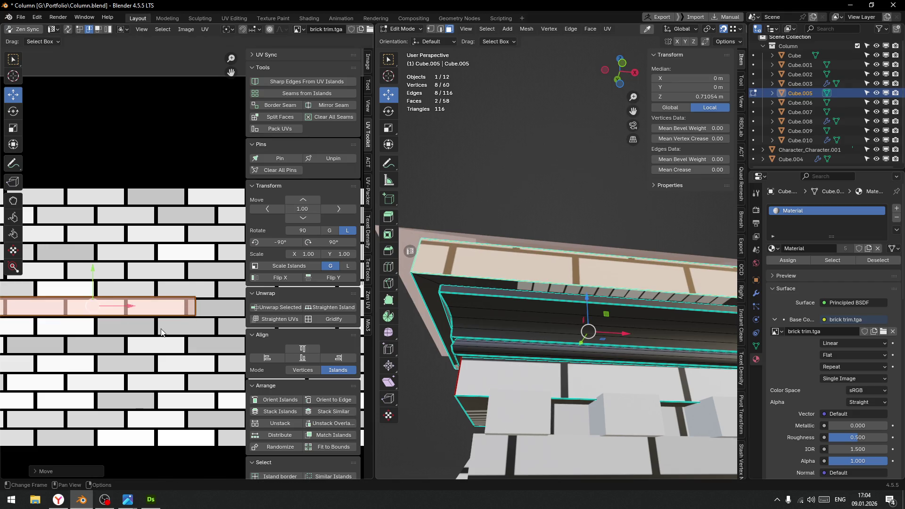
# Move the cornice strip's island vertically onto a brick row, then nudge it slightly right
pyautogui.scroll(1, 137, 270)
pyautogui.moveTo(137, 270); pyautogui.dragTo(156, 259, button='middle')
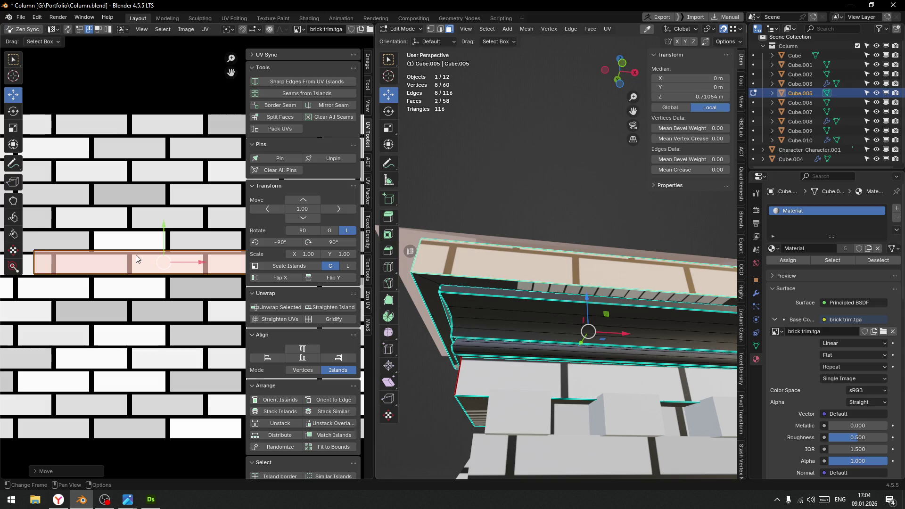
pyautogui.scroll(-2, 72, 258)
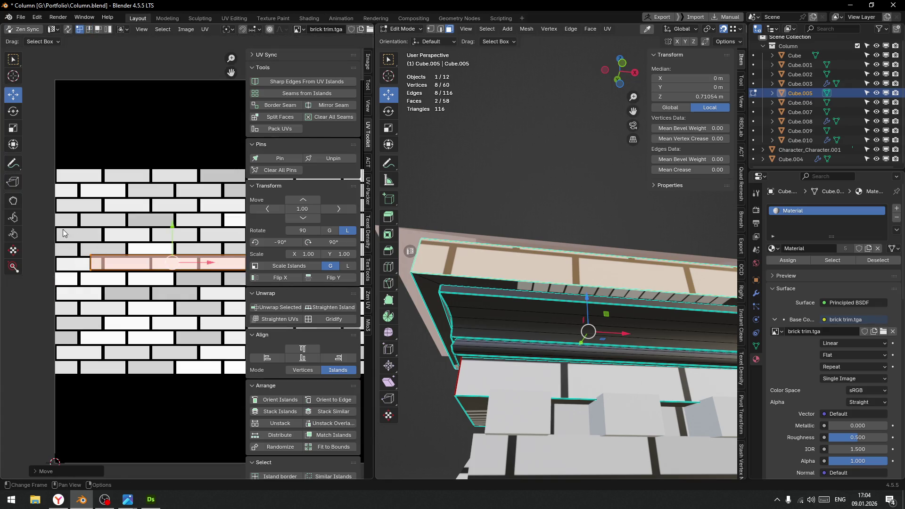
pyautogui.scroll(-2, 71, 257)
pyautogui.moveTo(121, 238); pyautogui.dragTo(189, 264)
pyautogui.scroll(8, 71, 259)
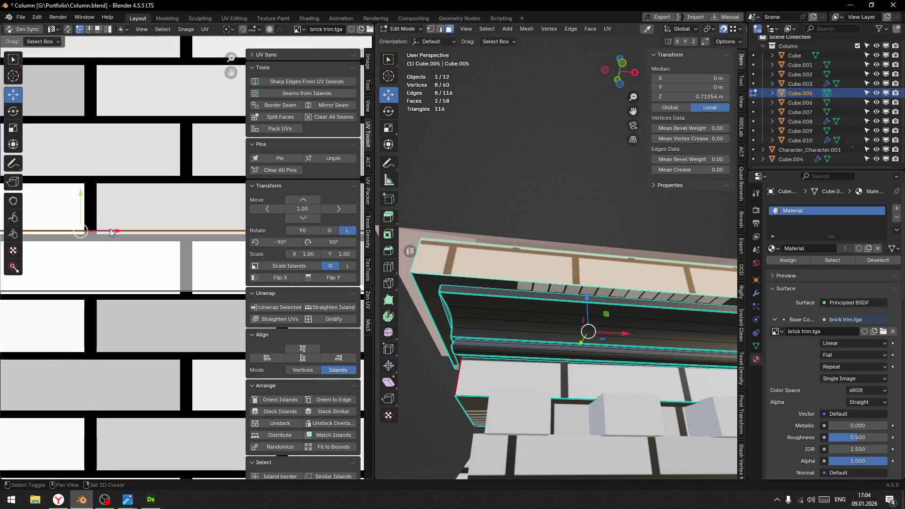
pyautogui.press('g')
pyautogui.press('y')
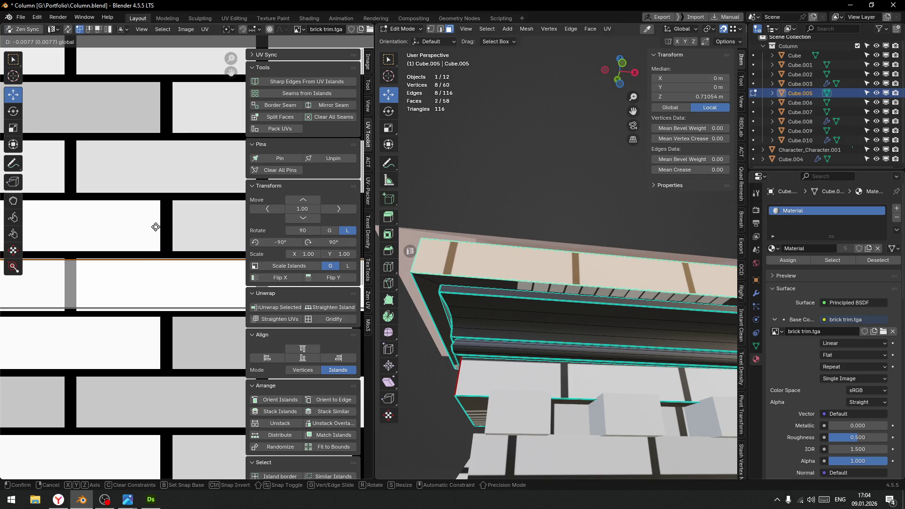
pyautogui.click(156, 226)
pyautogui.moveTo(567, 251)
pyautogui.mouseDown(button='middle')
pyautogui.moveTo(579, 264)
pyautogui.moveTo(566, 280)
pyautogui.moveTo(577, 290)
pyautogui.mouseUp(button='middle')
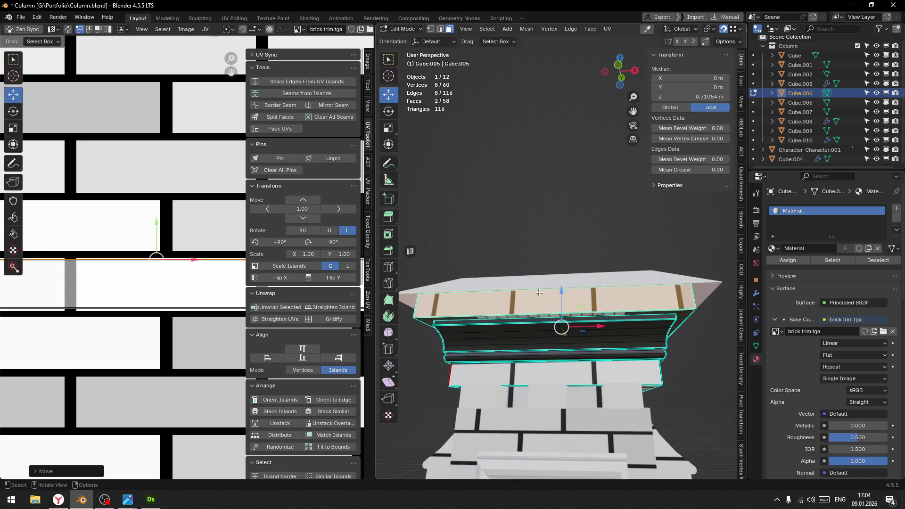
pyautogui.scroll(-4, 42, 302)
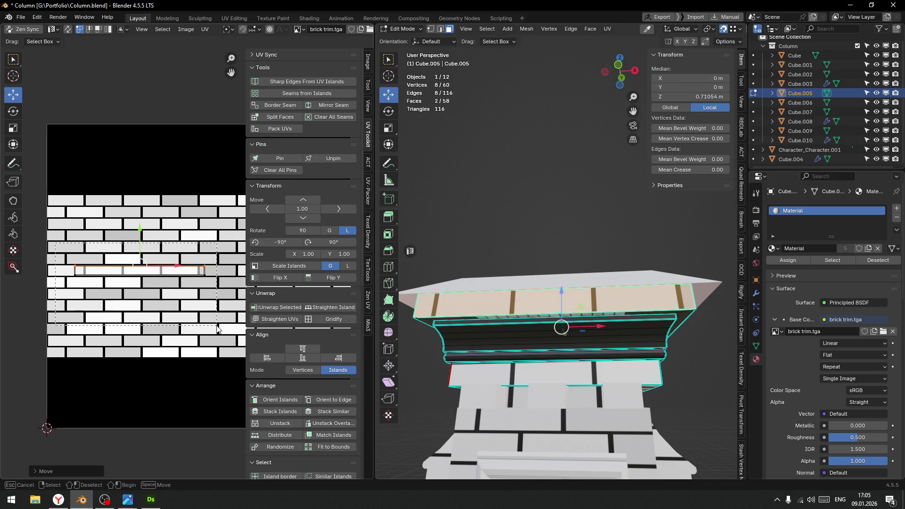
pyautogui.moveTo(177, 270); pyautogui.dragTo(200, 276)
# Unwrap the cornice's top face and rotate its island to lie horizontal
pyautogui.moveTo(625, 328); pyautogui.dragTo(618, 260, button='middle')
pyautogui.click(605, 200)
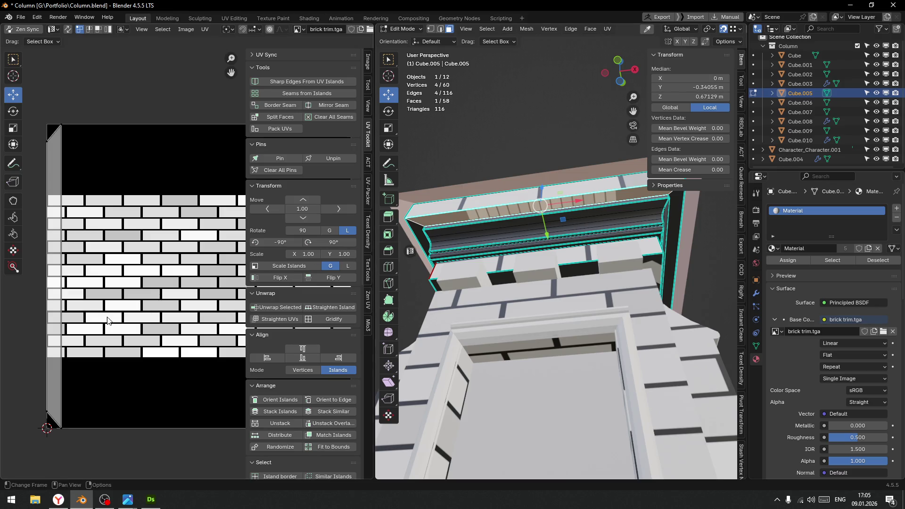
pyautogui.scroll(-2, 123, 328)
pyautogui.moveTo(65, 133); pyautogui.dragTo(185, 465)
pyautogui.rightClick(149, 285)
pyautogui.click(148, 284)
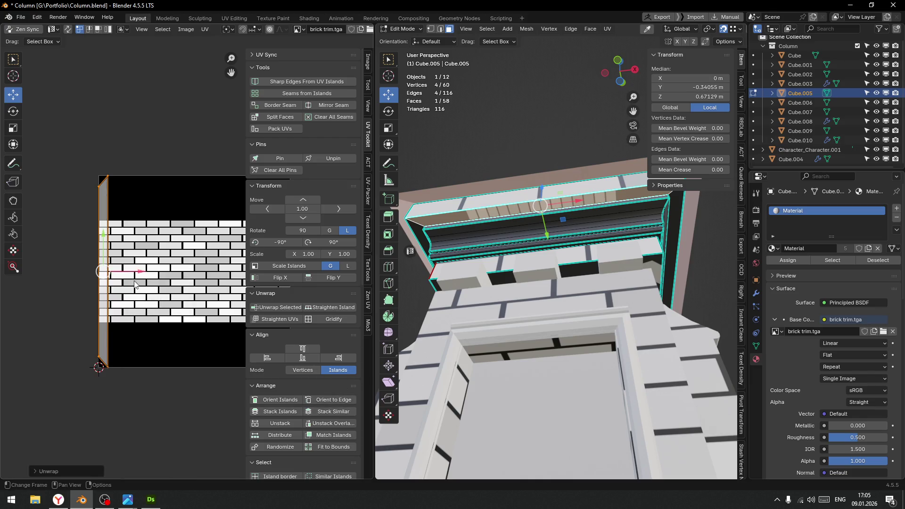
pyautogui.rightClick(174, 307)
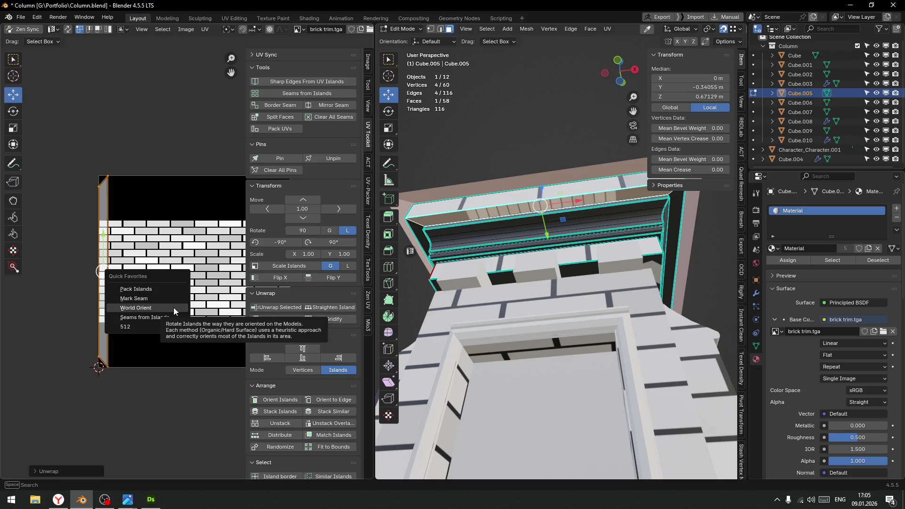
pyautogui.click(173, 307)
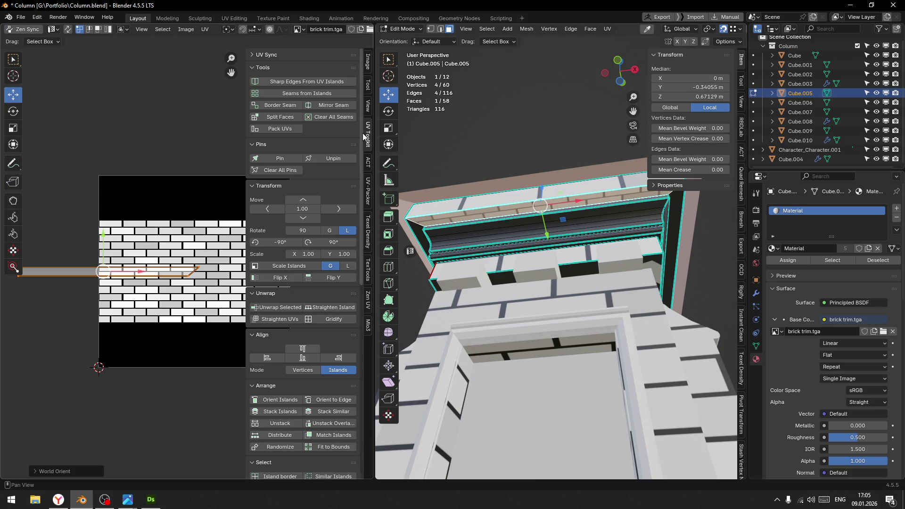
# Scale the top-face island to 512 texel density and move it onto the brick rows
pyautogui.press('n')
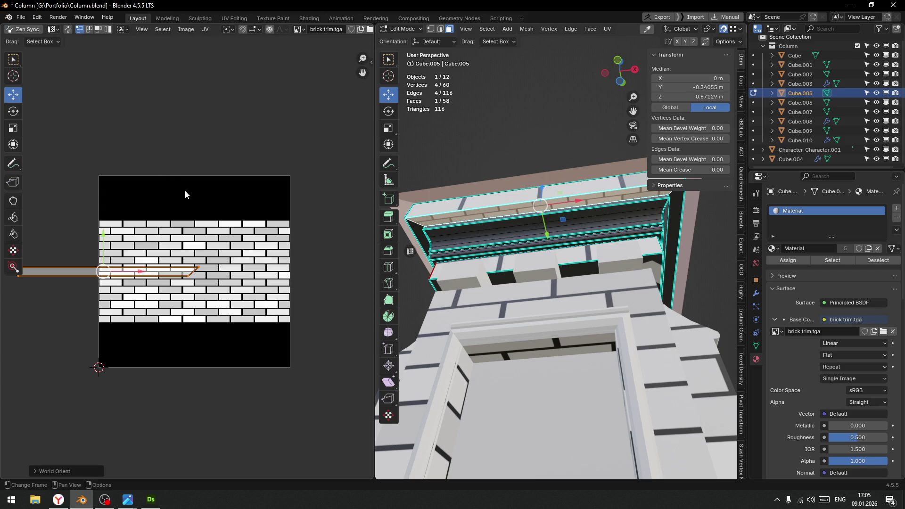
pyautogui.rightClick(199, 185)
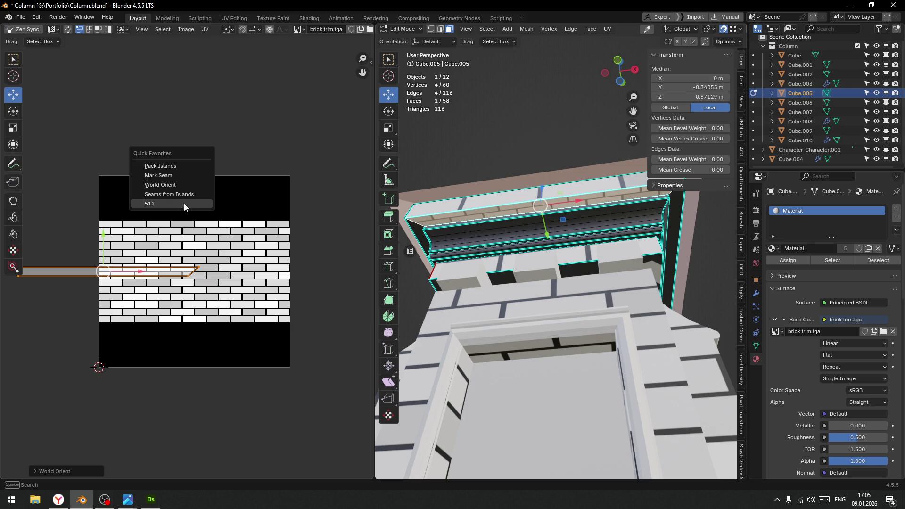
pyautogui.click(183, 202)
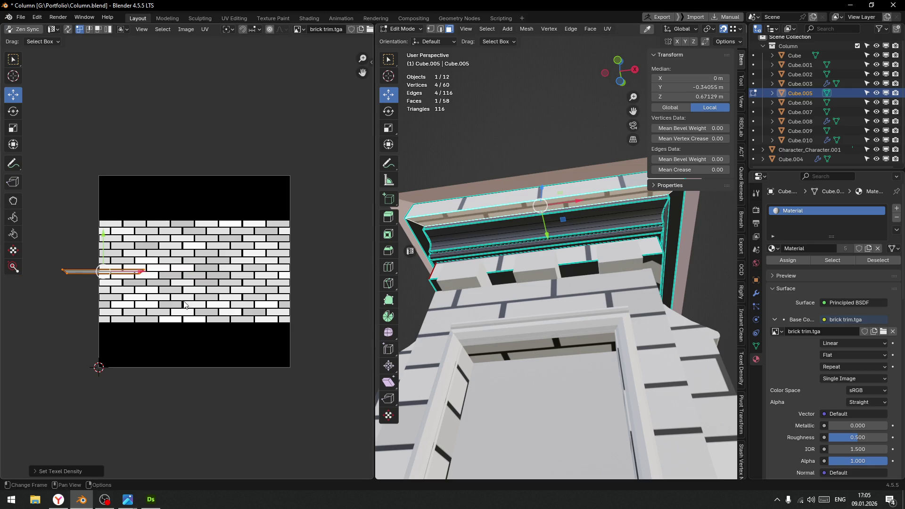
pyautogui.moveTo(138, 270); pyautogui.dragTo(197, 272)
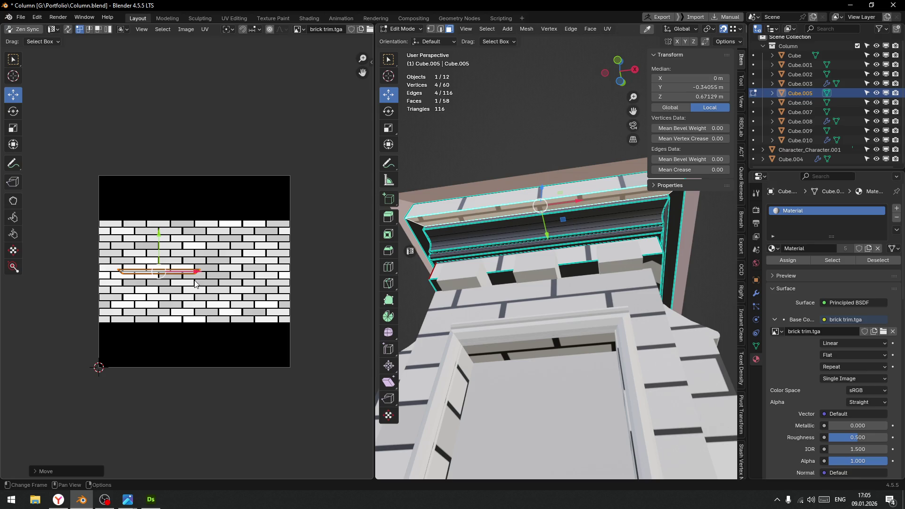
pyautogui.scroll(3, 194, 288)
pyautogui.moveTo(193, 289); pyautogui.dragTo(241, 294, button='middle')
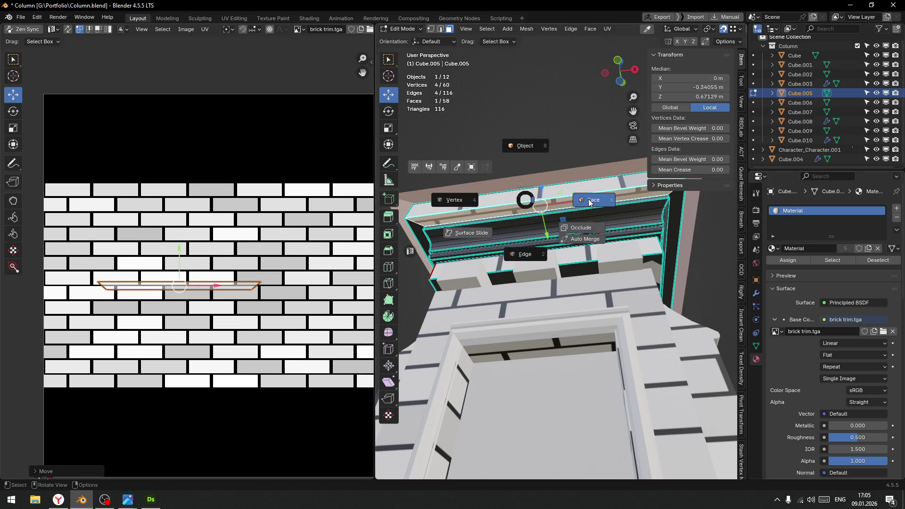
# Add the adjoining face and stitch the shared edge so the strips join
pyautogui.keyDown('shift'); pyautogui.click(579, 201); pyautogui.keyUp('shift')
pyautogui.scroll(3, 189, 264)
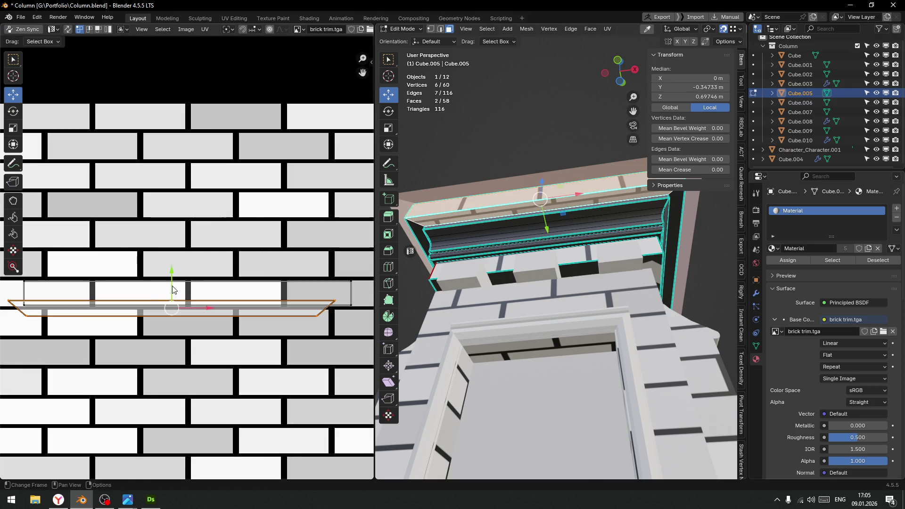
pyautogui.hotkey('ctrl', 'Tab')
pyautogui.press('2')
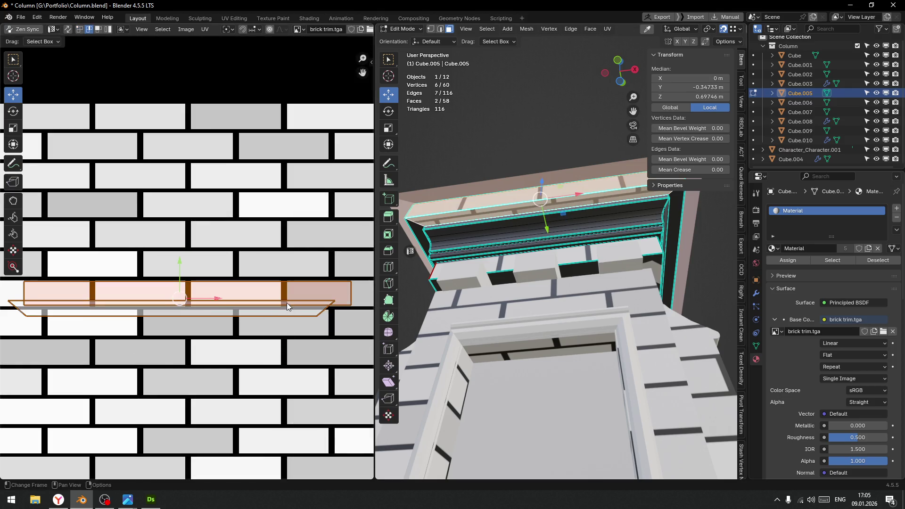
pyautogui.scroll(1, 282, 303)
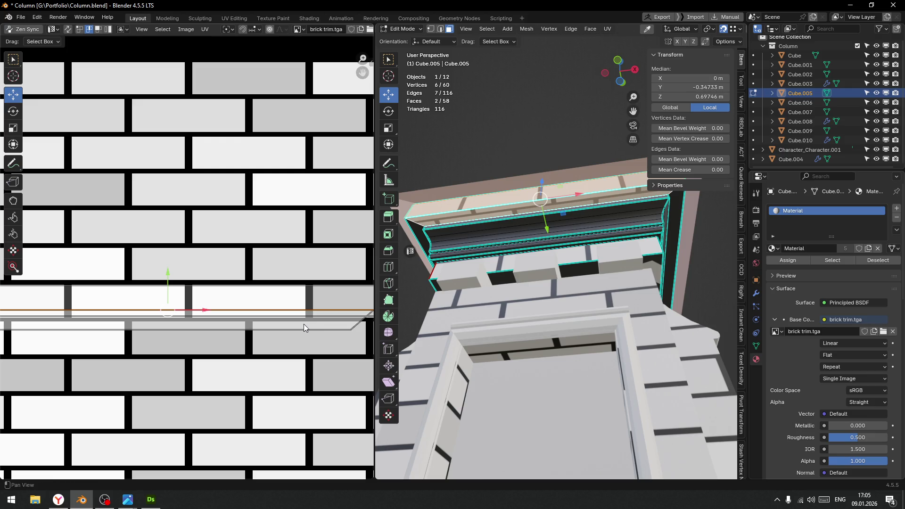
pyautogui.press('v')
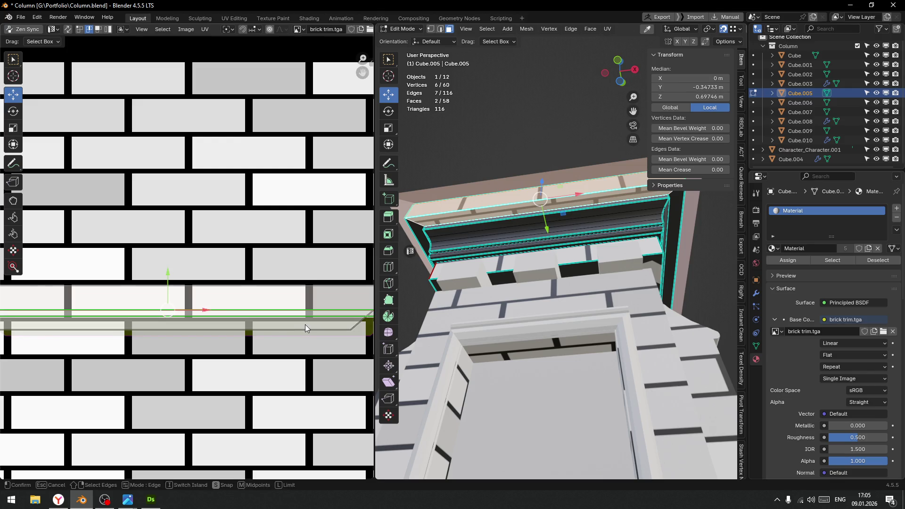
pyautogui.click(305, 326)
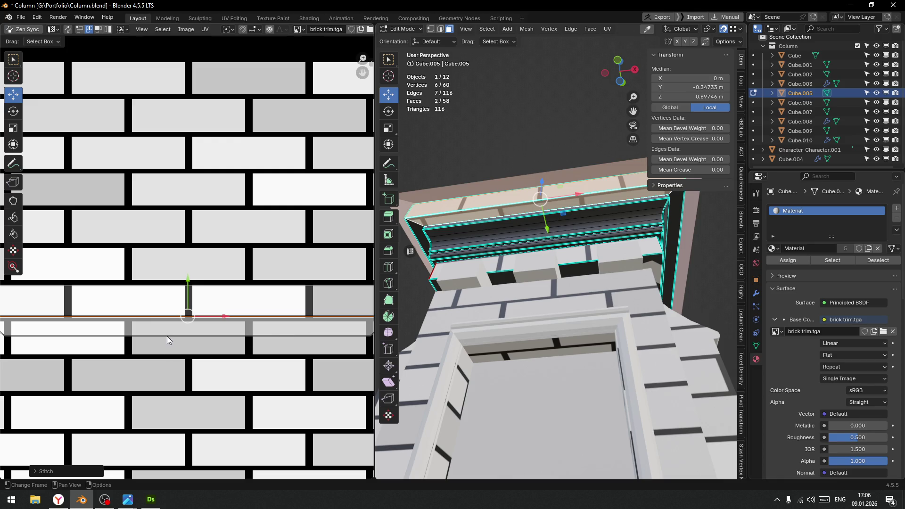
# Raise the strip's lower edge to line up with the brick row
pyautogui.scroll(-2, 167, 336)
pyautogui.moveTo(60, 335); pyautogui.dragTo(317, 305)
pyautogui.moveTo(191, 269); pyautogui.dragTo(194, 248)
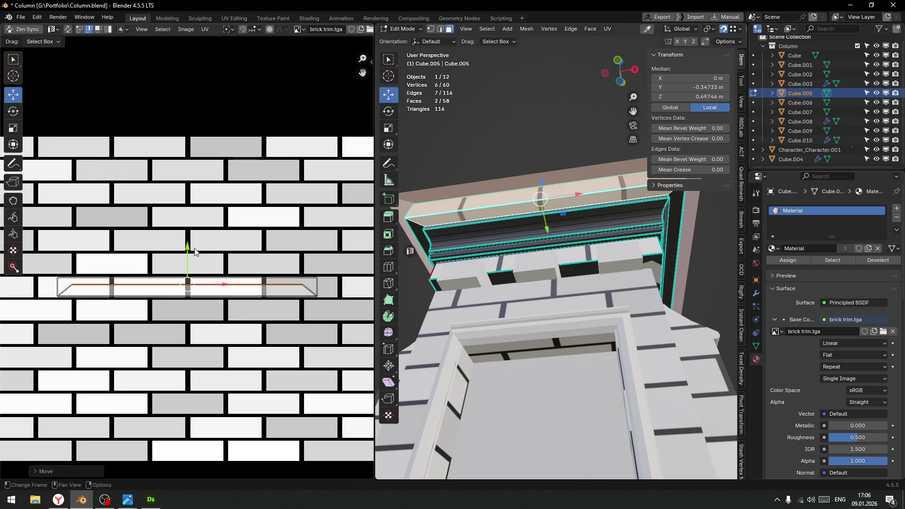
pyautogui.moveTo(512, 241); pyautogui.dragTo(536, 258, button='middle')
# Select two faces of the Cube.005 cornice in Edit Mode
pyautogui.press('Tab')
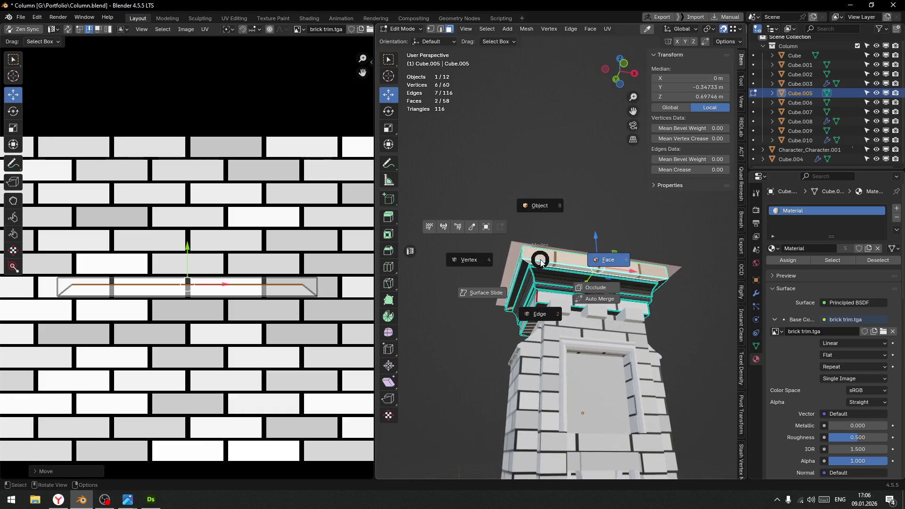
pyautogui.click(545, 207)
pyautogui.moveTo(545, 208)
pyautogui.mouseDown(button='middle')
pyautogui.moveTo(598, 295)
pyautogui.moveTo(421, 304)
pyautogui.moveTo(422, 266)
pyautogui.moveTo(575, 287)
pyautogui.moveTo(530, 273)
pyautogui.moveTo(565, 292)
pyautogui.moveTo(564, 259)
pyautogui.mouseUp(button='middle')
pyautogui.press('Tab')
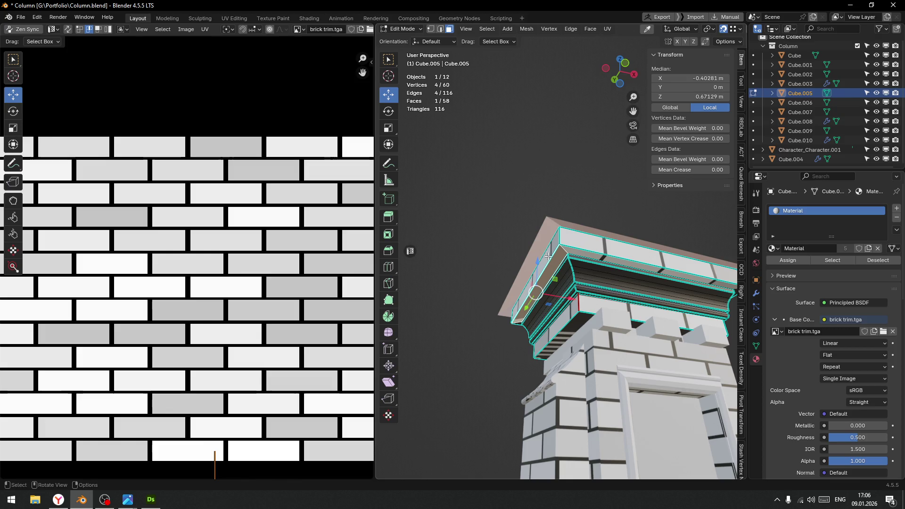
pyautogui.click(544, 269)
pyautogui.moveTo(545, 269)
pyautogui.mouseDown(button='middle')
pyautogui.moveTo(589, 278)
pyautogui.moveTo(622, 266)
pyautogui.mouseUp(button='middle')
pyautogui.keyDown('shift'); pyautogui.click(611, 226); pyautogui.keyUp('shift')
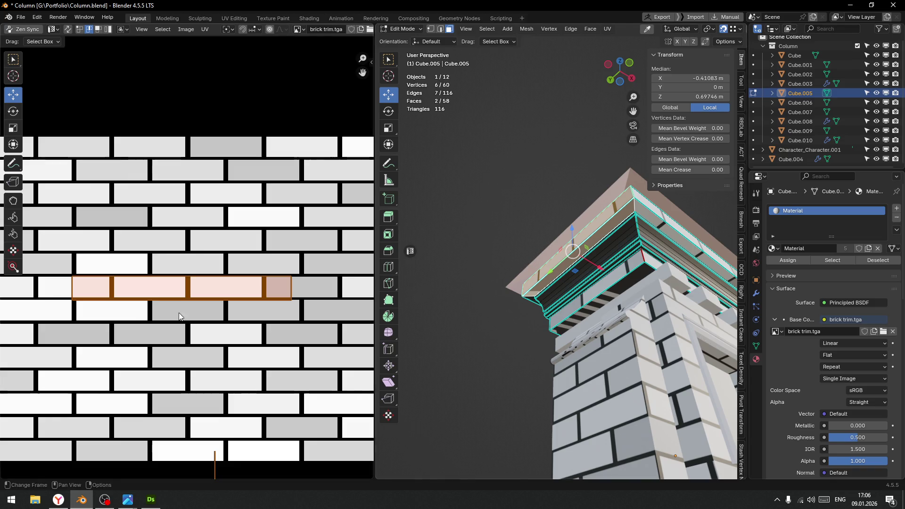
# Select the chosen faces' UVs and unwrap them, redoing the unwrap once
pyautogui.scroll(-3, 206, 309)
pyautogui.rightClick(208, 311)
pyautogui.press('Escape')
pyautogui.scroll(-5, 206, 307)
pyautogui.moveTo(111, 201)
pyautogui.mouseDown()
pyautogui.moveTo(222, 361)
pyautogui.moveTo(223, 330)
pyautogui.mouseUp()
pyautogui.scroll(4, 225, 296)
pyautogui.rightClick(217, 284)
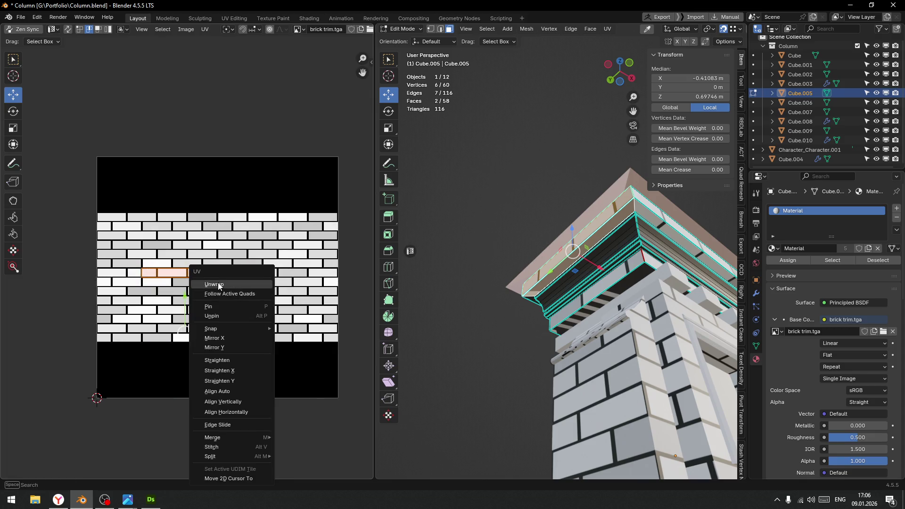
pyautogui.click(217, 285)
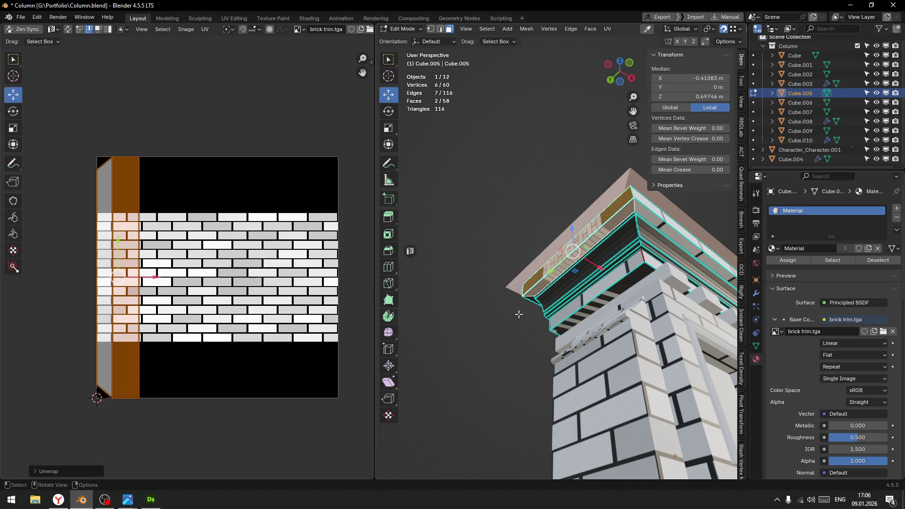
pyautogui.moveTo(599, 260)
pyautogui.mouseDown(button='middle')
pyautogui.moveTo(520, 293)
pyautogui.moveTo(481, 254)
pyautogui.moveTo(467, 212)
pyautogui.mouseUp(button='middle')
pyautogui.hotkey('ctrl', 'z')
pyautogui.hotkey('ctrl', 'z')
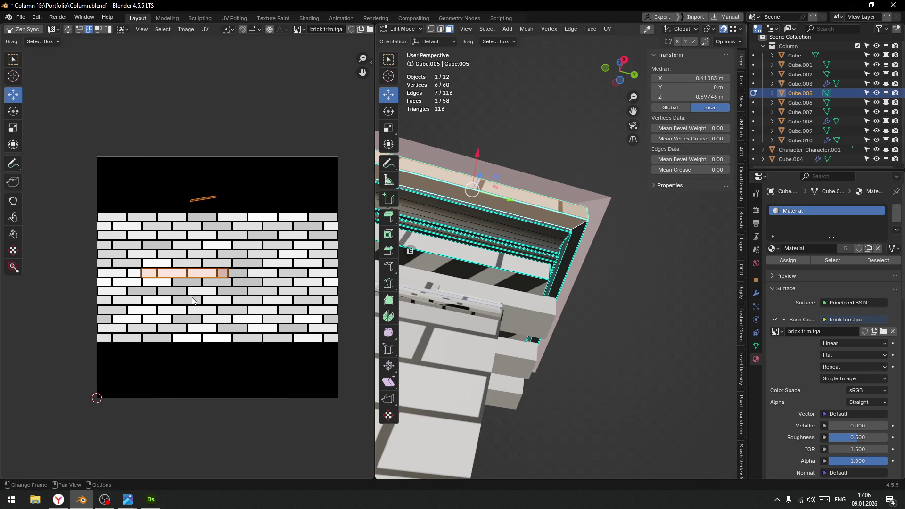
pyautogui.press('u')
pyautogui.click(235, 274)
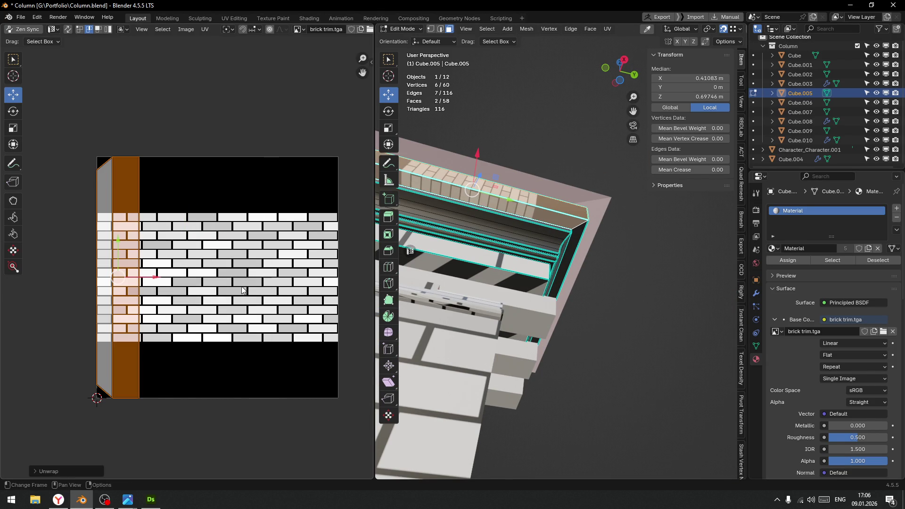
# Add the upper brick and top faces, unwrap all four into strips, and open UV Toolkit
pyautogui.moveTo(584, 276); pyautogui.dragTo(645, 301, button='middle')
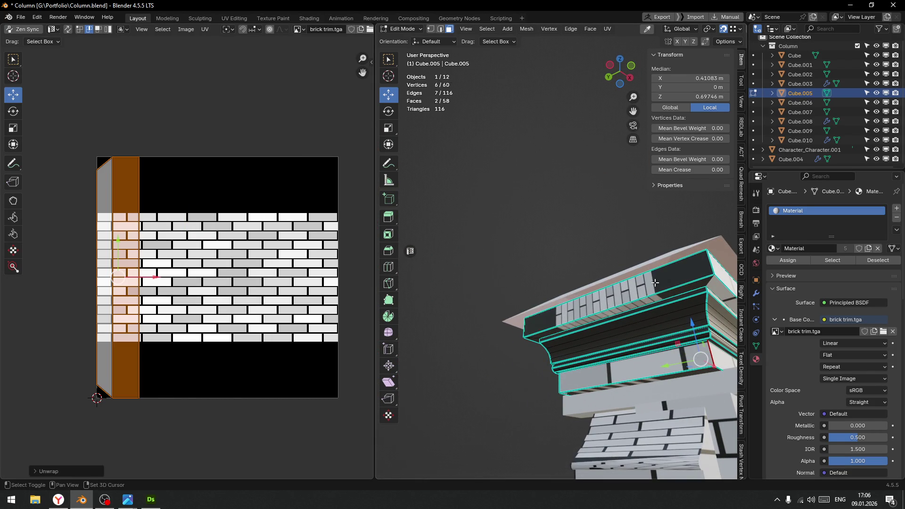
pyautogui.keyDown('shift'); pyautogui.click(646, 301); pyautogui.keyUp('shift')
pyautogui.keyDown('shift'); pyautogui.click(679, 271); pyautogui.keyUp('shift')
pyautogui.moveTo(65, 115)
pyautogui.mouseDown()
pyautogui.moveTo(202, 423)
pyautogui.moveTo(240, 440)
pyautogui.mouseUp()
pyautogui.press('u')
pyautogui.click(177, 284)
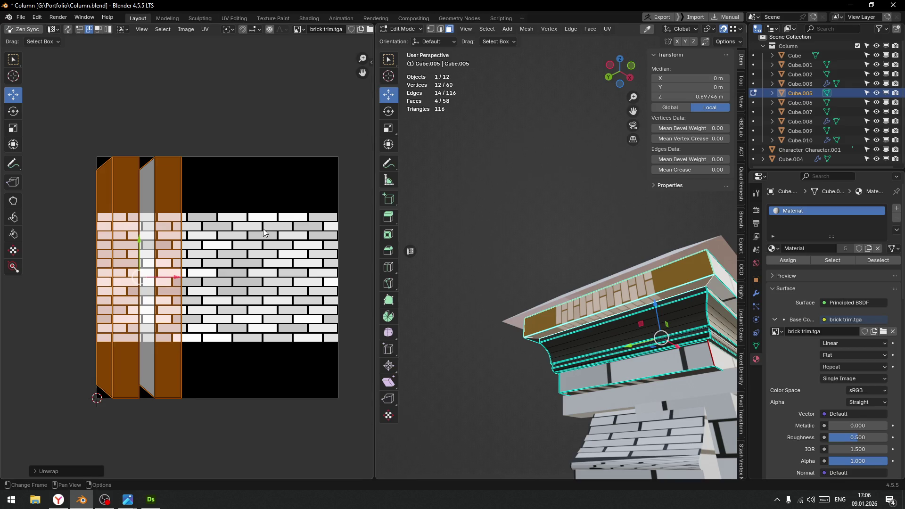
pyautogui.rightClick(239, 263)
pyautogui.click(206, 240)
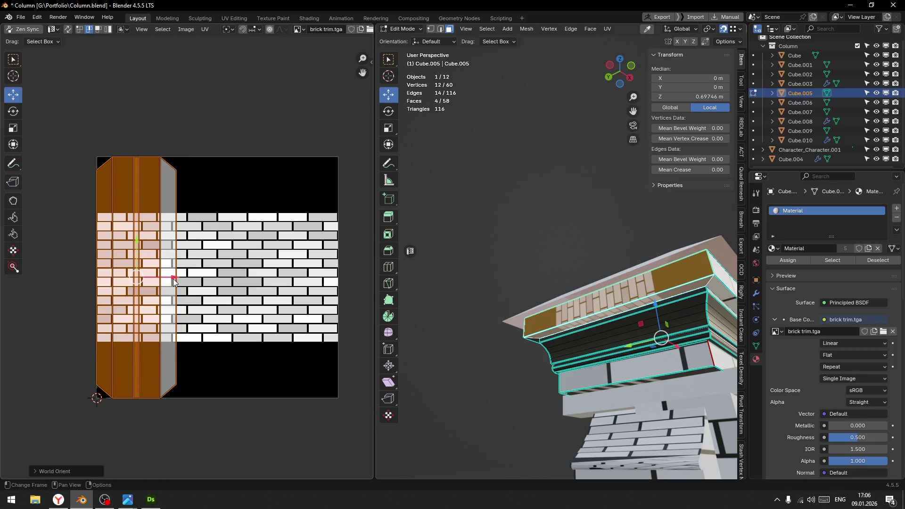
pyautogui.hotkey('ctrl', 'z')
pyautogui.hotkey('ctrl', 'z')
pyautogui.hotkey('ctrl', 'z')
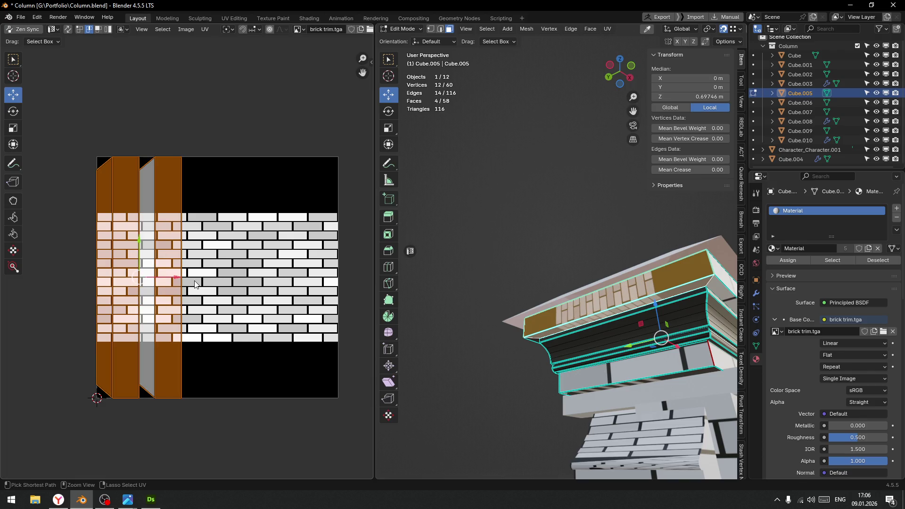
pyautogui.click(372, 61)
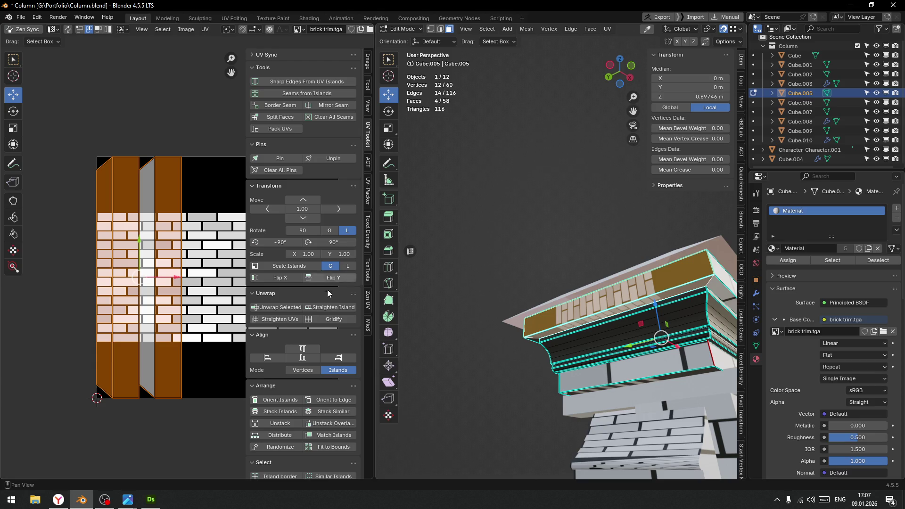
# Align the island left, rotate it horizontal, and move it onto the brick texture
pyautogui.click(266, 358)
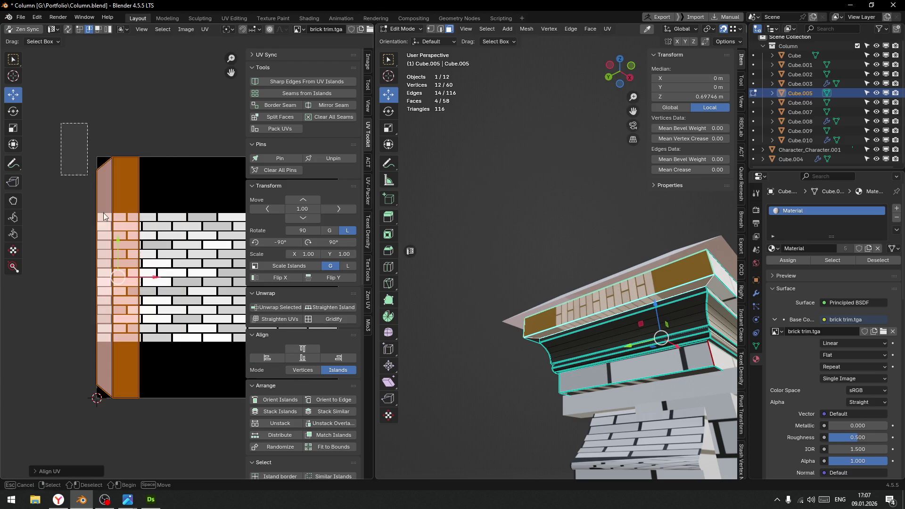
pyautogui.press('r')
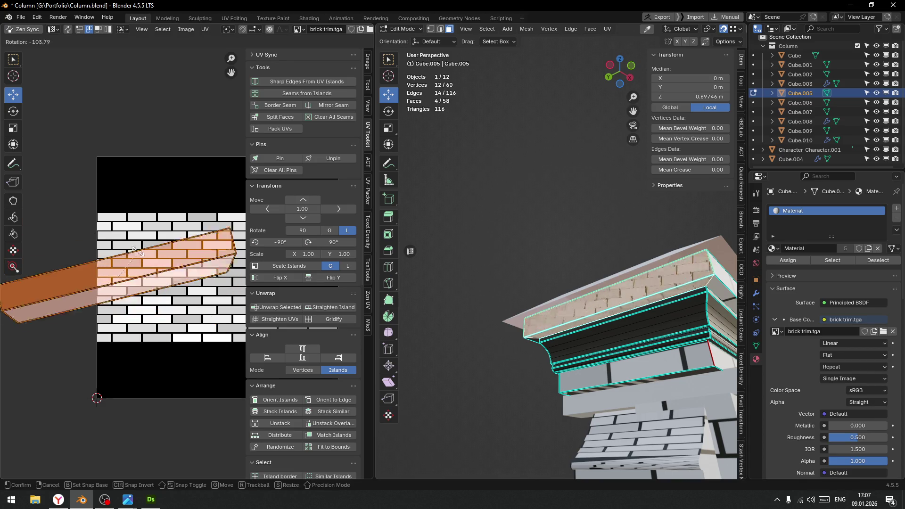
pyautogui.click(141, 260)
pyautogui.moveTo(144, 283); pyautogui.dragTo(260, 283)
pyautogui.moveTo(195, 346); pyautogui.dragTo(164, 349, button='middle')
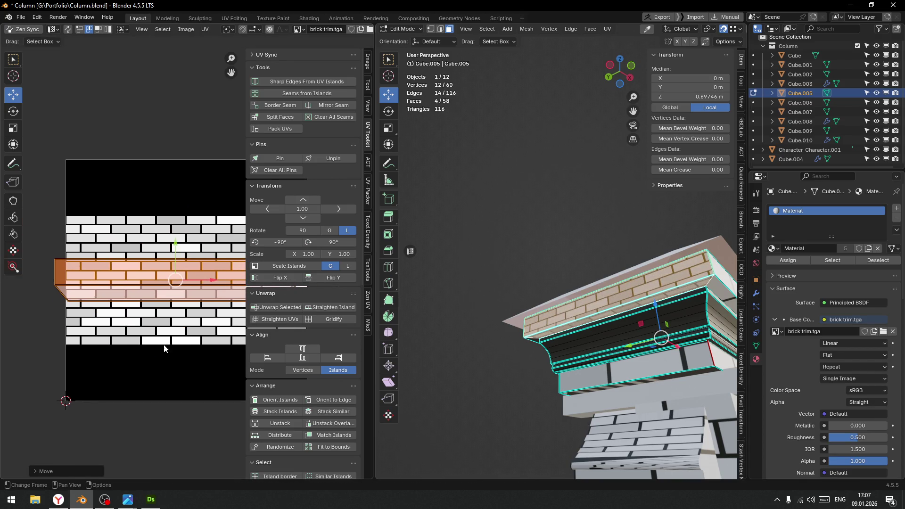
# Rescale the island to the set texel density and slide it along the brick row
pyautogui.rightClick(191, 336)
pyautogui.click(191, 346)
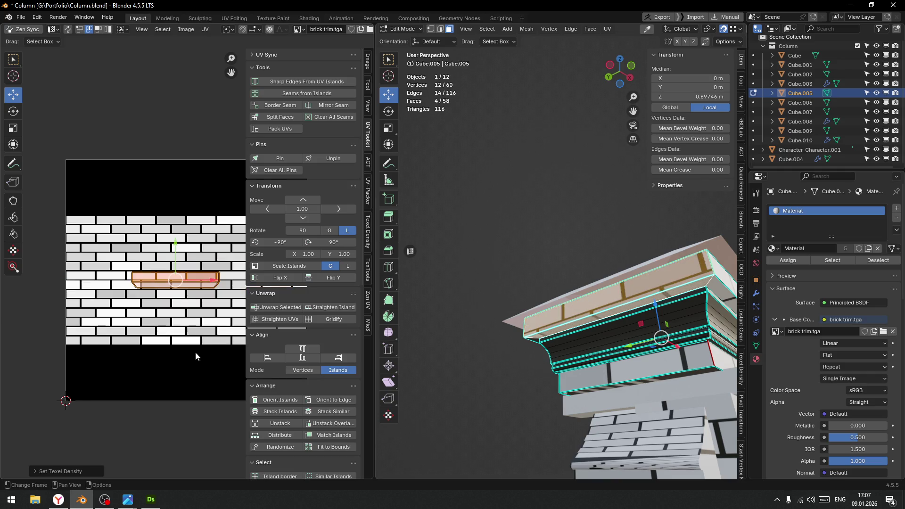
pyautogui.scroll(2, 160, 302)
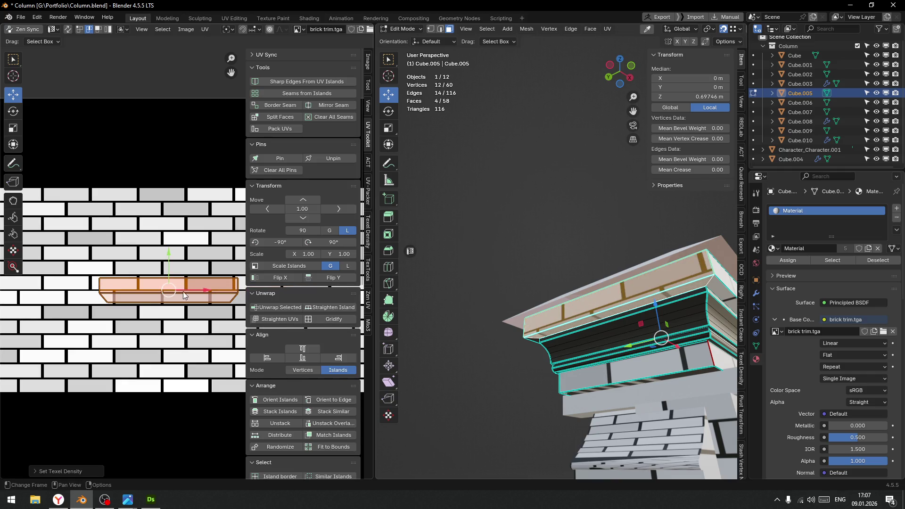
pyautogui.moveTo(205, 289)
pyautogui.mouseDown()
pyautogui.moveTo(187, 281)
pyautogui.moveTo(165, 249)
pyautogui.mouseUp()
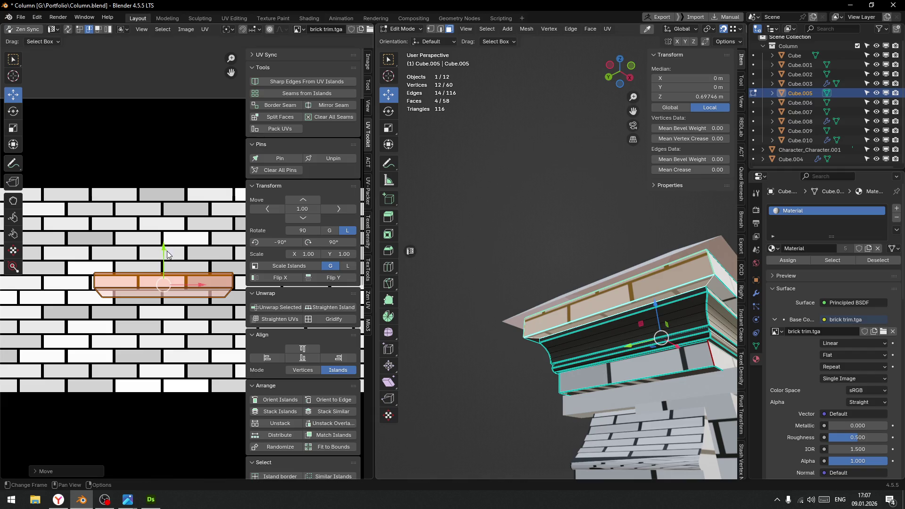
pyautogui.moveTo(193, 284); pyautogui.dragTo(159, 281)
pyautogui.moveTo(612, 294); pyautogui.dragTo(557, 281, button='middle')
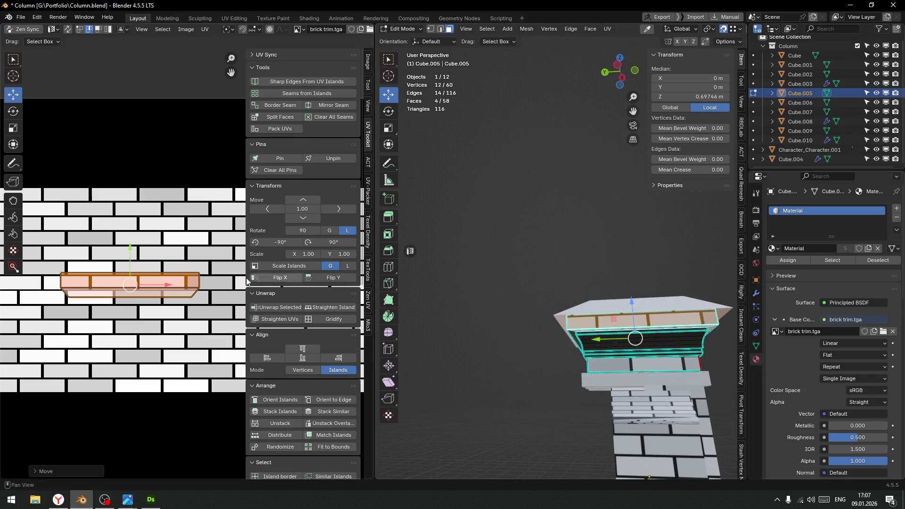
pyautogui.moveTo(166, 284); pyautogui.dragTo(167, 289)
pyautogui.moveTo(168, 289); pyautogui.dragTo(170, 262, button='middle')
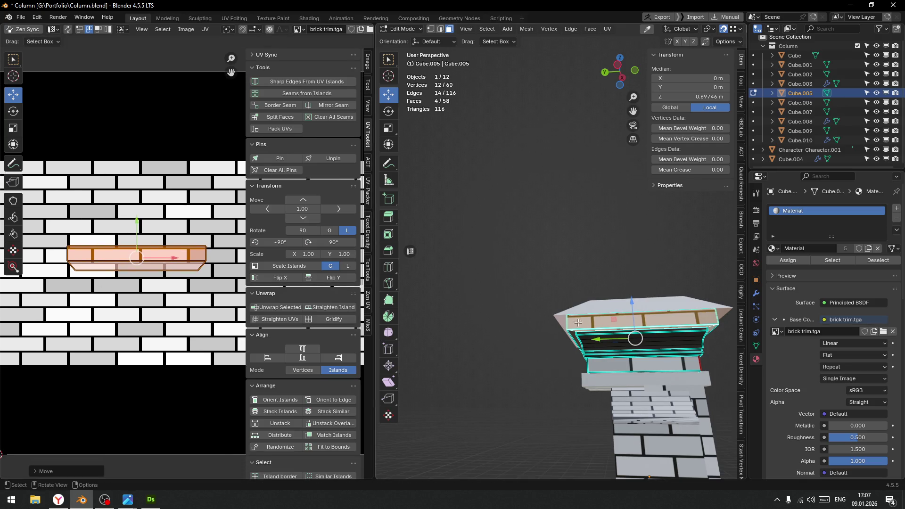
# Move the island vertically so it sits along a row of bricks
pyautogui.scroll(2, 649, 343)
pyautogui.moveTo(650, 349); pyautogui.dragTo(488, 329, button='middle')
pyautogui.scroll(2, 52, 279)
pyautogui.keyDown('ctrl'); pyautogui.hscroll(-5, 73, 281); pyautogui.keyUp('ctrl')
pyautogui.keyDown('shift'); pyautogui.scroll(2, 73, 292); pyautogui.keyUp('shift')
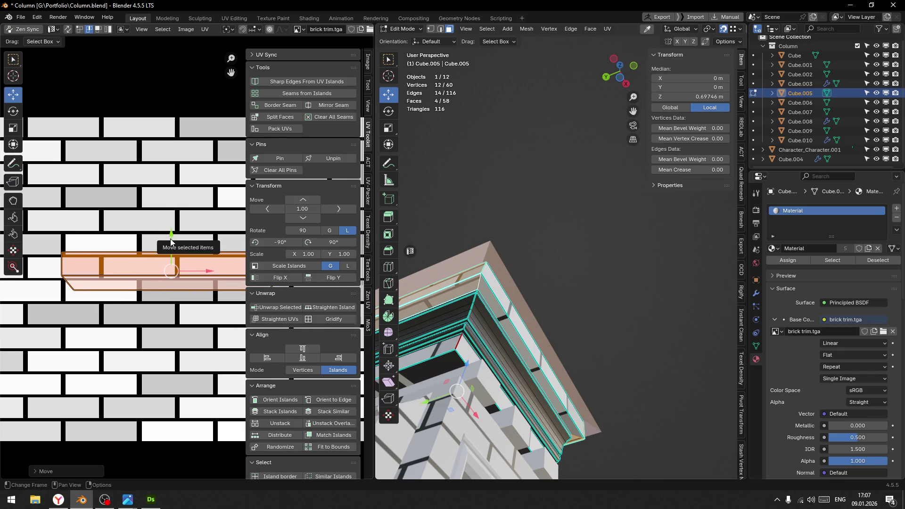
pyautogui.moveTo(172, 240); pyautogui.dragTo(170, 248)
pyautogui.press('r')
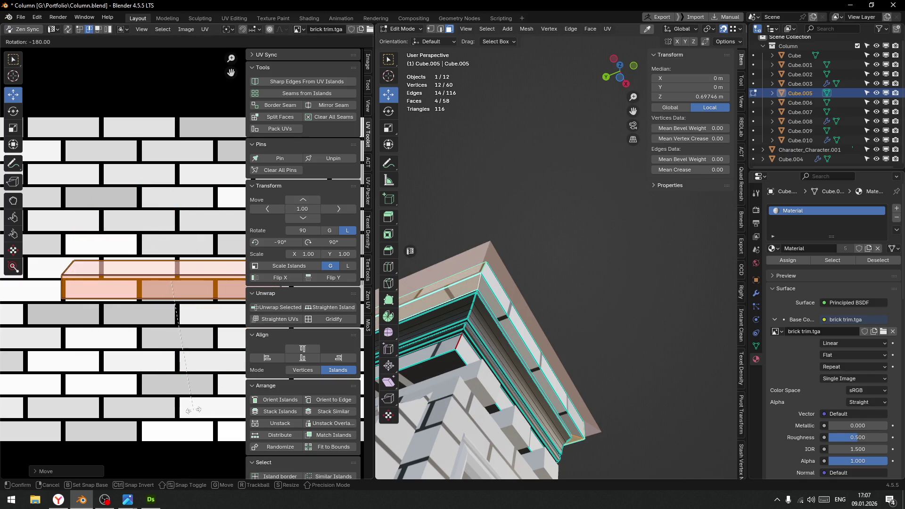
# Turn the UV island 180° and move it upward onto the bricks
pyautogui.click(164, 237)
pyautogui.press('g')
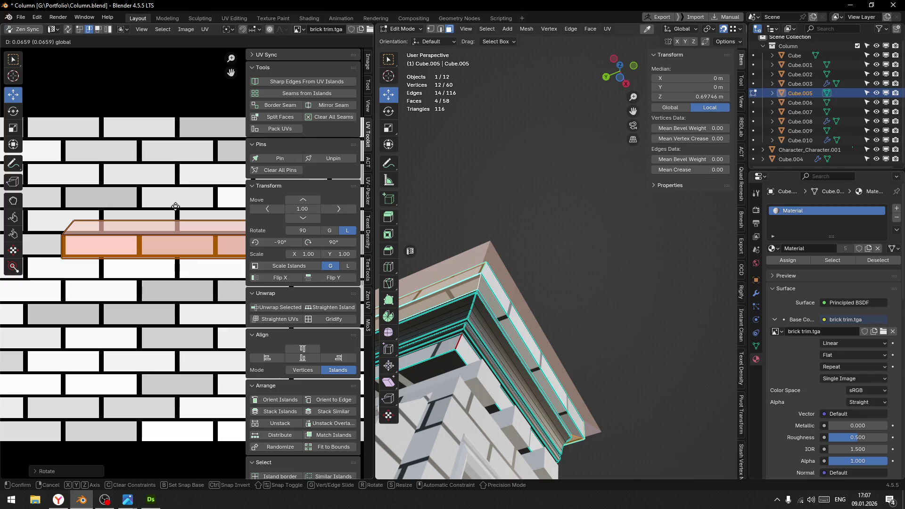
pyautogui.click(175, 206)
pyautogui.moveTo(495, 283)
pyautogui.mouseDown(button='middle')
pyautogui.moveTo(563, 312)
pyautogui.moveTo(587, 343)
pyautogui.moveTo(610, 321)
pyautogui.moveTo(594, 311)
pyautogui.moveTo(572, 326)
pyautogui.mouseUp(button='middle')
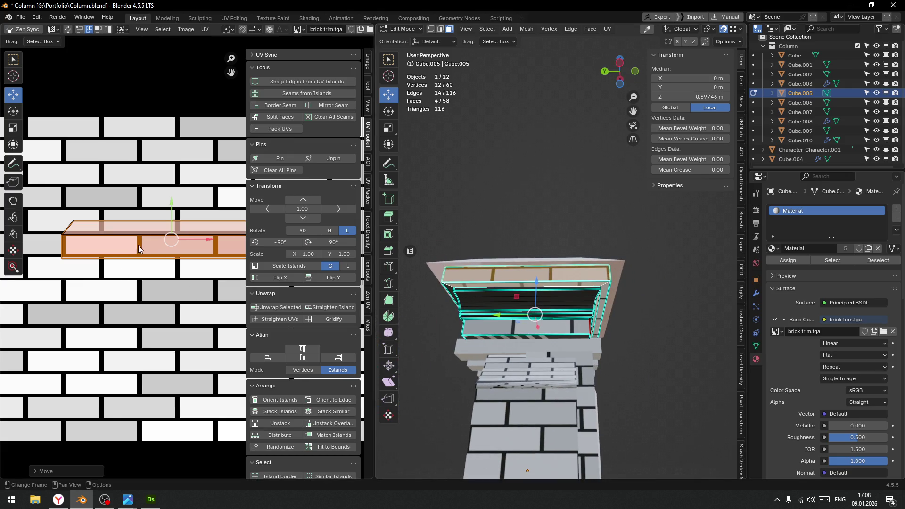
# Select the thin top strip's end vertices and move them down
pyautogui.click(129, 224)
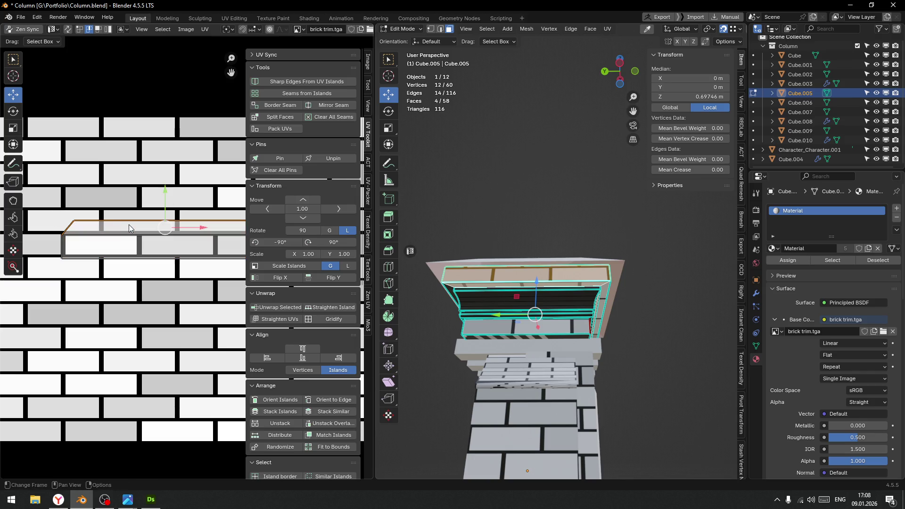
pyautogui.moveTo(179, 255)
pyautogui.mouseDown(button='middle')
pyautogui.moveTo(155, 253)
pyautogui.moveTo(163, 249)
pyautogui.mouseUp(button='middle')
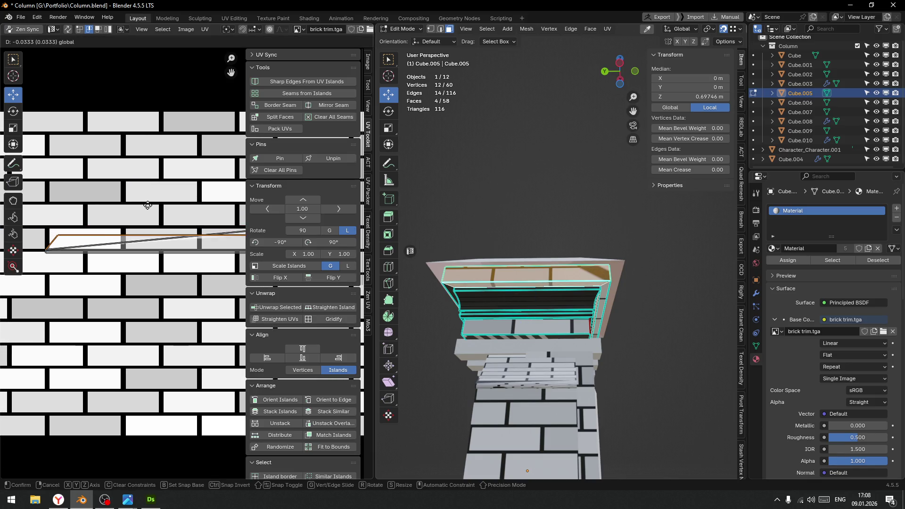
pyautogui.moveTo(114, 189); pyautogui.dragTo(126, 213)
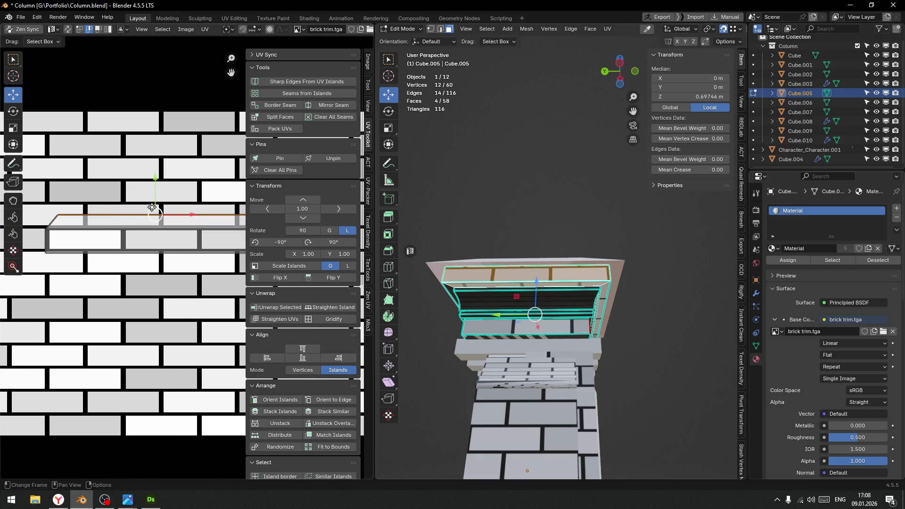
pyautogui.moveTo(155, 184); pyautogui.dragTo(155, 214)
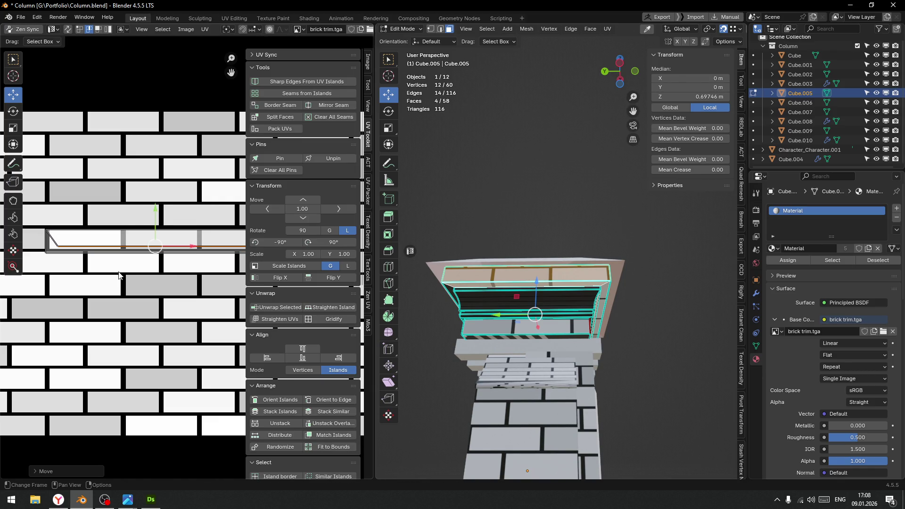
pyautogui.moveTo(646, 278); pyautogui.dragTo(603, 292, button='middle')
pyautogui.scroll(-2, 47, 301)
# Box-select the strip's bottom edge and move it into line with the bricks
pyautogui.press('b')
pyautogui.moveTo(45, 303); pyautogui.dragTo(246, 254)
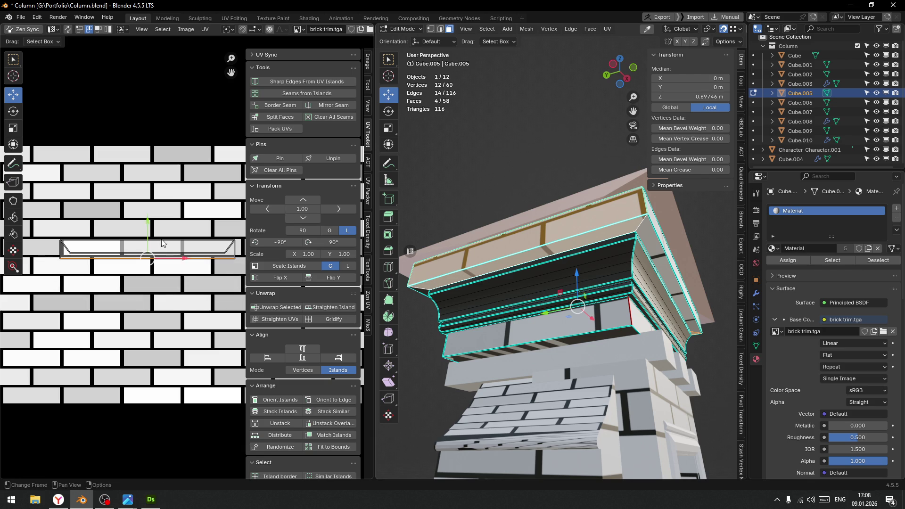
pyautogui.press('g')
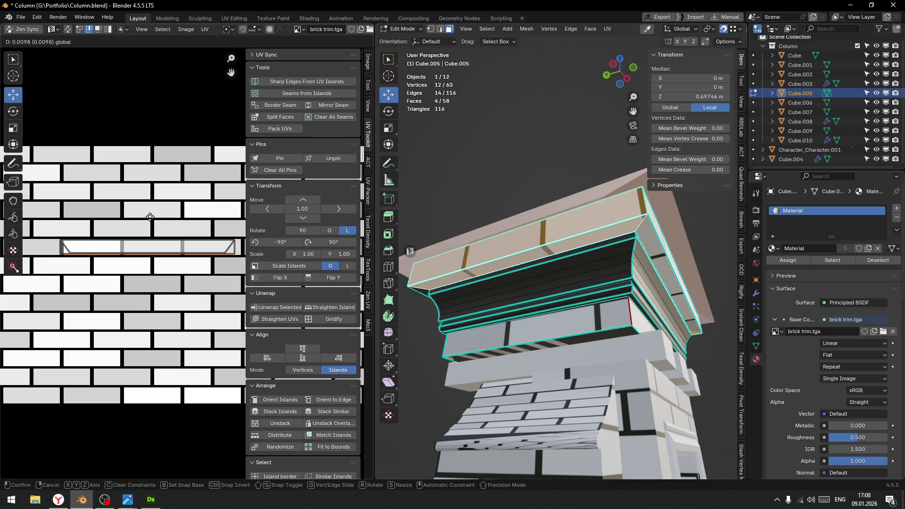
pyautogui.click(151, 221)
pyautogui.moveTo(571, 303)
pyautogui.mouseDown(button='middle')
pyautogui.moveTo(541, 262)
pyautogui.moveTo(531, 267)
pyautogui.mouseUp(button='middle')
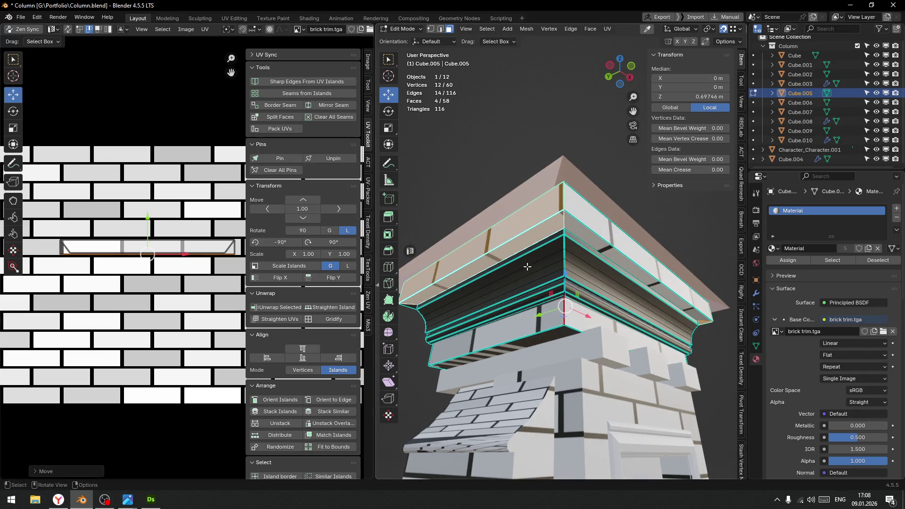
# Nudge the whole strip slightly right and return to Object Mode
pyautogui.moveTo(44, 222)
pyautogui.mouseDown()
pyautogui.moveTo(136, 297)
pyautogui.moveTo(238, 299)
pyautogui.mouseUp()
pyautogui.moveTo(185, 247); pyautogui.dragTo(189, 248)
pyautogui.hotkey('ctrl', 'Tab')
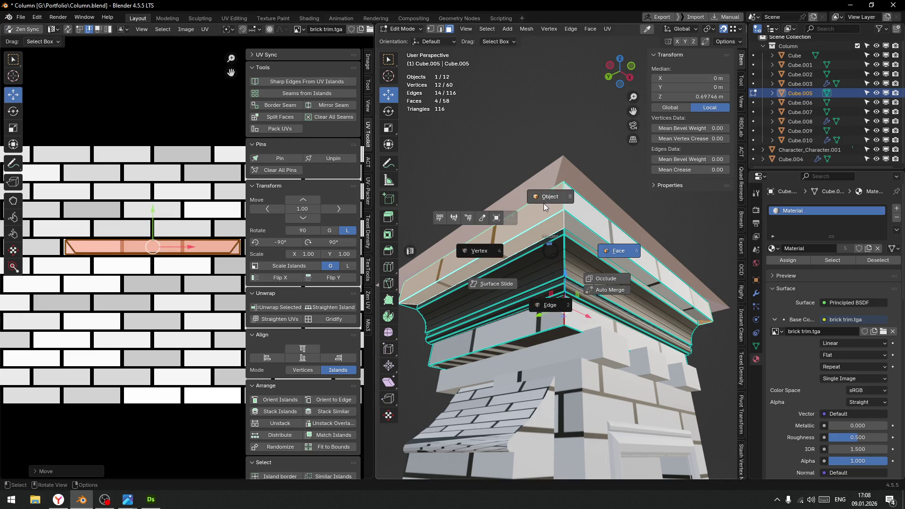
pyautogui.click(522, 271)
pyautogui.scroll(-5, 521, 271)
pyautogui.moveTo(531, 217)
pyautogui.mouseDown(button='middle')
pyautogui.moveTo(556, 272)
pyautogui.moveTo(479, 268)
pyautogui.moveTo(472, 240)
pyautogui.moveTo(514, 242)
pyautogui.mouseUp(button='middle')
pyautogui.scroll(6, 577, 239)
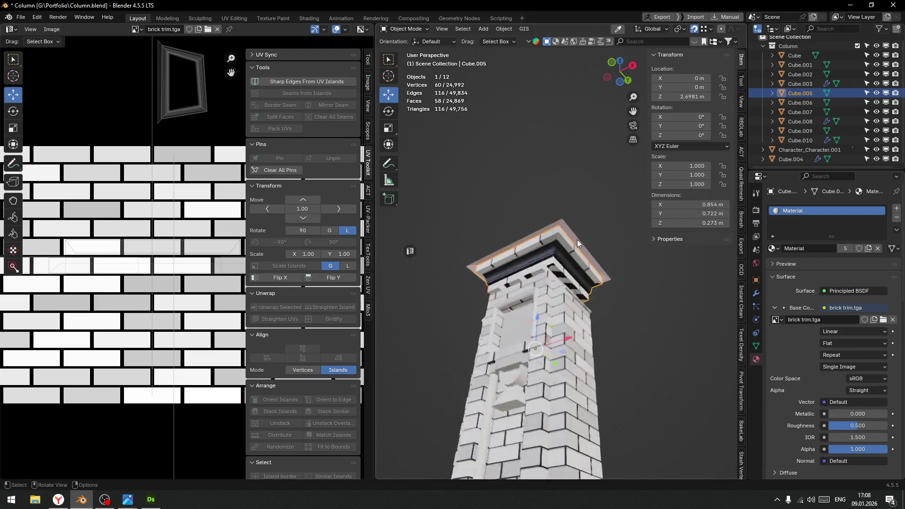
# Maximize the 3D viewport with Ctrl+Space and frame the column beside the human figure
pyautogui.scroll(-5, 520, 261)
pyautogui.scroll(3, 582, 291)
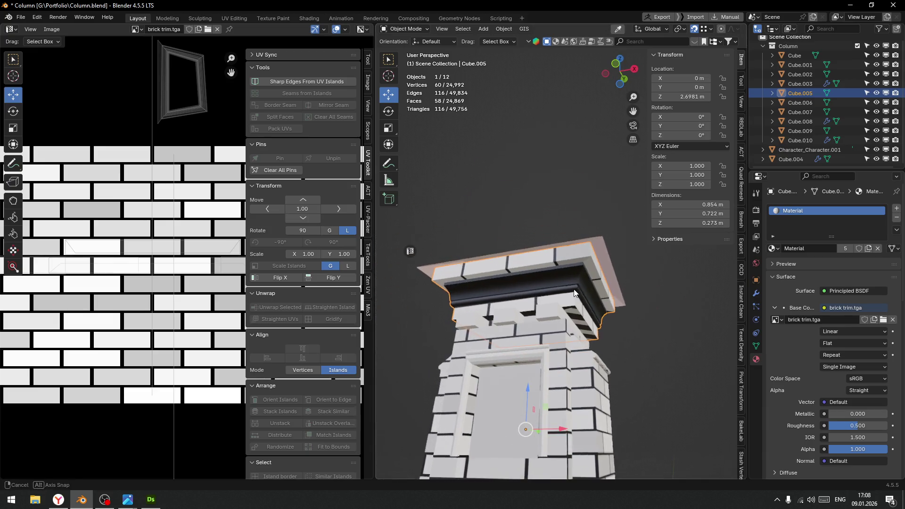
pyautogui.scroll(3, 582, 291)
pyautogui.moveTo(536, 276)
pyautogui.mouseDown(button='middle')
pyautogui.moveTo(499, 284)
pyautogui.moveTo(528, 267)
pyautogui.moveTo(548, 231)
pyautogui.mouseUp(button='middle')
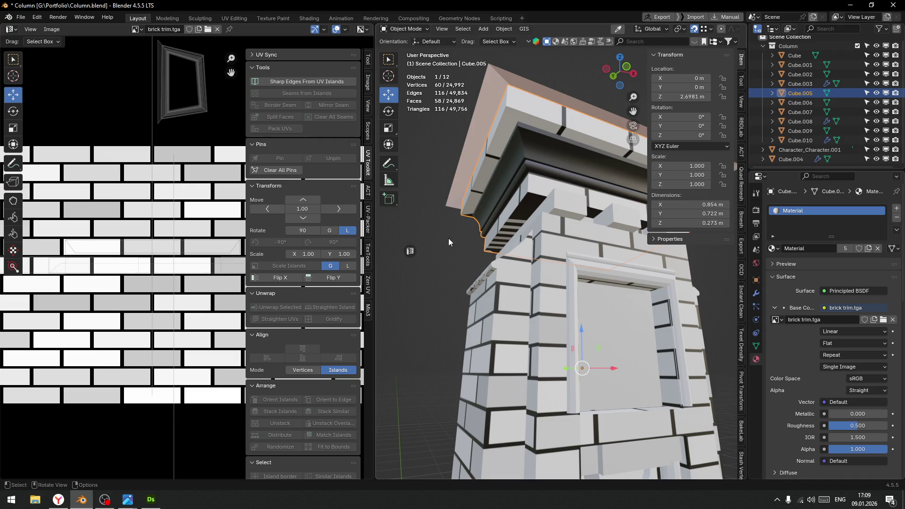
pyautogui.hotkey('ctrl', 'space')
pyautogui.scroll(-3, 472, 320)
pyautogui.click(502, 347)
pyautogui.moveTo(502, 347)
pyautogui.mouseDown(button='middle')
pyautogui.moveTo(470, 350)
pyautogui.moveTo(447, 242)
pyautogui.mouseUp(button='middle')
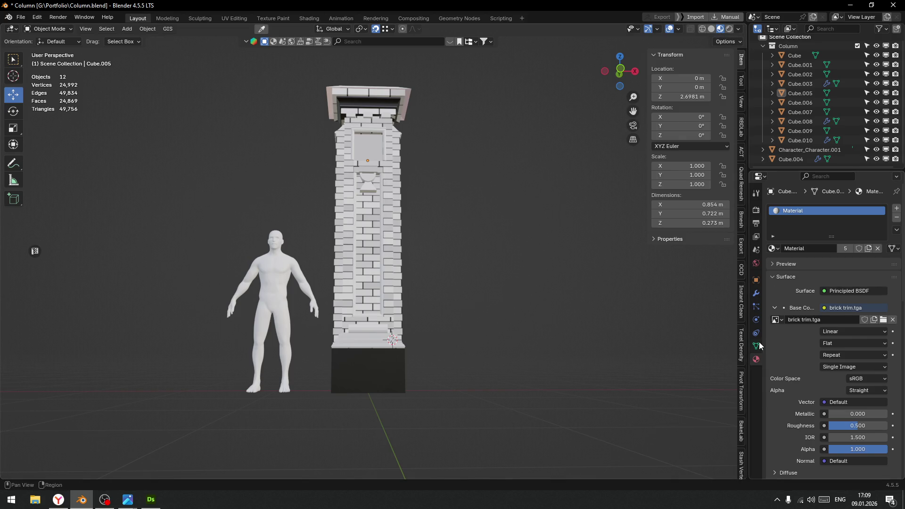
# Enable Raytracing in Render Properties and expand Screen Tracing and Fast GI Approximation
pyautogui.click(756, 210)
pyautogui.scroll(-2, 793, 408)
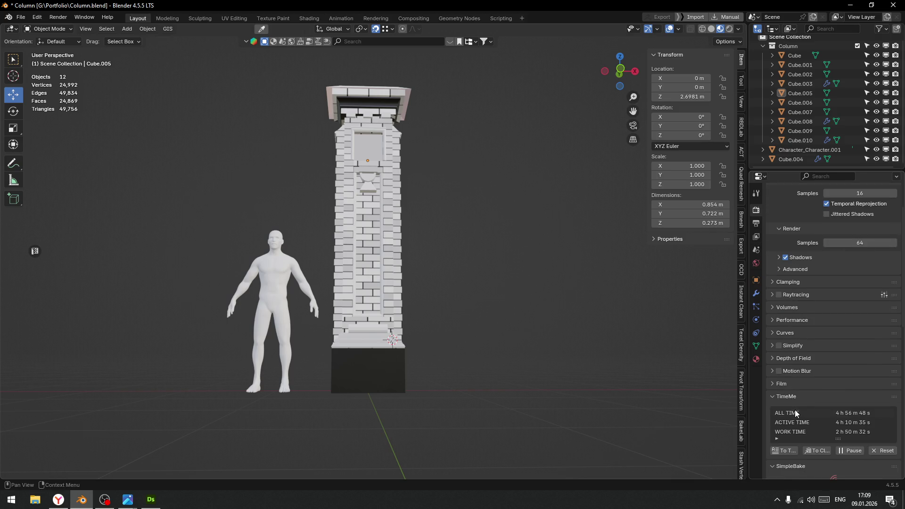
pyautogui.scroll(2, 796, 407)
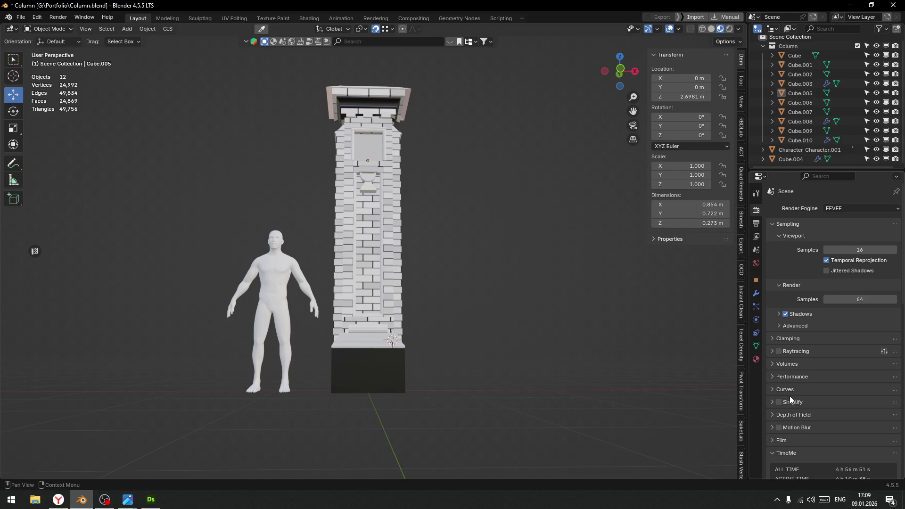
pyautogui.click(779, 324)
pyautogui.click(779, 325)
pyautogui.click(774, 352)
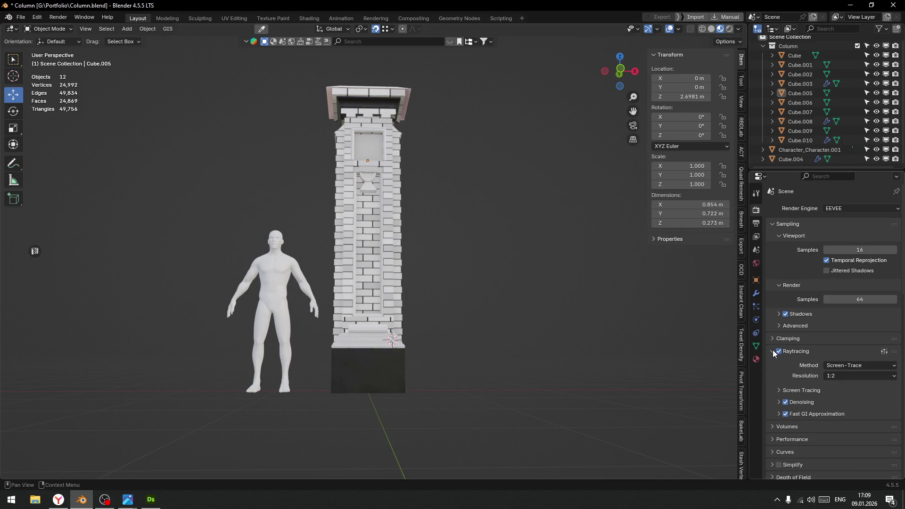
pyautogui.click(779, 391)
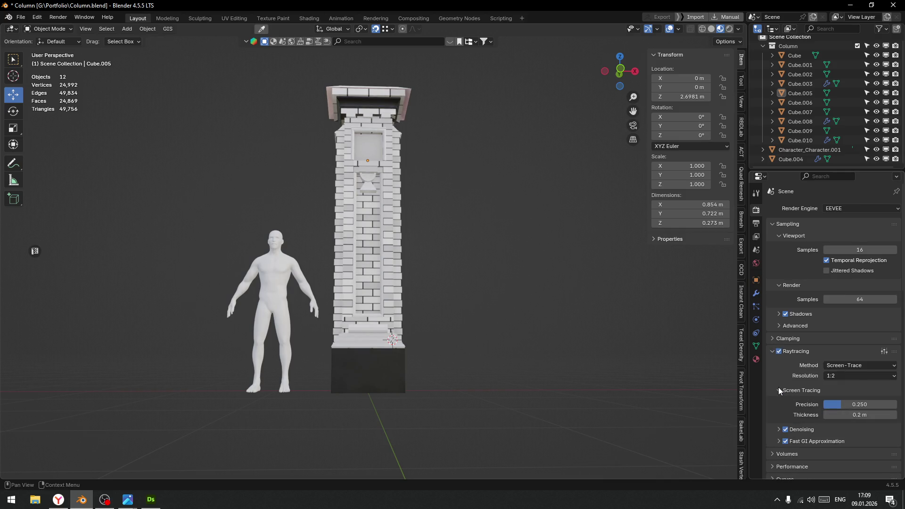
pyautogui.click(778, 440)
# Set Fast GI threshold 0.544, 6 rays and precision 0.339
pyautogui.scroll(-3, 778, 440)
pyautogui.moveTo(858, 399)
pyautogui.mouseDown()
pyautogui.moveTo(891, 399)
pyautogui.moveTo(833, 400)
pyautogui.moveTo(863, 399)
pyautogui.mouseUp()
pyautogui.moveTo(842, 432)
pyautogui.mouseDown()
pyautogui.moveTo(851, 432)
pyautogui.moveTo(849, 454)
pyautogui.mouseUp()
pyautogui.scroll(-3, 791, 441)
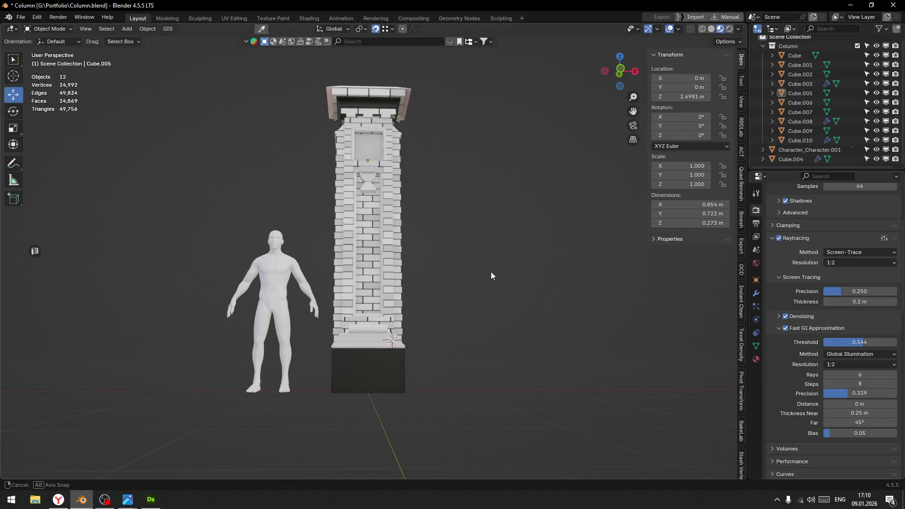
pyautogui.moveTo(491, 272); pyautogui.dragTo(542, 293, button='middle')
pyautogui.scroll(5, 512, 295)
pyautogui.scroll(-6, 512, 295)
pyautogui.scroll(5, 502, 282)
pyautogui.scroll(4, 473, 300)
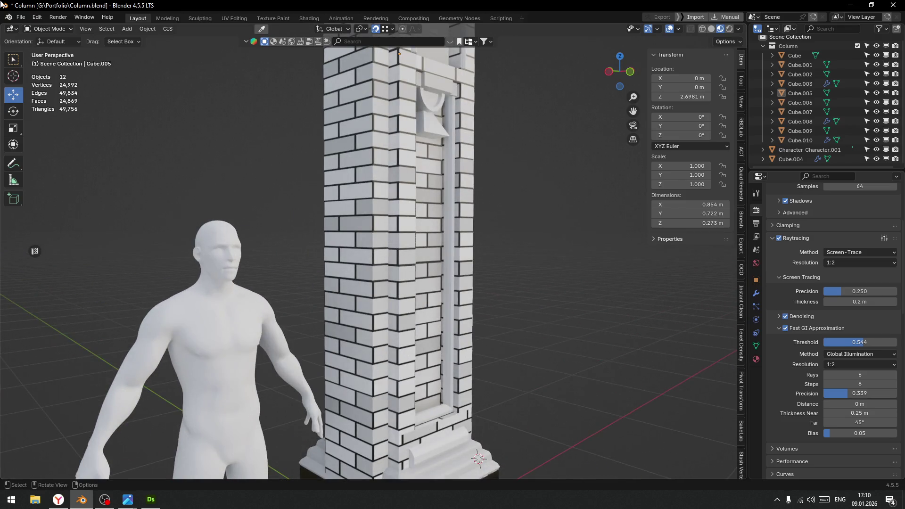
# Switch the viewport to Solid shading and save Column.blend
pyautogui.click(20, 17)
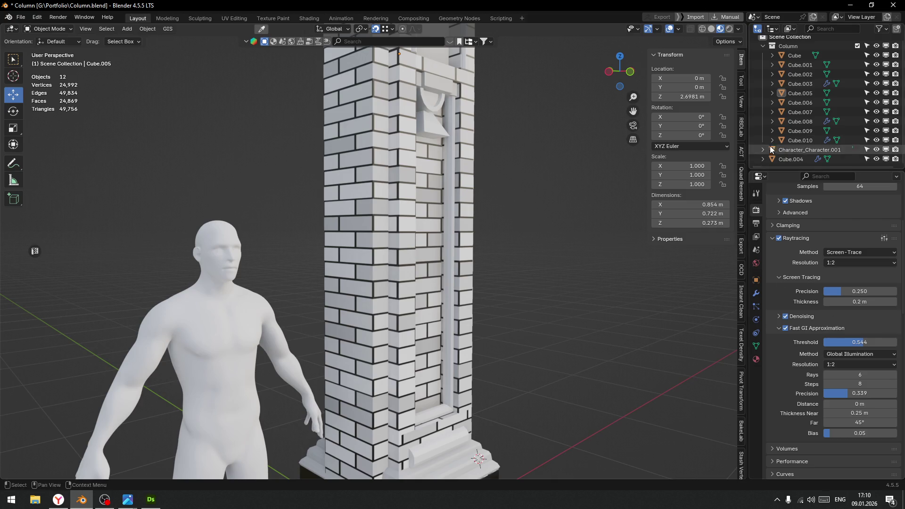
pyautogui.click(710, 29)
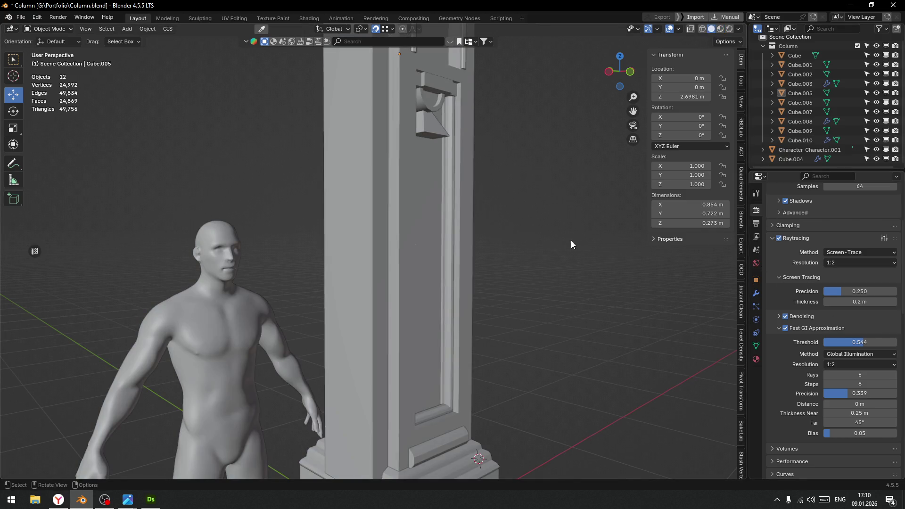
pyautogui.scroll(-4, 571, 240)
pyautogui.moveTo(571, 240); pyautogui.dragTo(520, 253, button='middle')
pyautogui.click(21, 17)
pyautogui.click(36, 84)
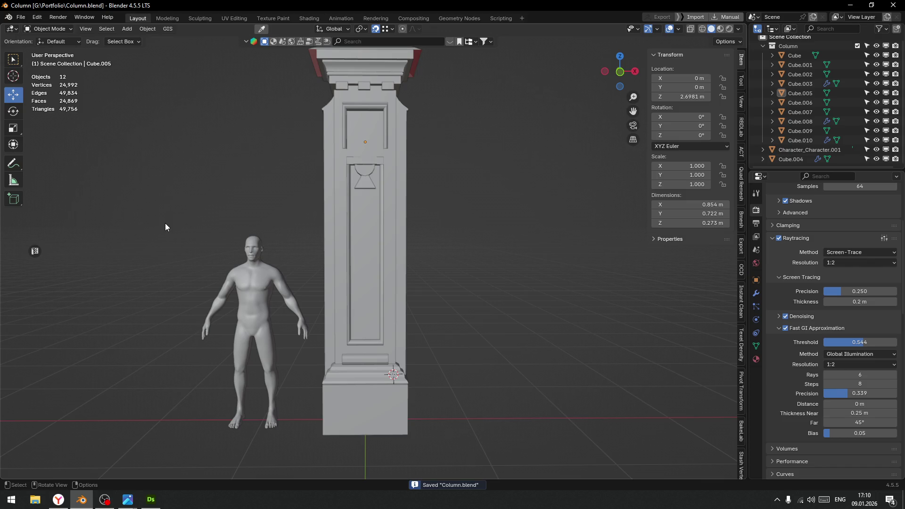
# Collapse the Column collection in the Outliner and switch to Substance 3D Designer
pyautogui.click(761, 46)
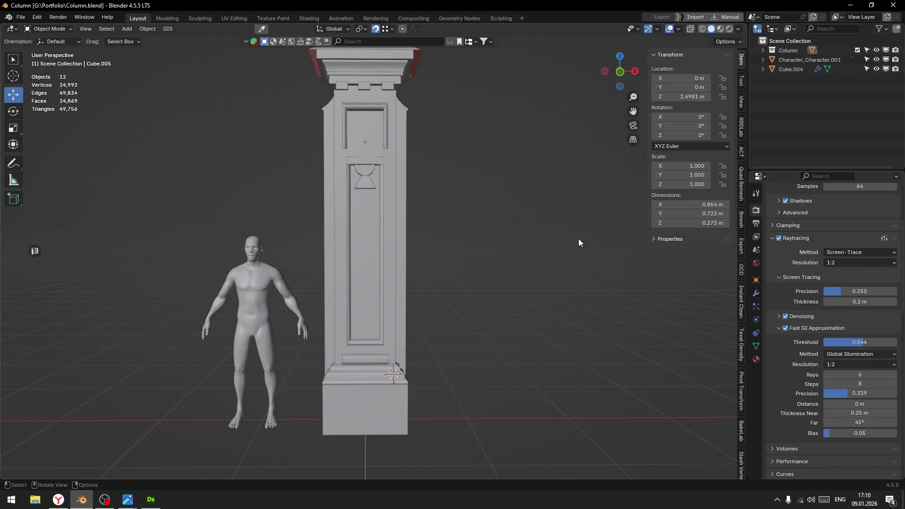
pyautogui.moveTo(525, 252); pyautogui.dragTo(464, 250, button='middle')
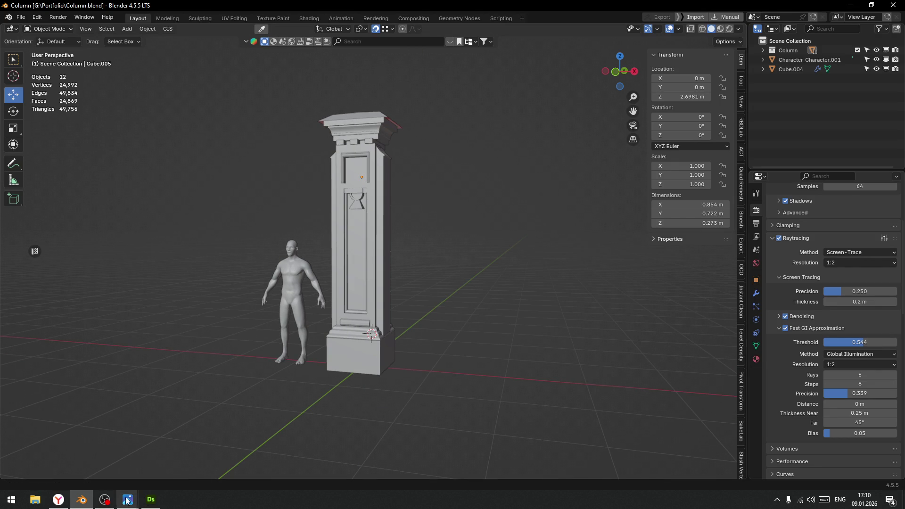
pyautogui.click(151, 499)
# Move the Blend node further right in the graph
pyautogui.moveTo(366, 335)
pyautogui.mouseDown(button='middle')
pyautogui.moveTo(446, 347)
pyautogui.moveTo(442, 328)
pyautogui.mouseUp(button='middle')
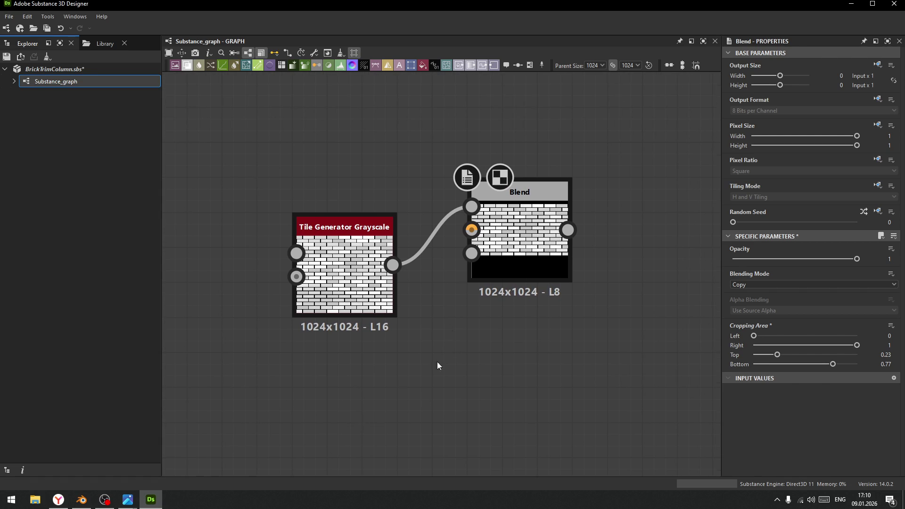
pyautogui.click(545, 187)
pyautogui.moveTo(544, 189); pyautogui.dragTo(638, 188)
pyautogui.click(386, 347)
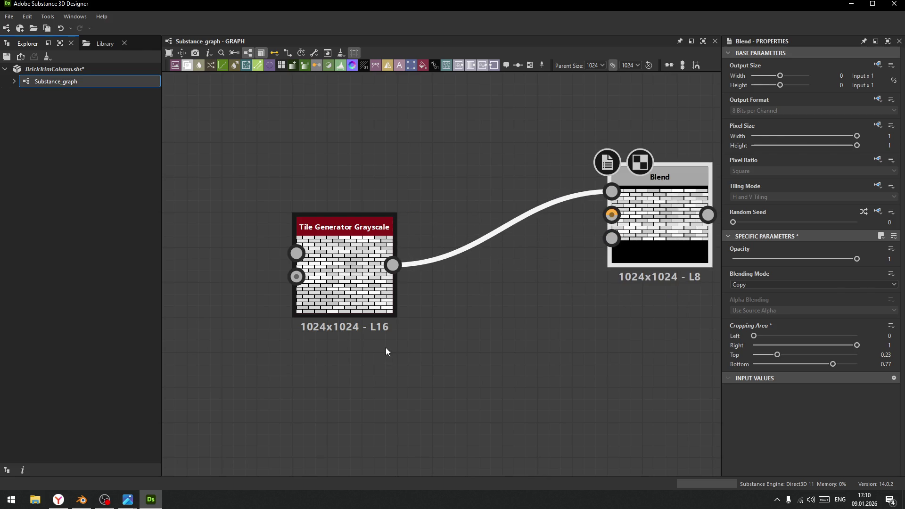
pyautogui.scroll(3, 385, 347)
pyautogui.moveTo(454, 301); pyautogui.dragTo(457, 343, button='middle')
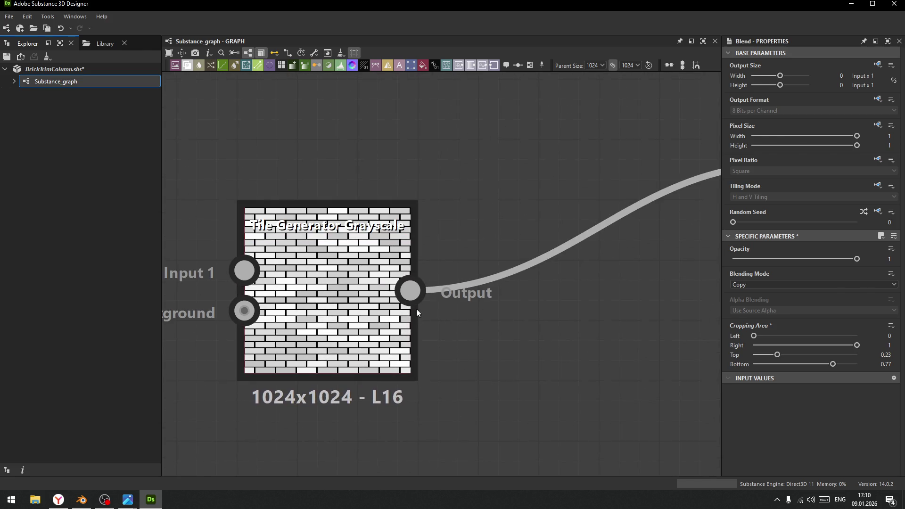
# Set Tile Generator Grayscale's Offset Random to 0.06 and try a small X Random jitter
pyautogui.click(405, 320)
pyautogui.scroll(-15, 805, 371)
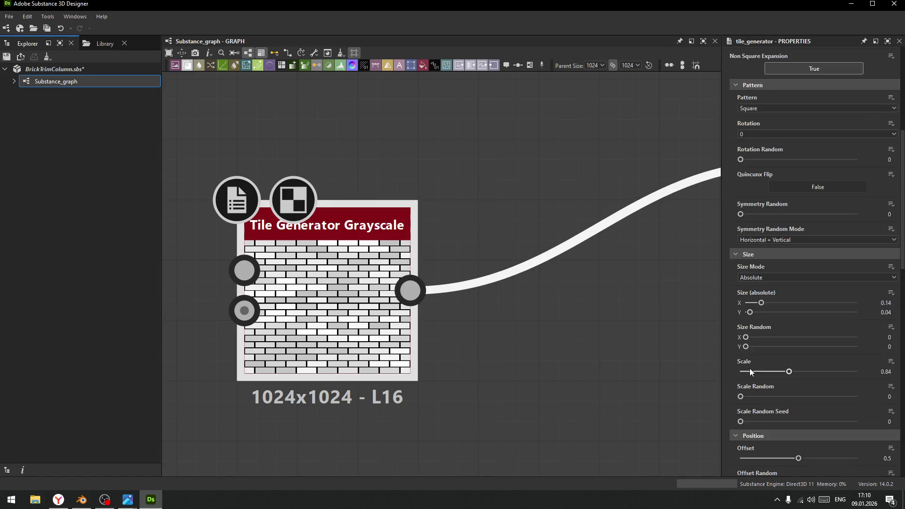
pyautogui.scroll(5, 731, 352)
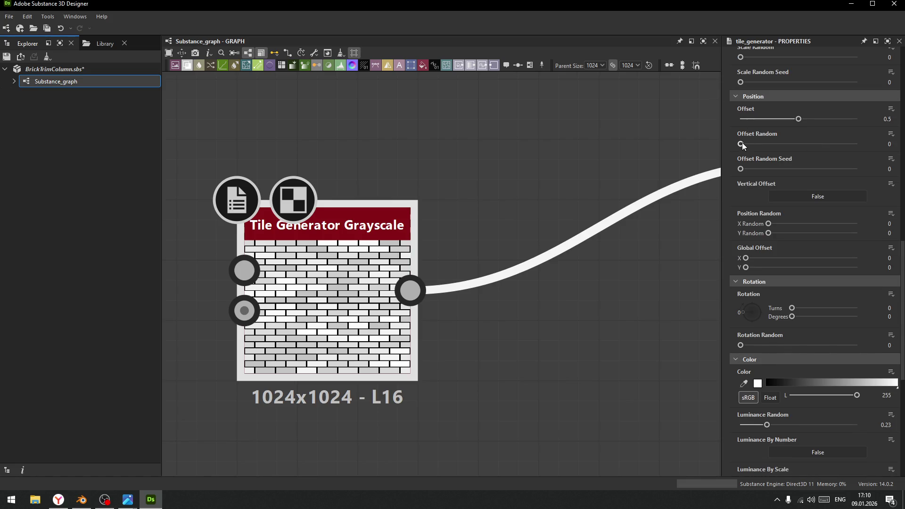
pyautogui.moveTo(742, 144); pyautogui.dragTo(748, 145)
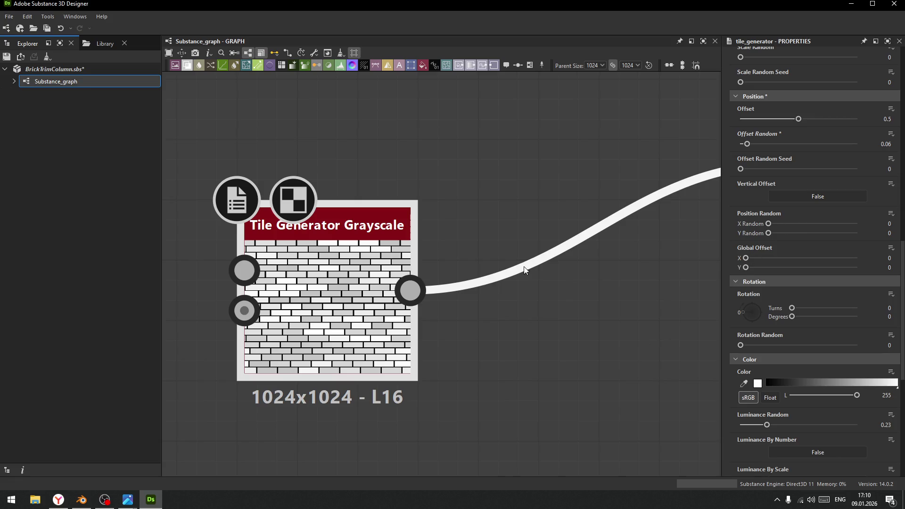
pyautogui.moveTo(767, 224); pyautogui.dragTo(769, 228)
# Add a slight Rotation Random to the bricks, trying and undoing Symmetry Random
pyautogui.scroll(-3, 727, 371)
pyautogui.scroll(-1, 727, 370)
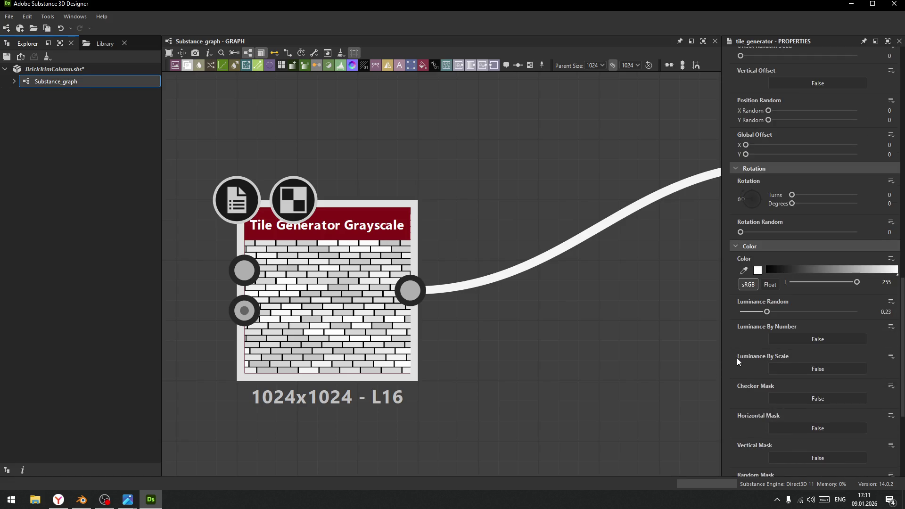
pyautogui.scroll(3, 734, 359)
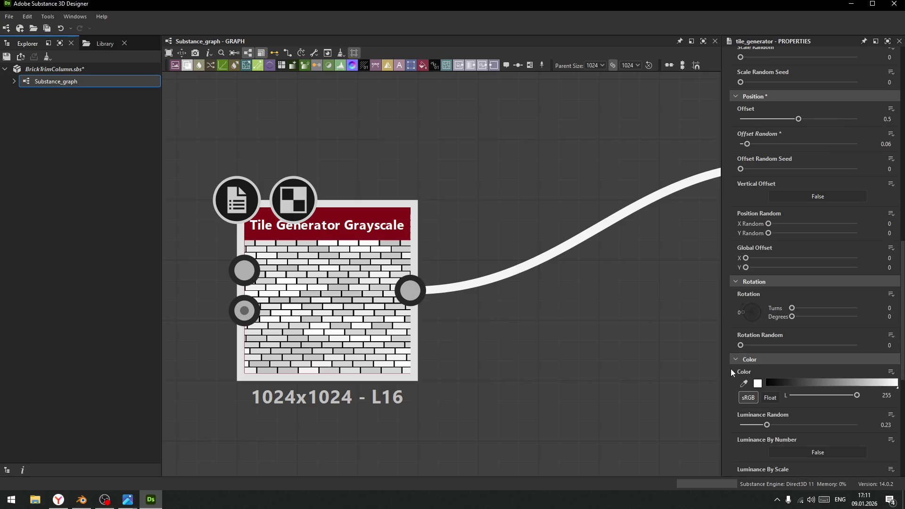
pyautogui.scroll(-3, 779, 365)
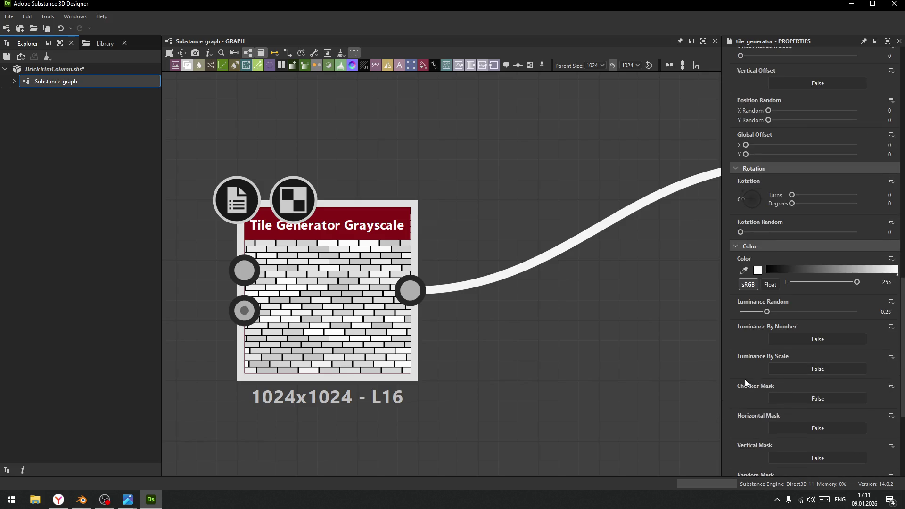
pyautogui.scroll(-5, 741, 376)
pyautogui.scroll(10, 746, 369)
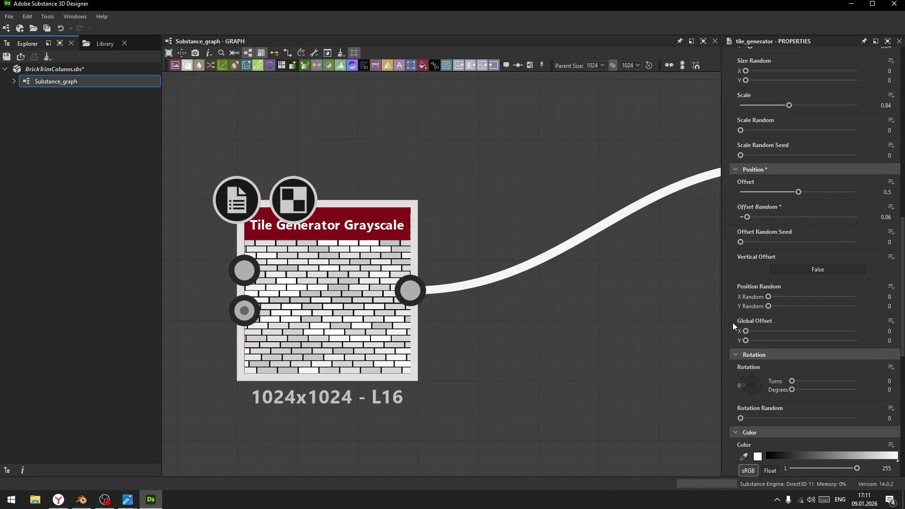
pyautogui.scroll(4, 732, 322)
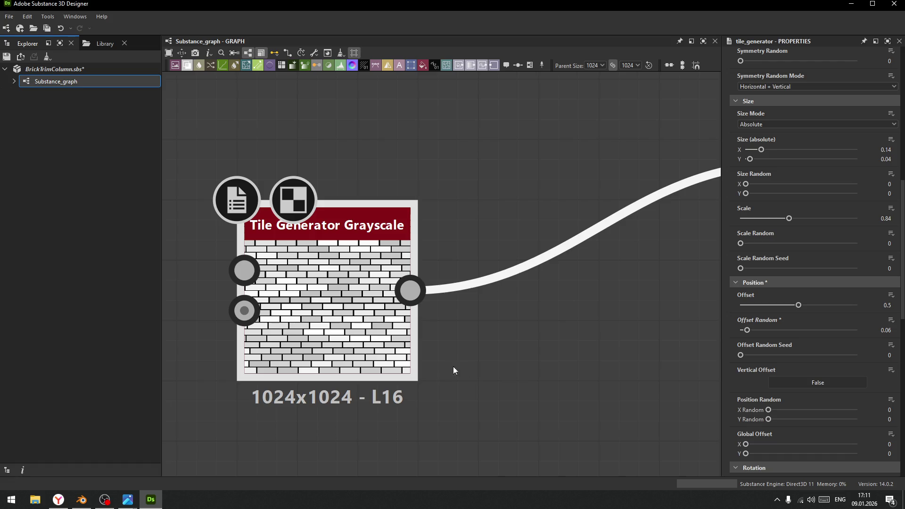
pyautogui.moveTo(454, 368); pyautogui.dragTo(536, 359, button='middle')
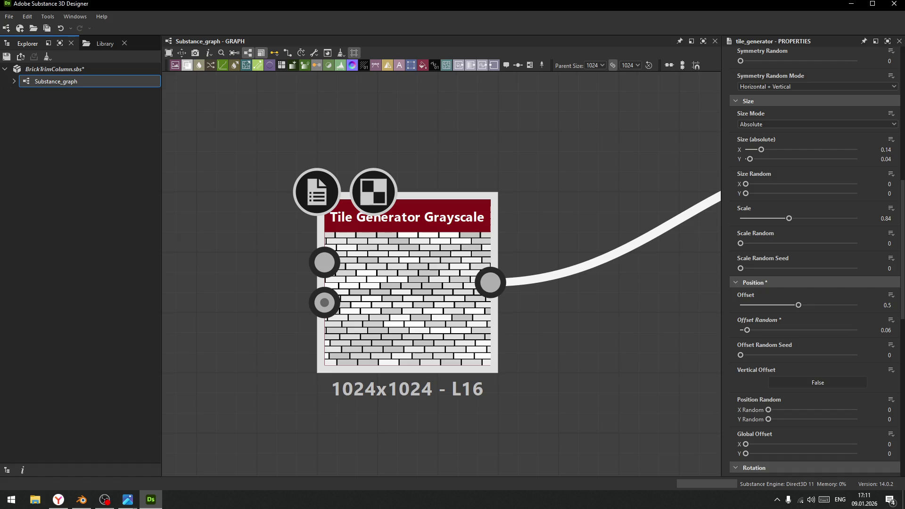
pyautogui.scroll(3, 751, 183)
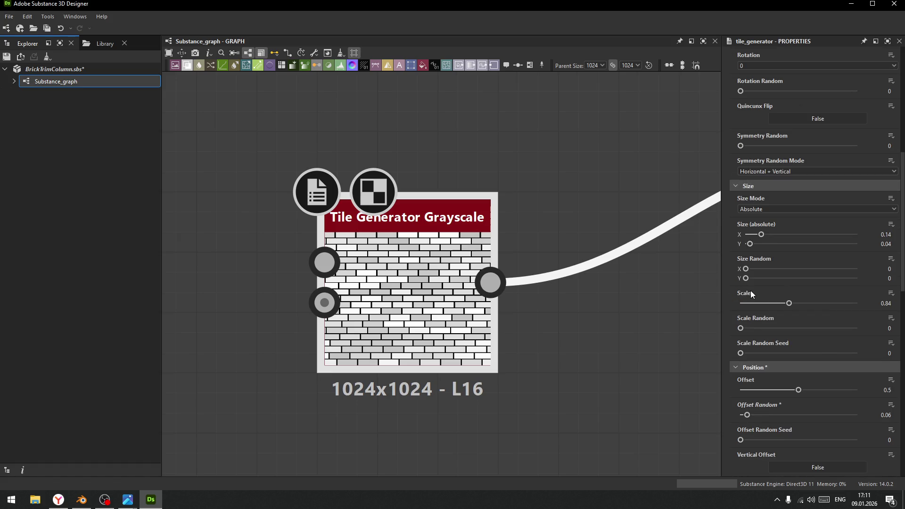
pyautogui.scroll(5, 734, 305)
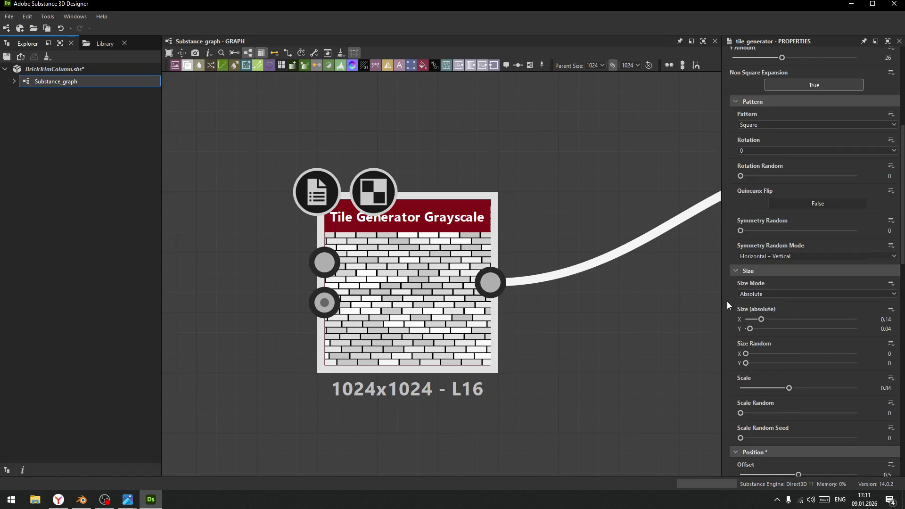
pyautogui.moveTo(741, 234)
pyautogui.mouseDown()
pyautogui.moveTo(728, 239)
pyautogui.moveTo(810, 236)
pyautogui.moveTo(731, 236)
pyautogui.mouseUp()
pyautogui.moveTo(741, 288); pyautogui.dragTo(746, 289)
pyautogui.hotkey('ctrl', 'z')
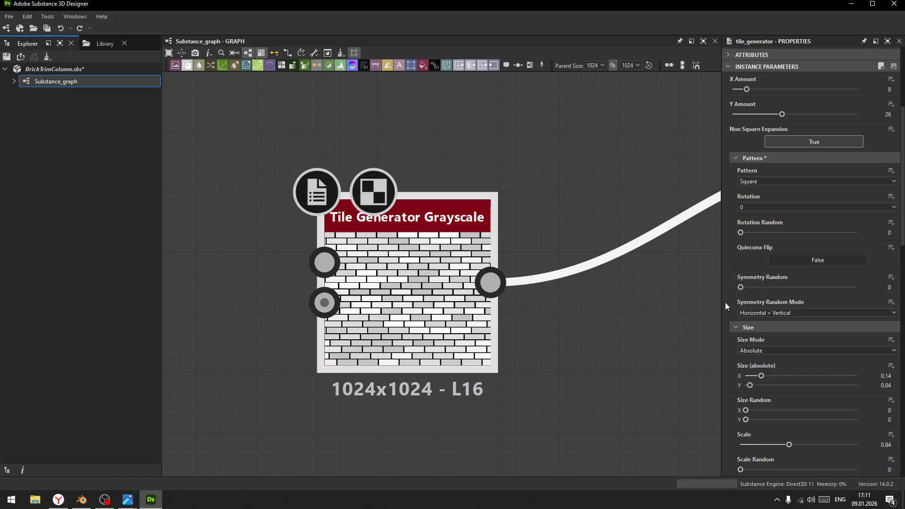
# Set Size Random to X 0.03, Y 0.05 and Scale Random to 0.03
pyautogui.scroll(-3, 730, 311)
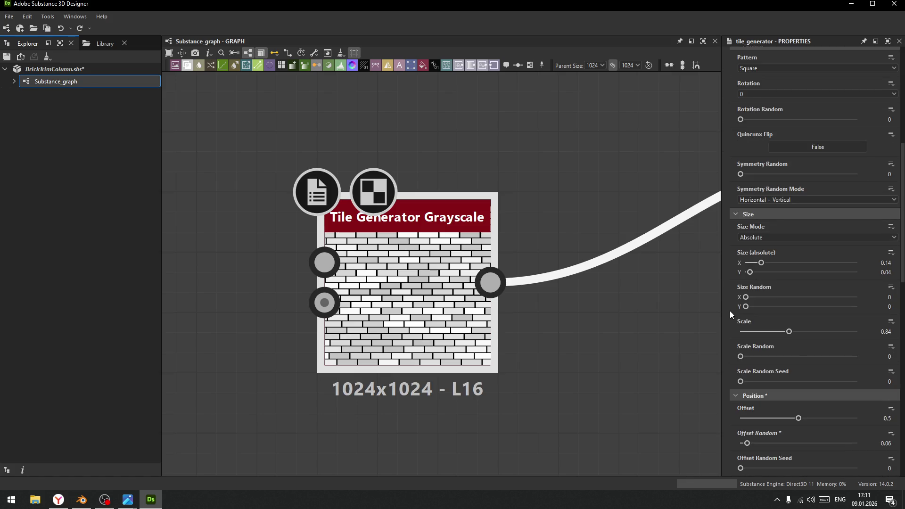
pyautogui.moveTo(747, 300); pyautogui.dragTo(751, 307)
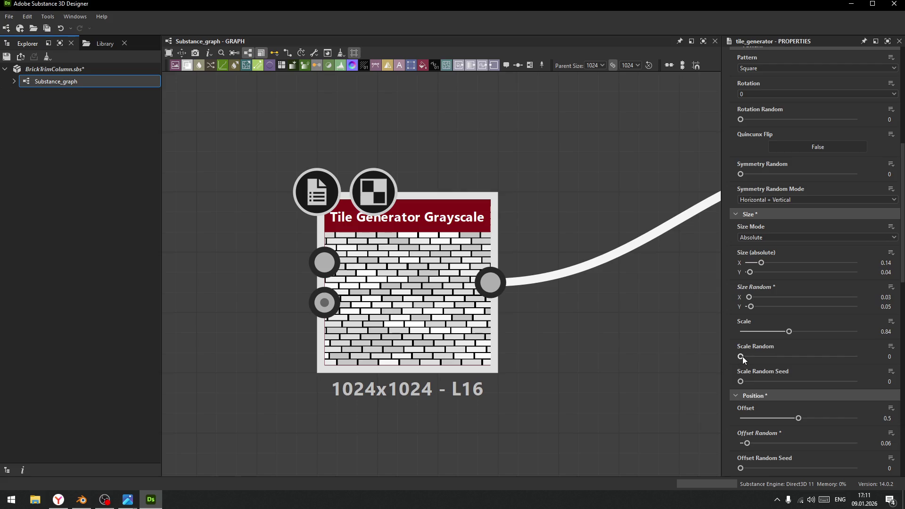
pyautogui.moveTo(741, 357); pyautogui.dragTo(744, 357)
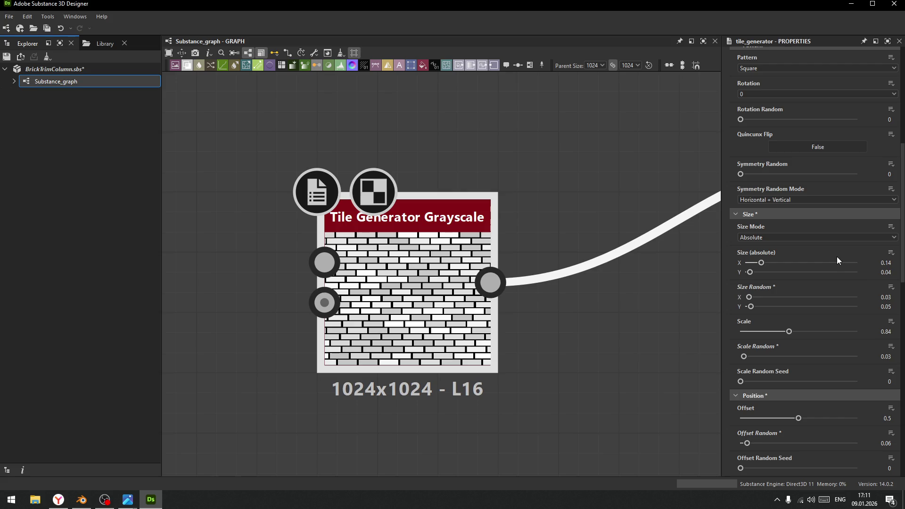
pyautogui.scroll(-2, 589, 335)
pyautogui.scroll(2, 673, 330)
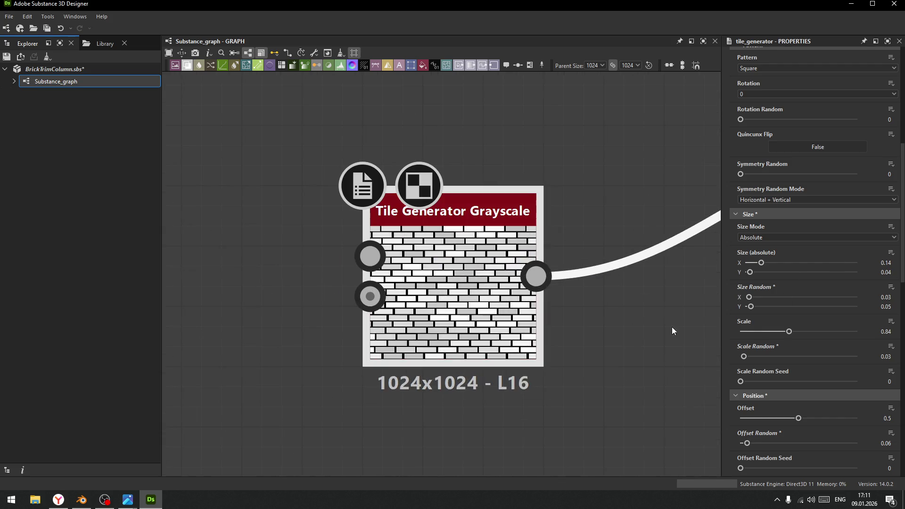
pyautogui.scroll(-3, 796, 349)
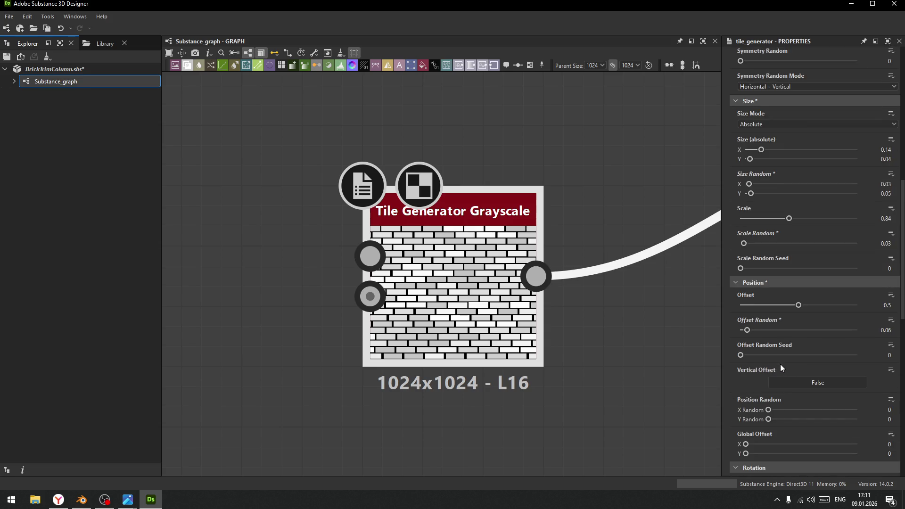
pyautogui.scroll(-2, 740, 398)
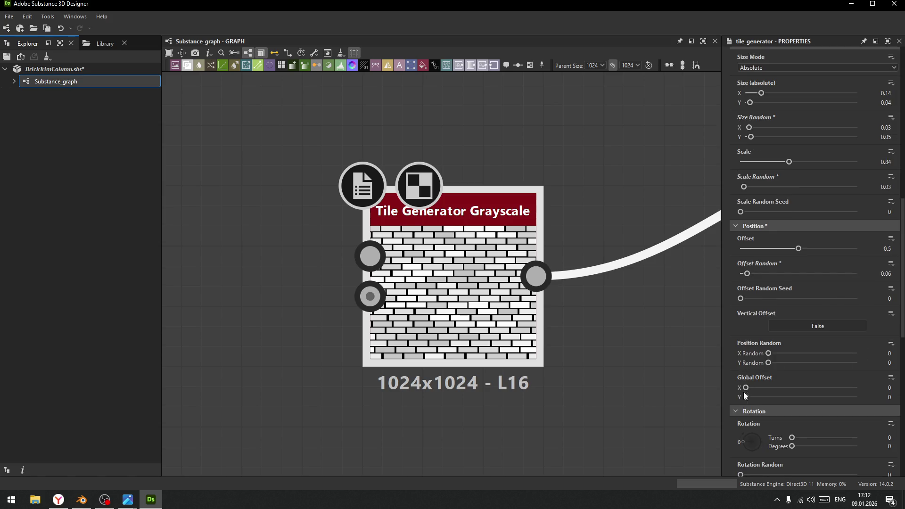
pyautogui.scroll(-4, 739, 397)
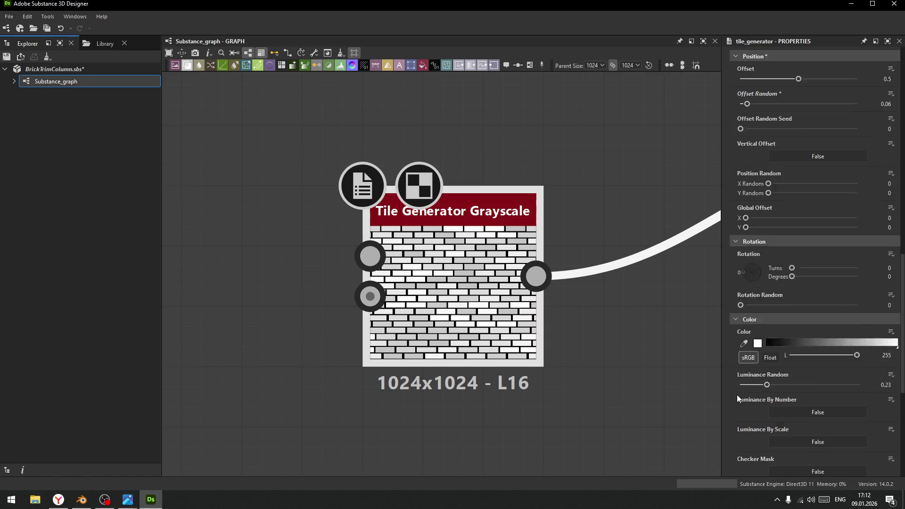
pyautogui.scroll(11, 736, 388)
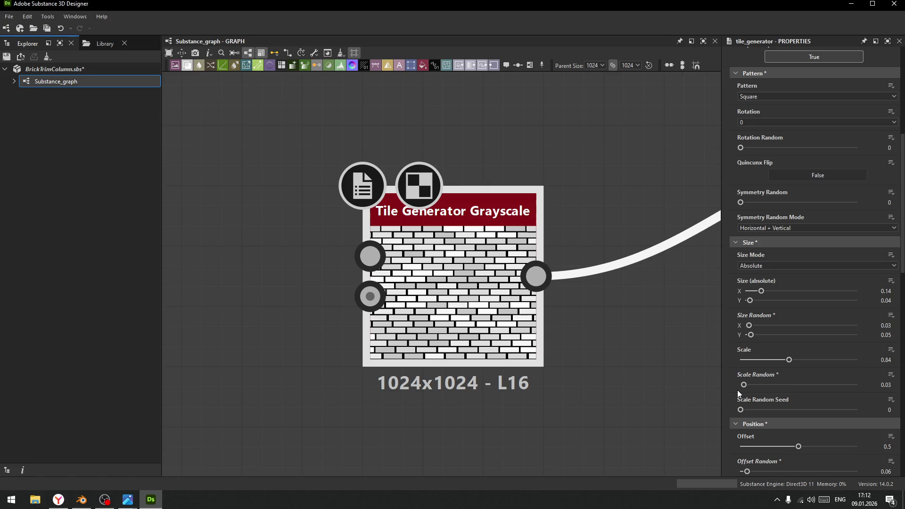
pyautogui.scroll(2, 737, 389)
pyautogui.moveTo(741, 205)
pyautogui.mouseDown()
pyautogui.moveTo(854, 205)
pyautogui.moveTo(740, 205)
pyautogui.mouseUp()
pyautogui.click(777, 179)
pyautogui.click(758, 196)
pyautogui.moveTo(742, 205); pyautogui.dragTo(851, 204)
pyautogui.click(768, 179)
pyautogui.click(768, 202)
pyautogui.click(769, 179)
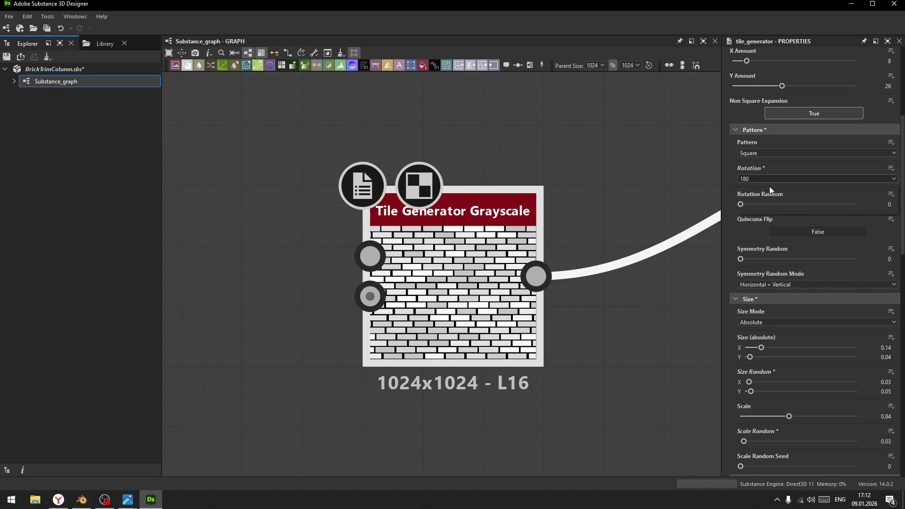
pyautogui.click(753, 188)
pyautogui.click(806, 230)
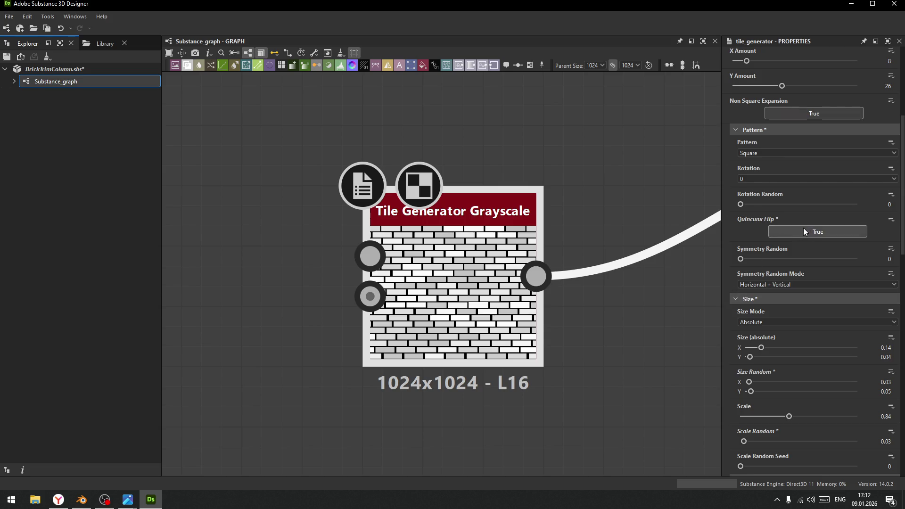
pyautogui.click(807, 231)
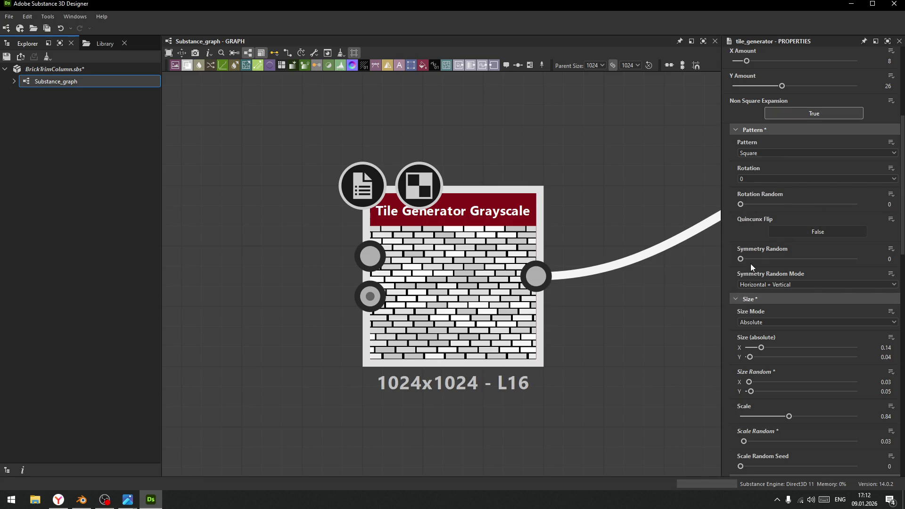
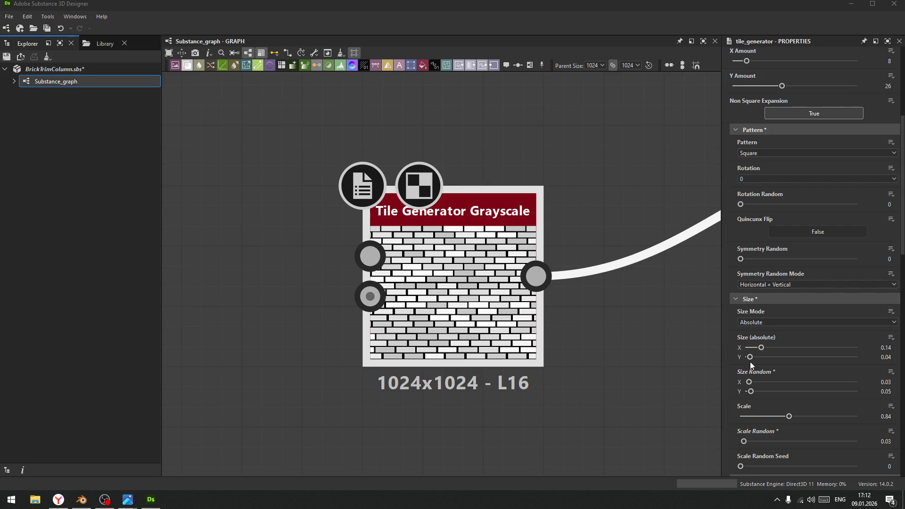
# Set the Tile Generator's Rotation Random to 0.003
pyautogui.scroll(-6, 750, 361)
pyautogui.scroll(-6, 732, 381)
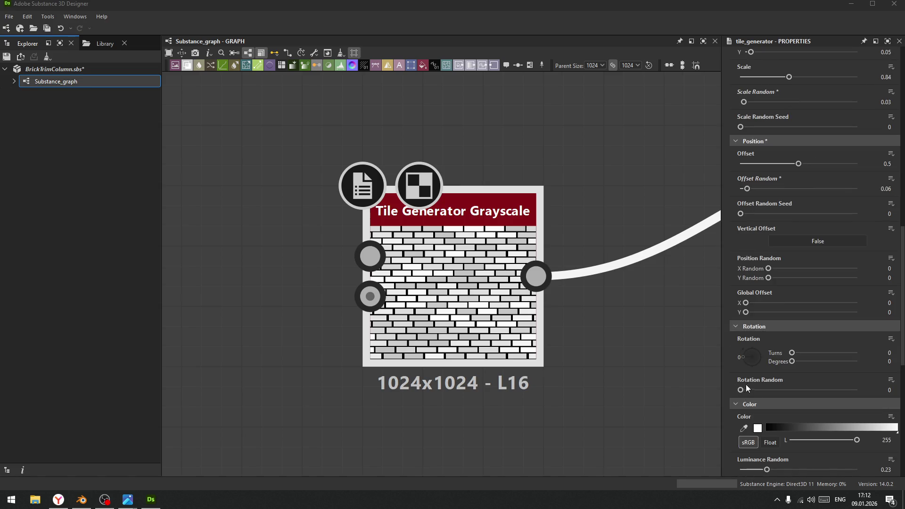
pyautogui.moveTo(741, 391)
pyautogui.mouseDown()
pyautogui.moveTo(754, 390)
pyautogui.moveTo(743, 391)
pyautogui.mouseUp()
pyautogui.click(741, 390)
pyautogui.click(741, 390)
pyautogui.click(891, 389)
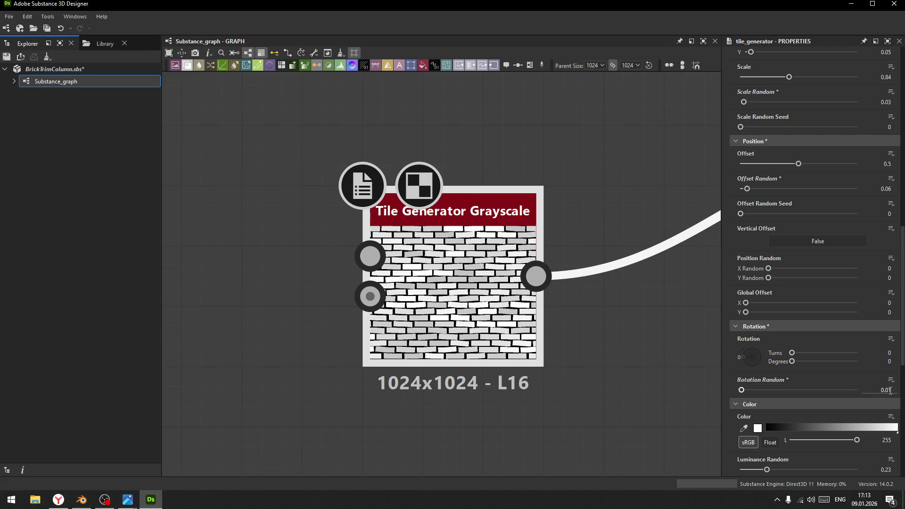
pyautogui.press('BackSpace')
pyautogui.write('5')
pyautogui.press('Return')
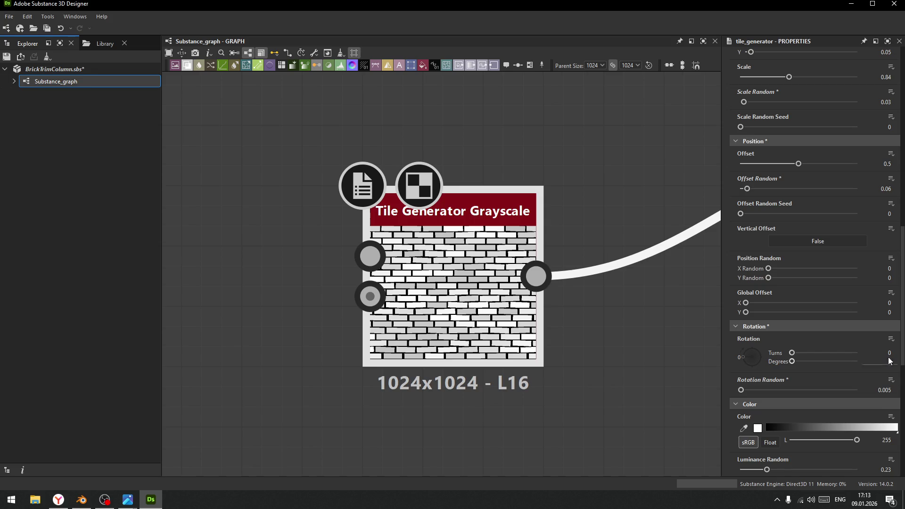
pyautogui.click(890, 390)
pyautogui.press('Return')
pyautogui.scroll(-2, 899, 388)
# Shift the Tile Generator Grayscale node to the left in the graph
pyautogui.click(487, 311)
pyautogui.moveTo(508, 340); pyautogui.dragTo(448, 340)
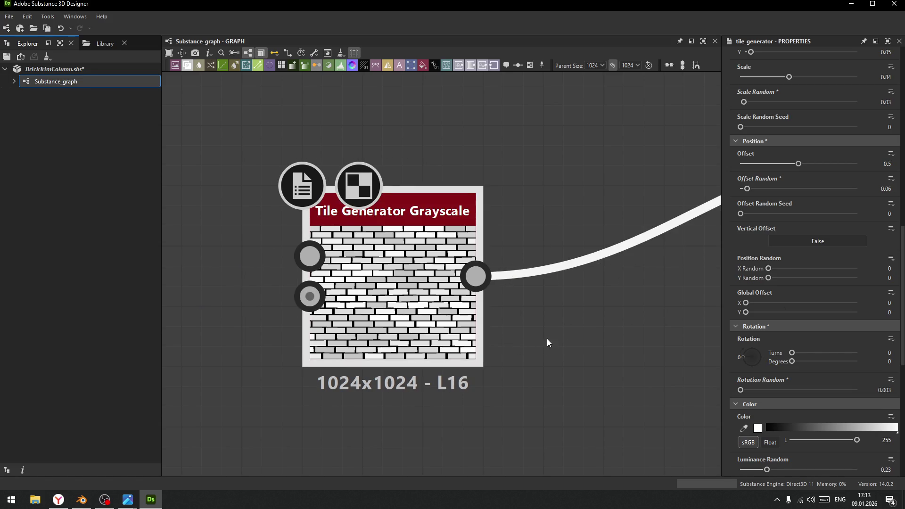
pyautogui.moveTo(547, 341); pyautogui.dragTo(471, 340, button='middle')
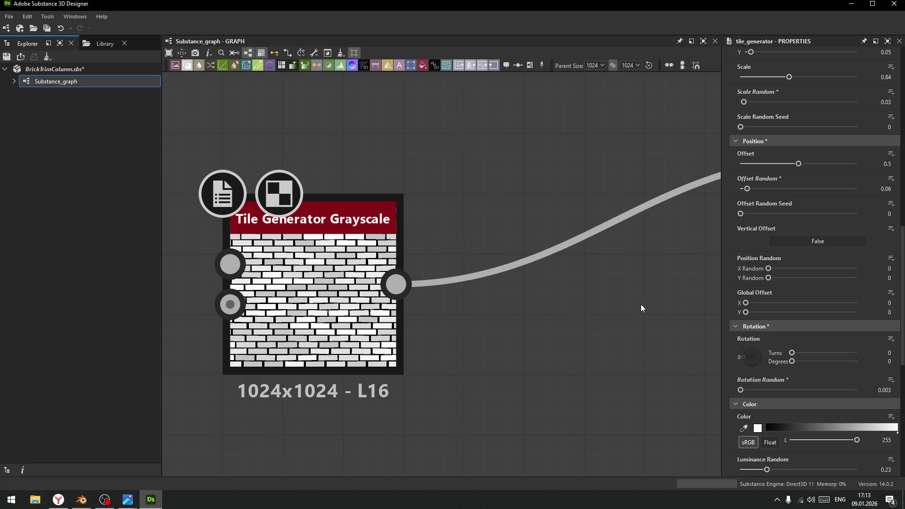
pyautogui.hotkey('alt', 'Tab')
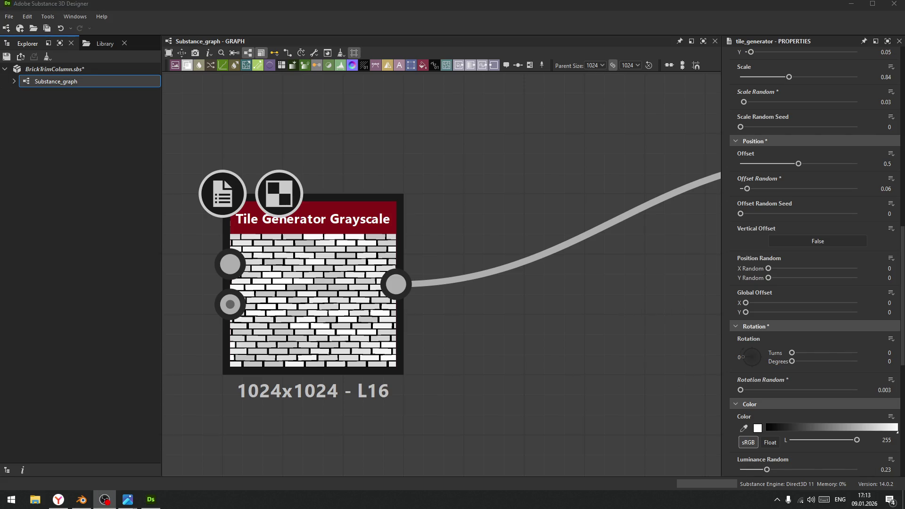
pyautogui.click(671, 424)
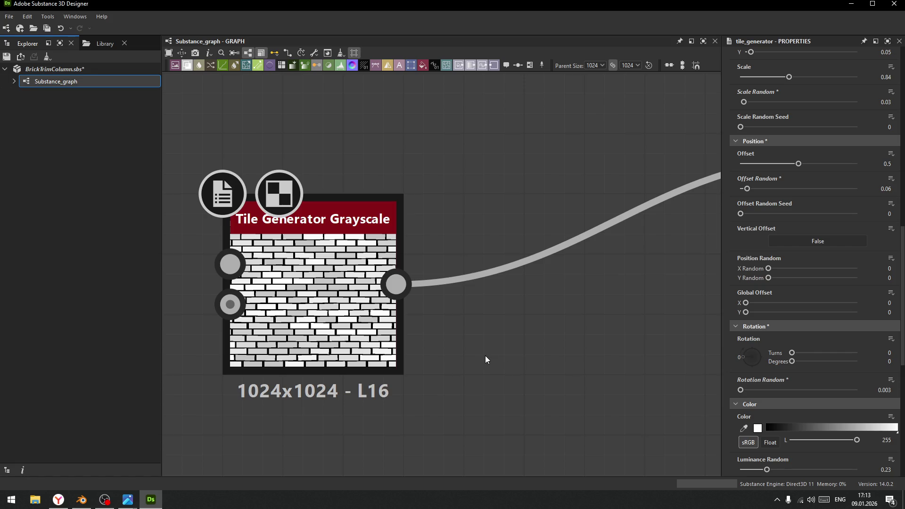
# Add a Warp node and a Perlin Noise node to the graph
pyautogui.press('space')
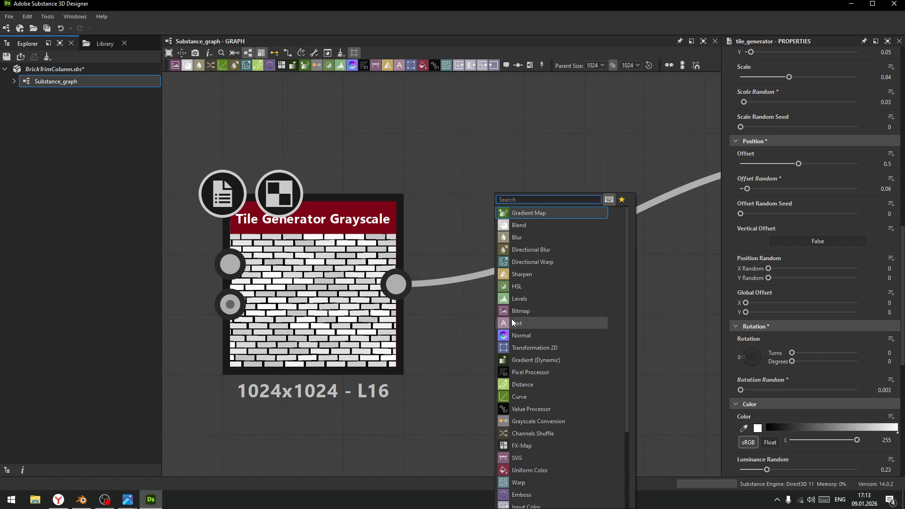
pyautogui.scroll(-6, 511, 319)
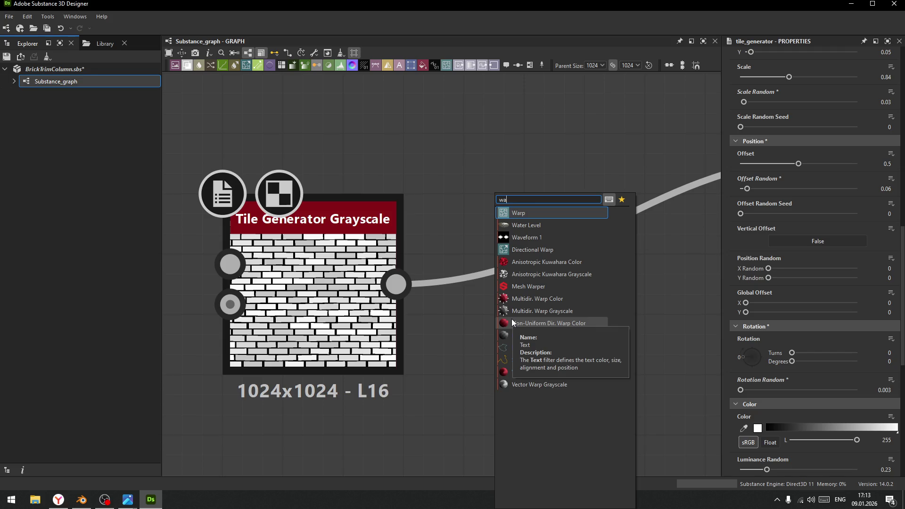
pyautogui.click(523, 263)
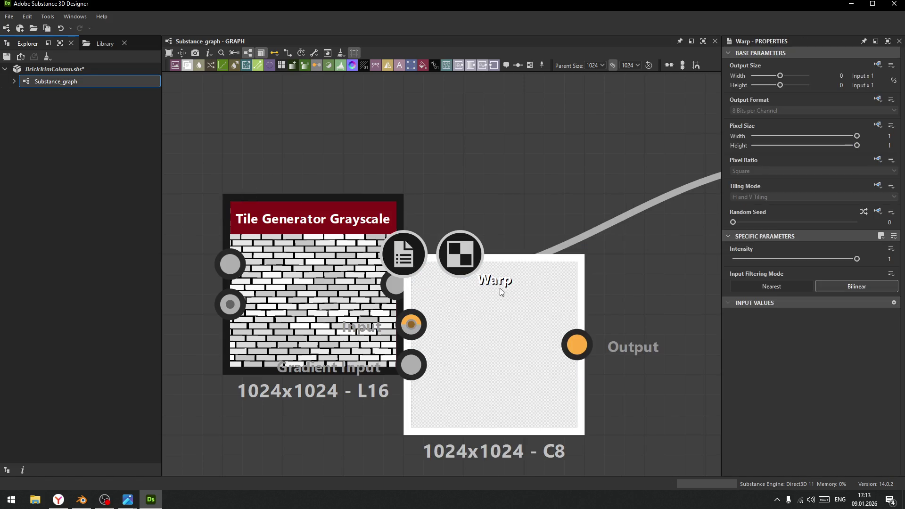
pyautogui.moveTo(502, 291); pyautogui.dragTo(623, 85)
pyautogui.press('space')
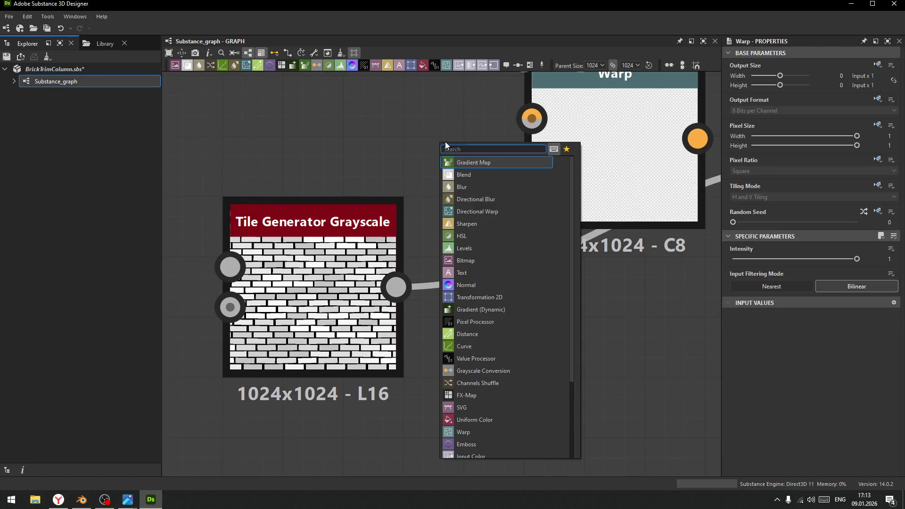
pyautogui.write('per')
pyautogui.press('Return')
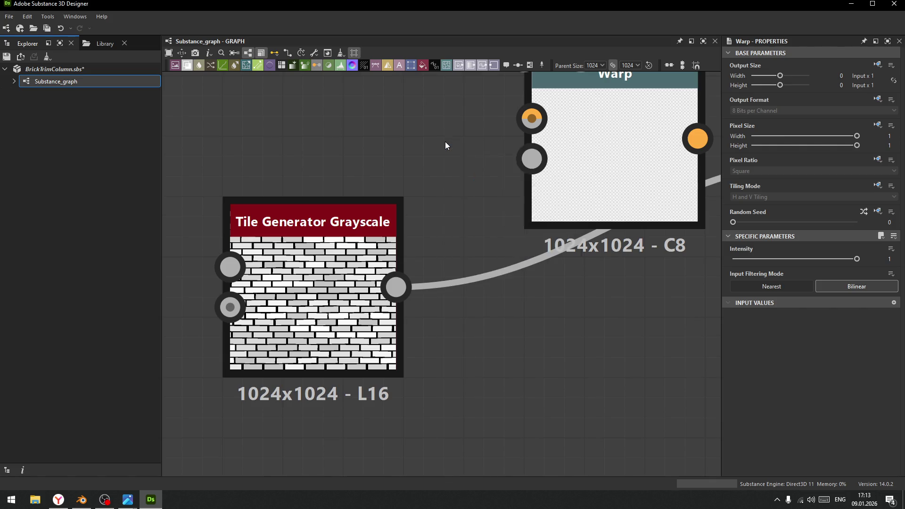
pyautogui.scroll(-4, 470, 174)
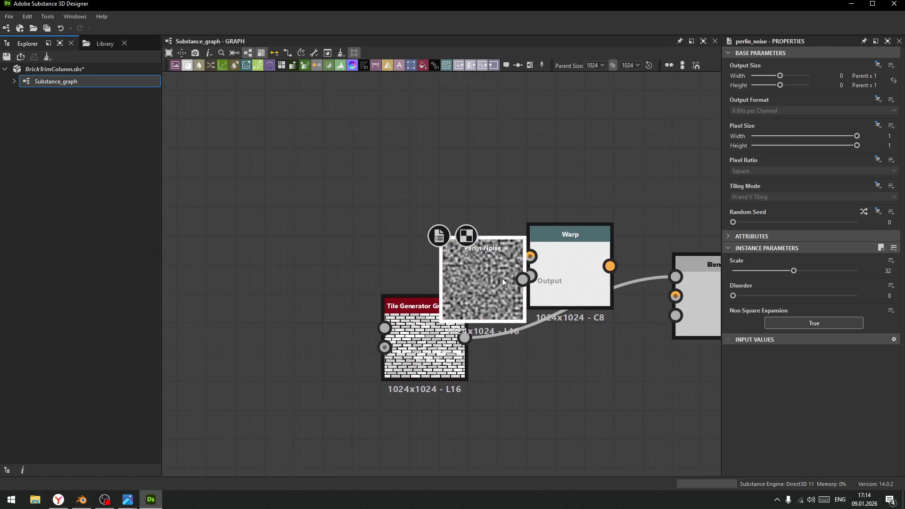
pyautogui.scroll(5, 502, 278)
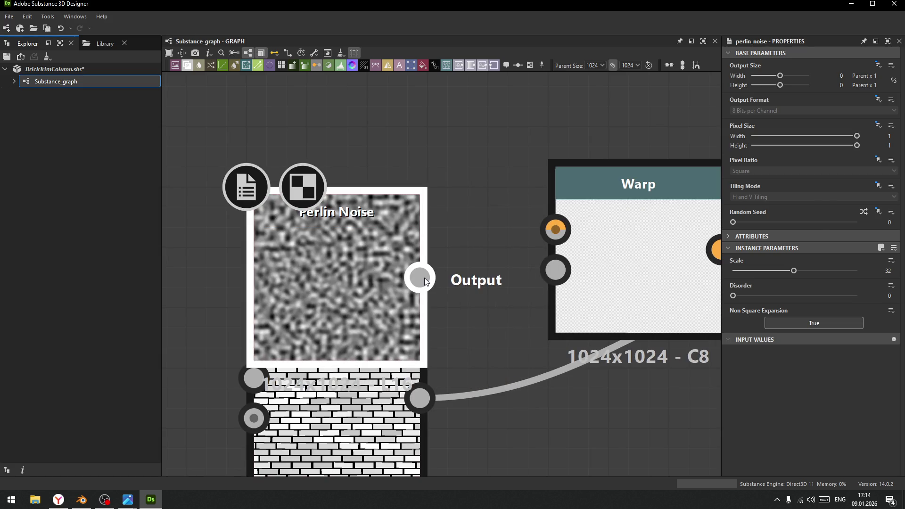
# Wire the bricks and Perlin Noise into Warp, then Warp through Blend into Base Color
pyautogui.moveTo(420, 279); pyautogui.dragTo(576, 262)
pyautogui.moveTo(420, 398)
pyautogui.mouseDown()
pyautogui.moveTo(485, 330)
pyautogui.moveTo(555, 229)
pyautogui.mouseUp()
pyautogui.scroll(-3, 593, 332)
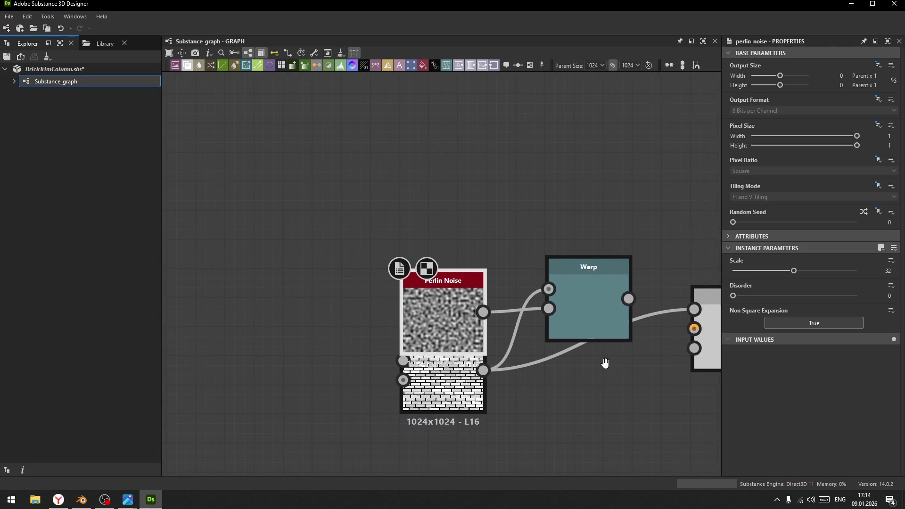
pyautogui.moveTo(596, 305); pyautogui.dragTo(666, 314)
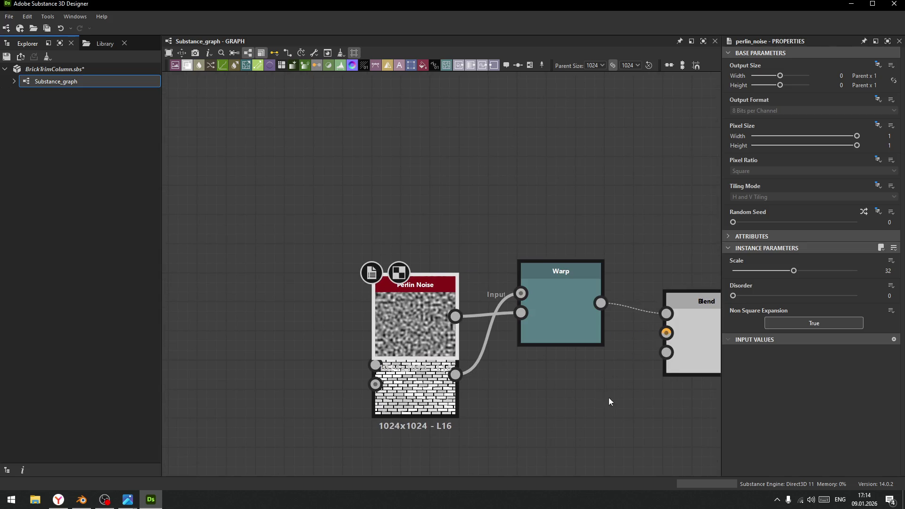
pyautogui.moveTo(609, 398); pyautogui.dragTo(466, 365, button='middle')
pyautogui.scroll(-2, 519, 358)
pyautogui.scroll(-2, 557, 353)
pyautogui.moveTo(499, 333); pyautogui.dragTo(423, 318, button='middle')
pyautogui.moveTo(423, 319); pyautogui.dragTo(527, 284)
pyautogui.moveTo(595, 284); pyautogui.dragTo(595, 284)
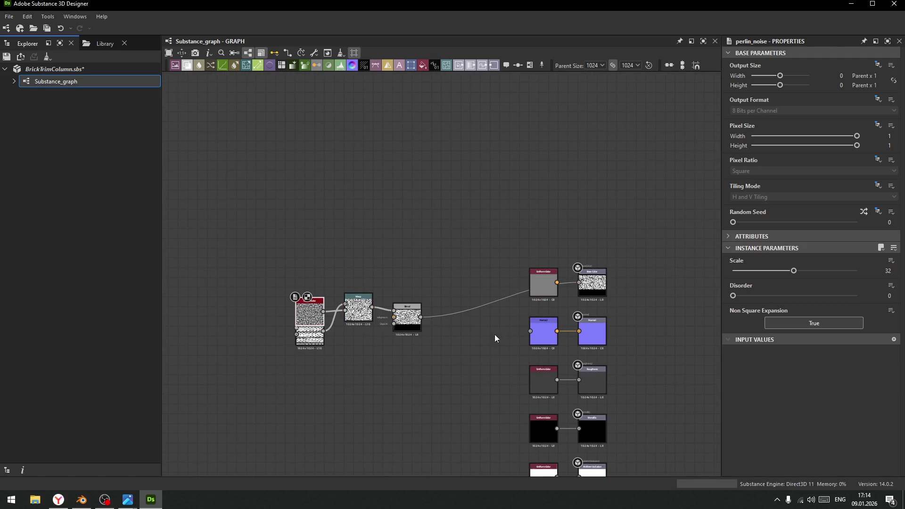
pyautogui.scroll(8, 302, 319)
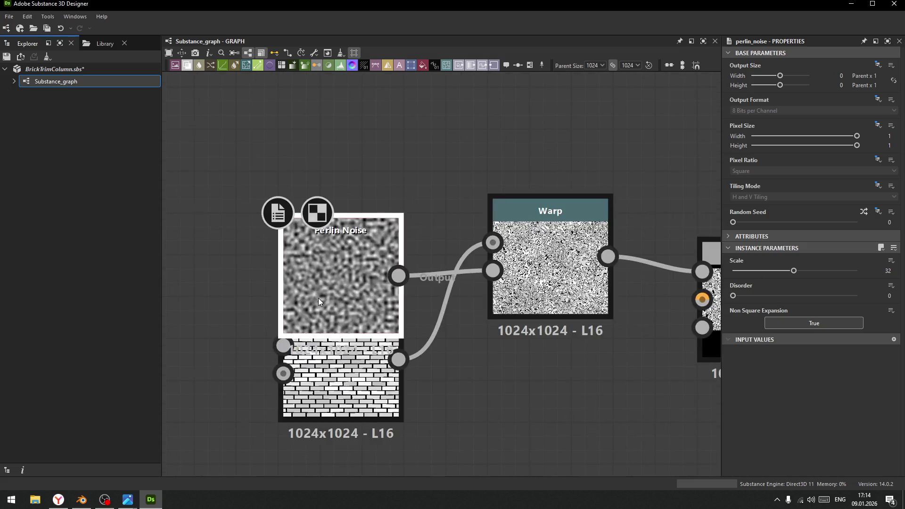
# Place Perlin Noise below the brick node and set its Scale to 1
pyautogui.moveTo(341, 265)
pyautogui.mouseDown()
pyautogui.moveTo(383, 175)
pyautogui.moveTo(353, 199)
pyautogui.mouseUp()
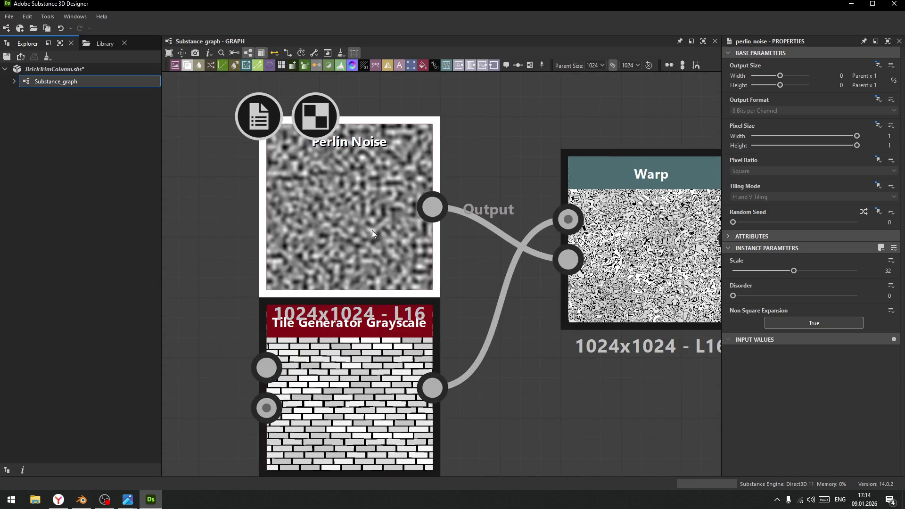
pyautogui.moveTo(572, 380); pyautogui.dragTo(435, 385, button='middle')
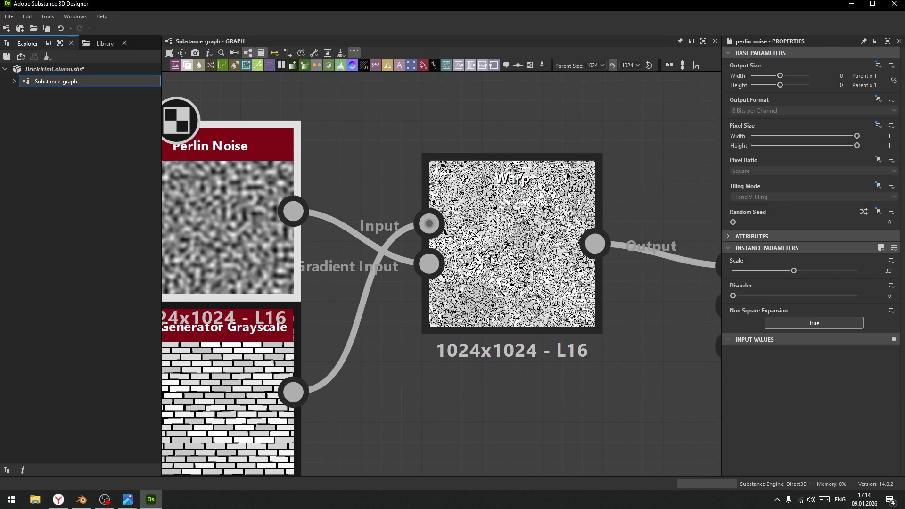
pyautogui.click(421, 289)
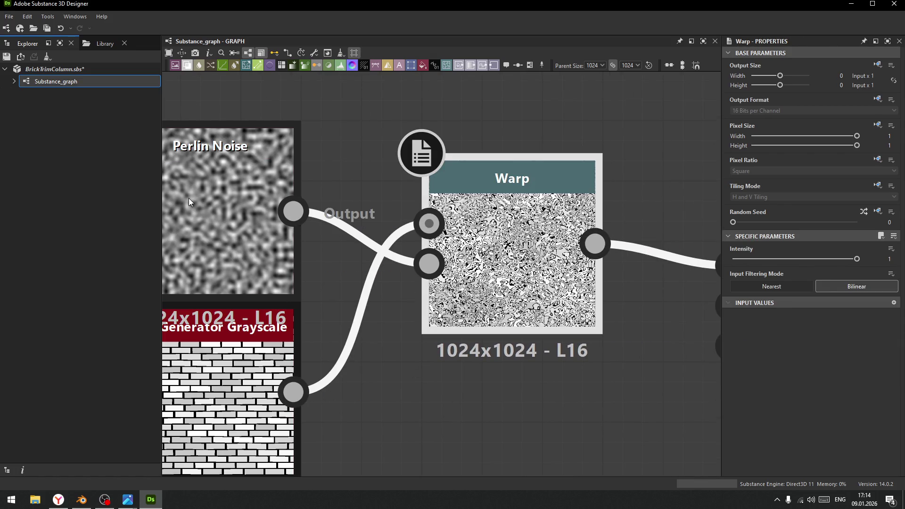
pyautogui.moveTo(189, 198); pyautogui.dragTo(277, 439)
pyautogui.scroll(-5, 363, 347)
pyautogui.moveTo(586, 338); pyautogui.dragTo(616, 338, button='middle')
pyautogui.moveTo(394, 272); pyautogui.dragTo(364, 155)
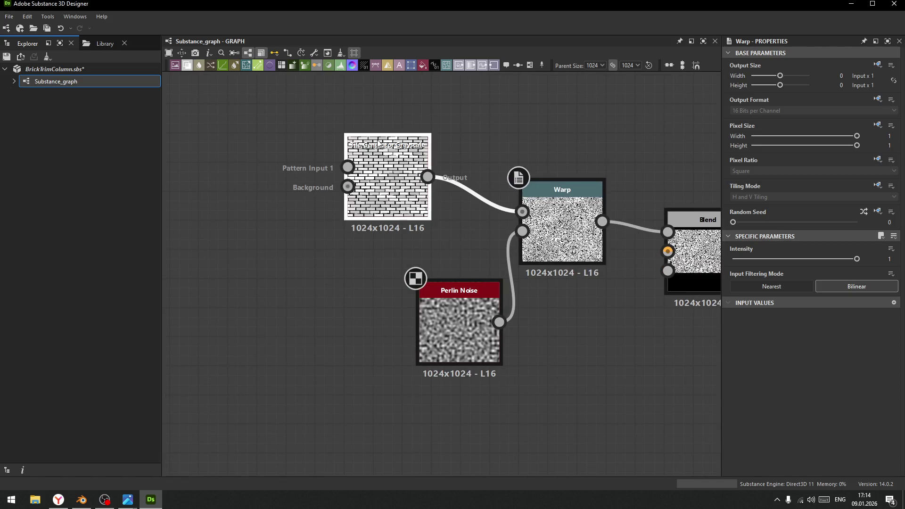
pyautogui.moveTo(452, 327); pyautogui.dragTo(368, 298)
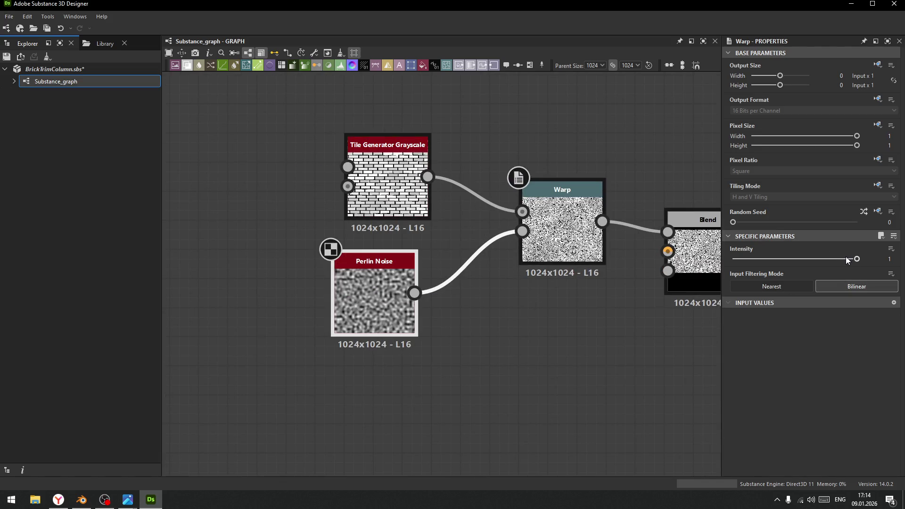
pyautogui.click(400, 304)
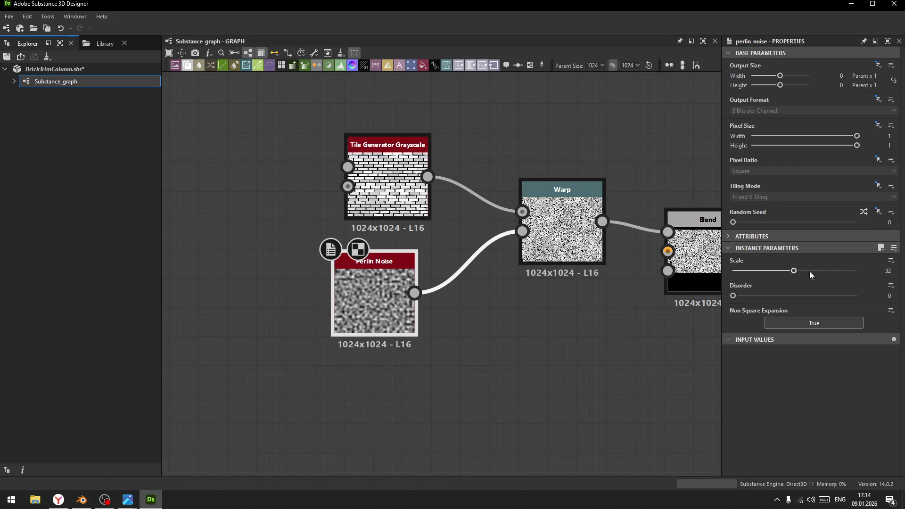
pyautogui.moveTo(794, 272)
pyautogui.mouseDown()
pyautogui.moveTo(718, 283)
pyautogui.moveTo(736, 283)
pyautogui.mouseUp()
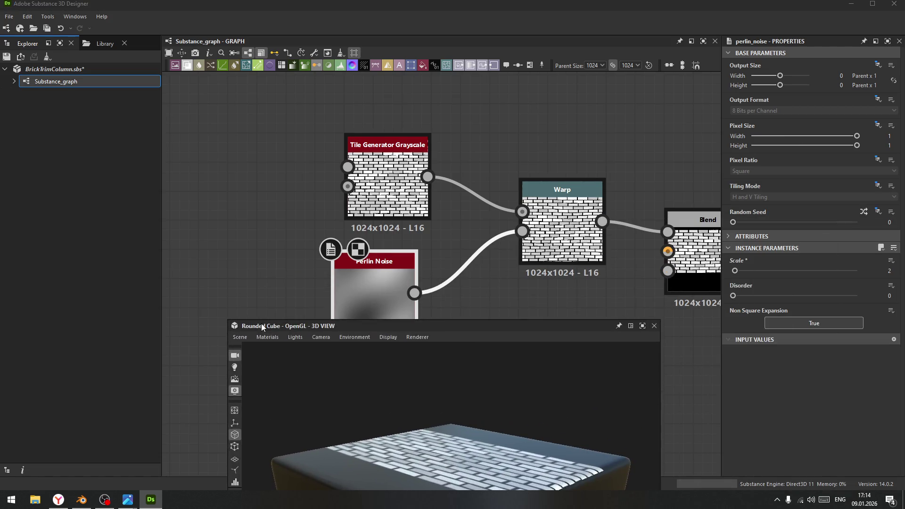
# Dock and resize the 3D preview panel, and orbit the cube to a brick side
pyautogui.moveTo(71, 488)
pyautogui.mouseDown()
pyautogui.moveTo(73, 473)
pyautogui.moveTo(113, 474)
pyautogui.moveTo(214, 340)
pyautogui.moveTo(290, 228)
pyautogui.moveTo(265, 228)
pyautogui.mouseUp()
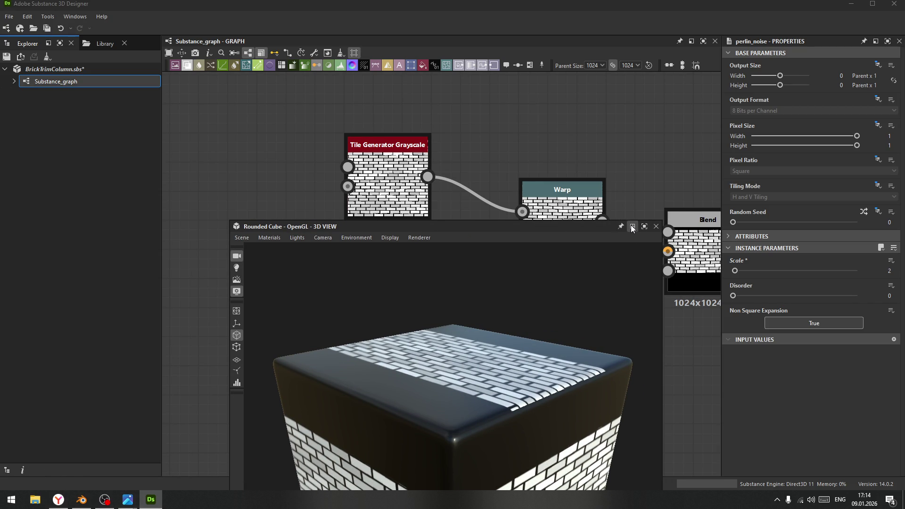
pyautogui.click(621, 226)
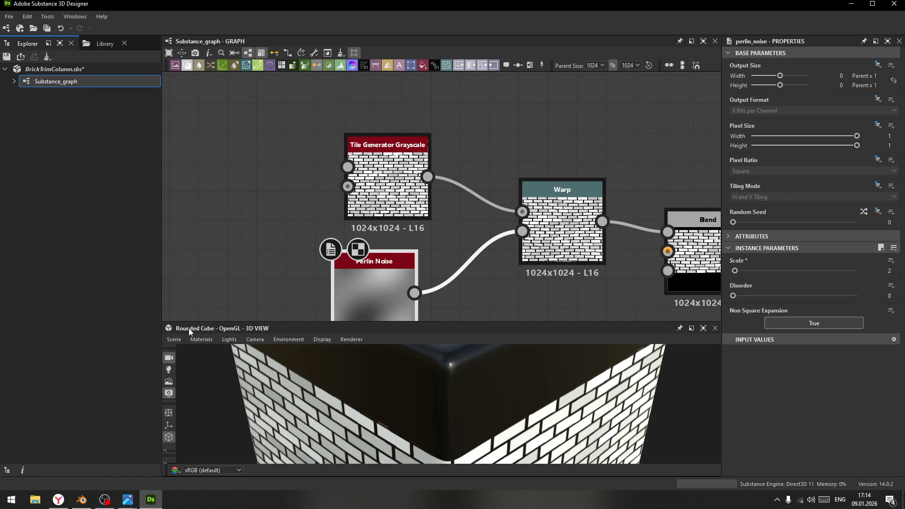
pyautogui.moveTo(171, 329)
pyautogui.mouseDown()
pyautogui.moveTo(105, 380)
pyautogui.moveTo(121, 487)
pyautogui.moveTo(50, 428)
pyautogui.mouseUp()
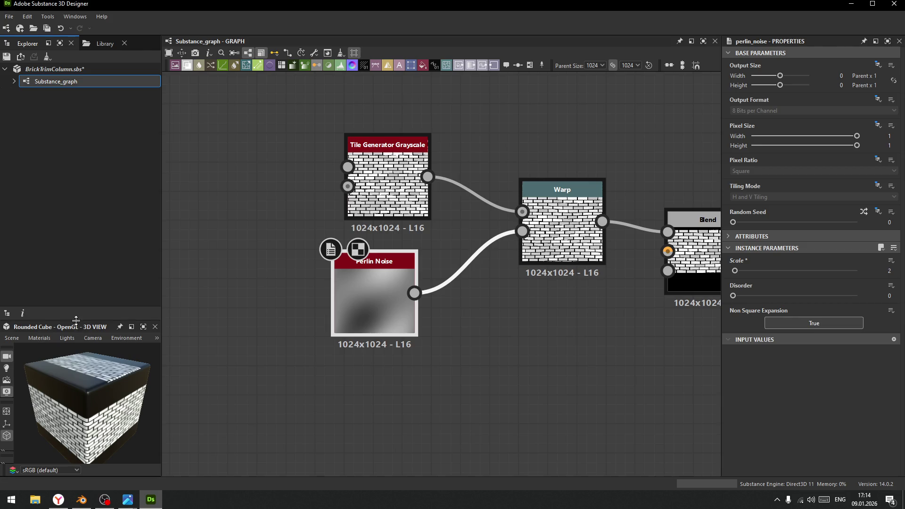
pyautogui.moveTo(78, 323); pyautogui.dragTo(87, 186)
pyautogui.moveTo(161, 333)
pyautogui.mouseDown()
pyautogui.moveTo(269, 333)
pyautogui.moveTo(239, 332)
pyautogui.mouseUp()
pyautogui.scroll(3, 514, 368)
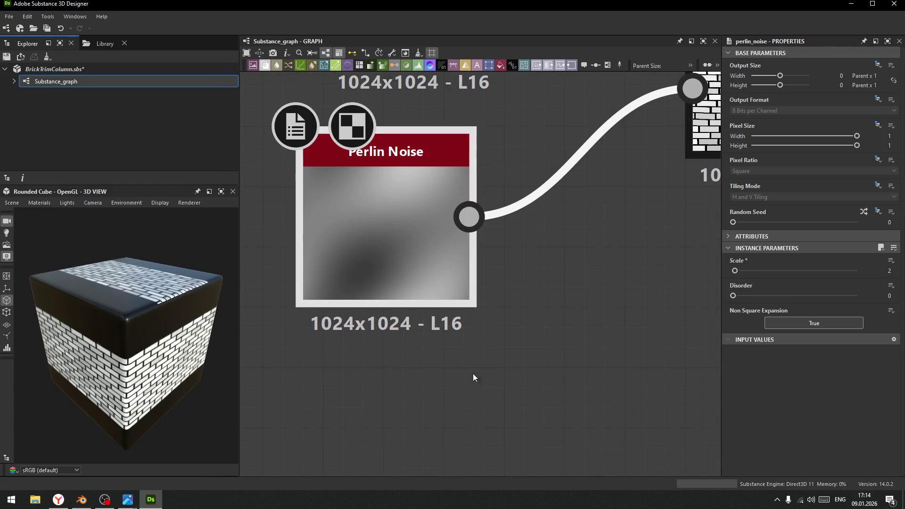
pyautogui.moveTo(473, 373); pyautogui.dragTo(533, 418, button='middle')
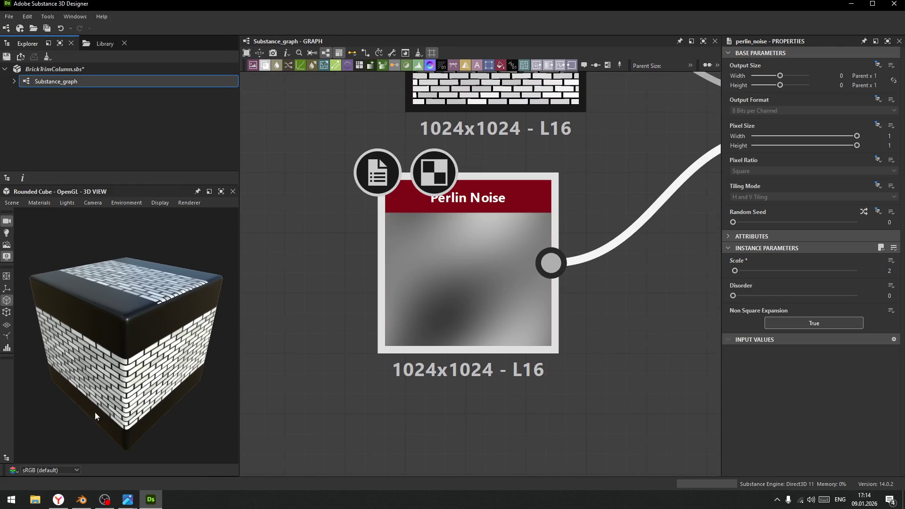
pyautogui.moveTo(95, 412); pyautogui.dragTo(144, 336)
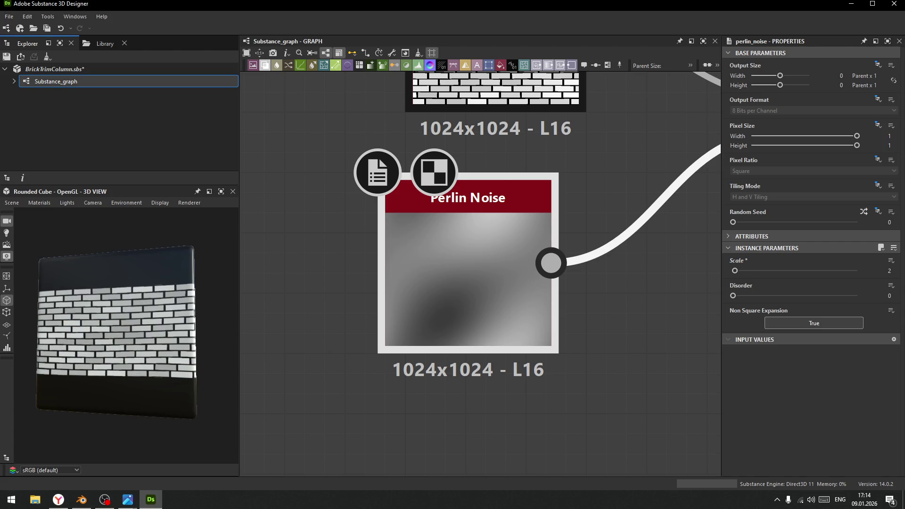
pyautogui.scroll(-3, 599, 291)
# Set Warp intensity to 0.64 and Perlin Noise Scale to 4
pyautogui.moveTo(674, 309); pyautogui.dragTo(493, 401, button='middle')
pyautogui.click(520, 283)
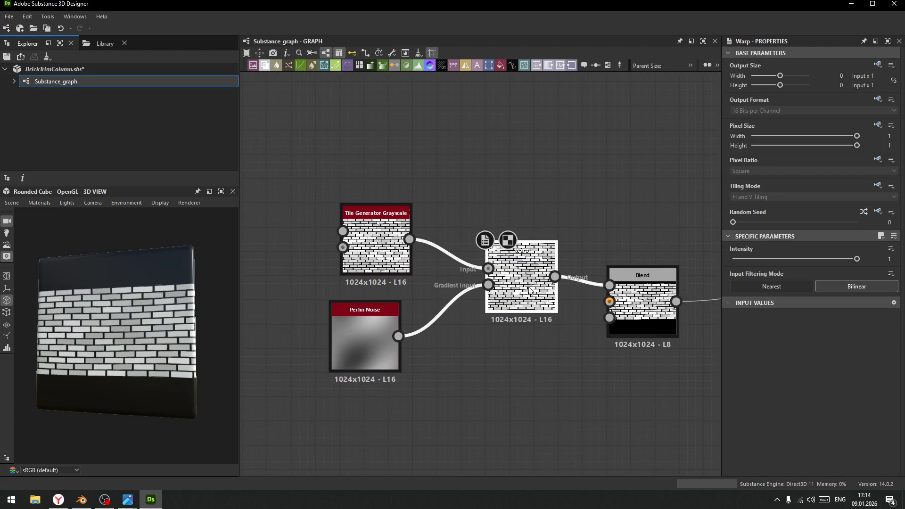
pyautogui.moveTo(856, 260)
pyautogui.mouseDown()
pyautogui.moveTo(732, 262)
pyautogui.moveTo(764, 270)
pyautogui.moveTo(733, 271)
pyautogui.moveTo(748, 275)
pyautogui.moveTo(853, 276)
pyautogui.moveTo(715, 275)
pyautogui.moveTo(878, 281)
pyautogui.moveTo(739, 275)
pyautogui.mouseUp()
pyautogui.click(359, 341)
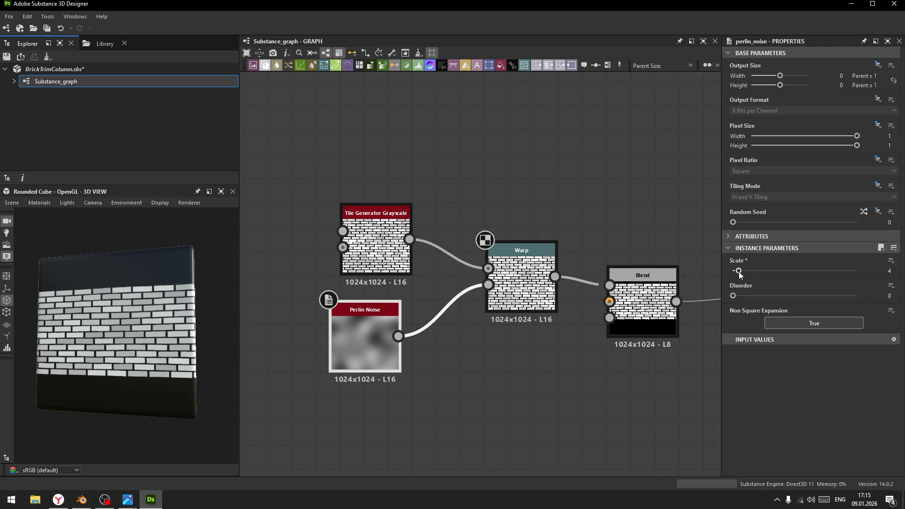
pyautogui.scroll(5, 115, 334)
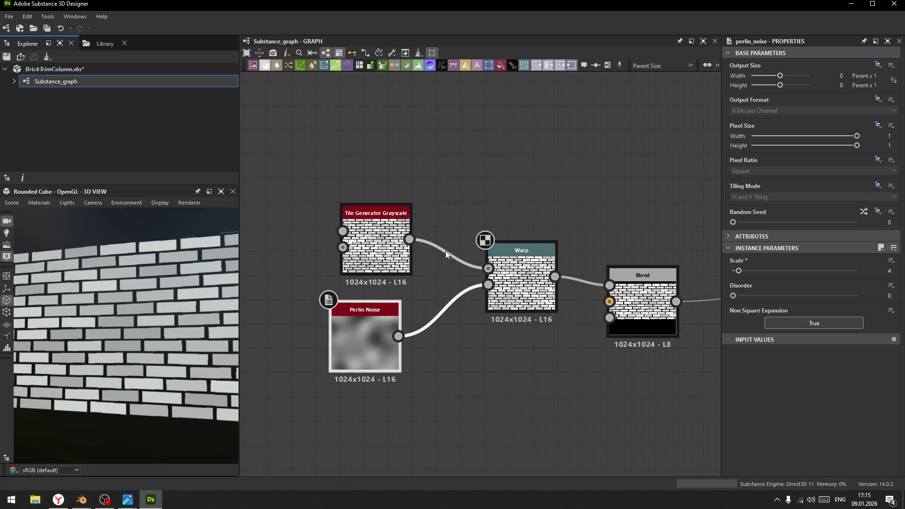
# Rearrange the Tile Generator, Perlin Noise, Warp and Blend nodes to the left
pyautogui.moveTo(376, 245); pyautogui.dragTo(351, 172)
pyautogui.moveTo(392, 329); pyautogui.dragTo(378, 328)
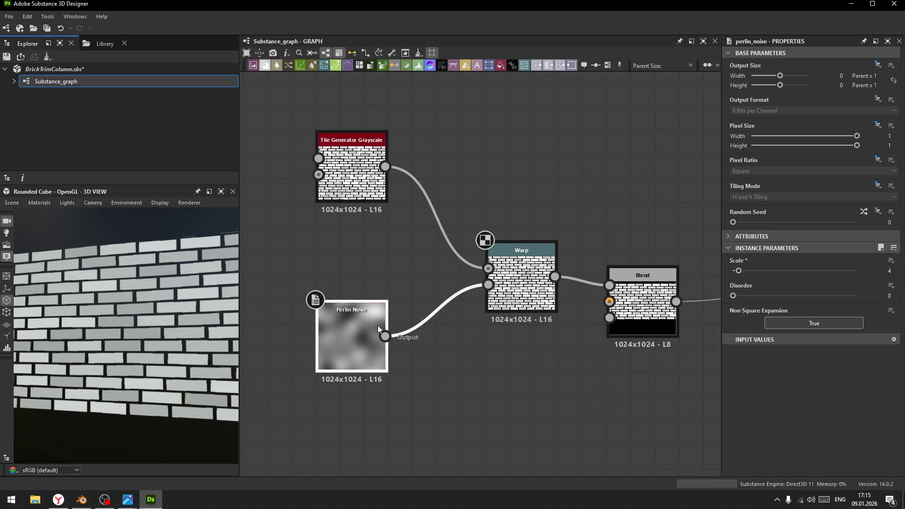
pyautogui.moveTo(524, 288); pyautogui.dragTo(488, 296)
pyautogui.moveTo(657, 315); pyautogui.dragTo(637, 321)
pyautogui.moveTo(640, 286); pyautogui.dragTo(423, 266, button='middle')
pyautogui.scroll(-4, 542, 178)
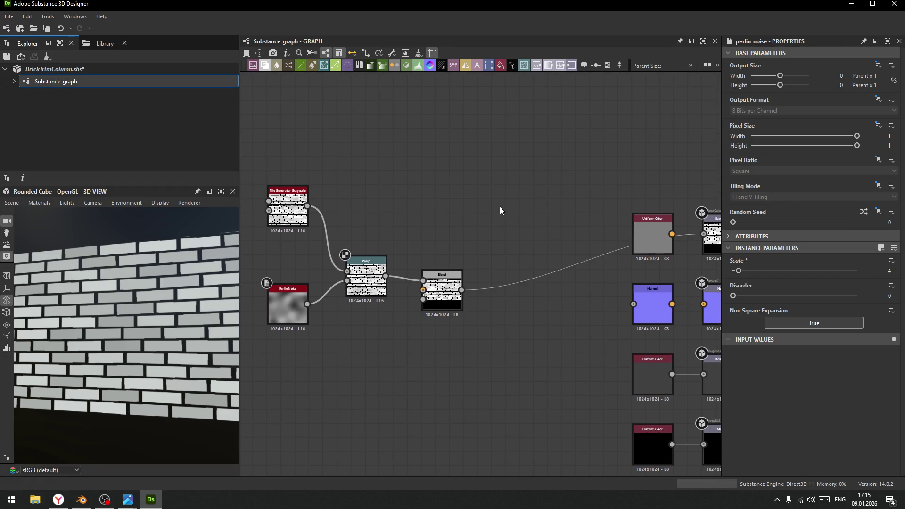
# Add a Slope Blur Grayscale node fed by Blend's output
pyautogui.press('space')
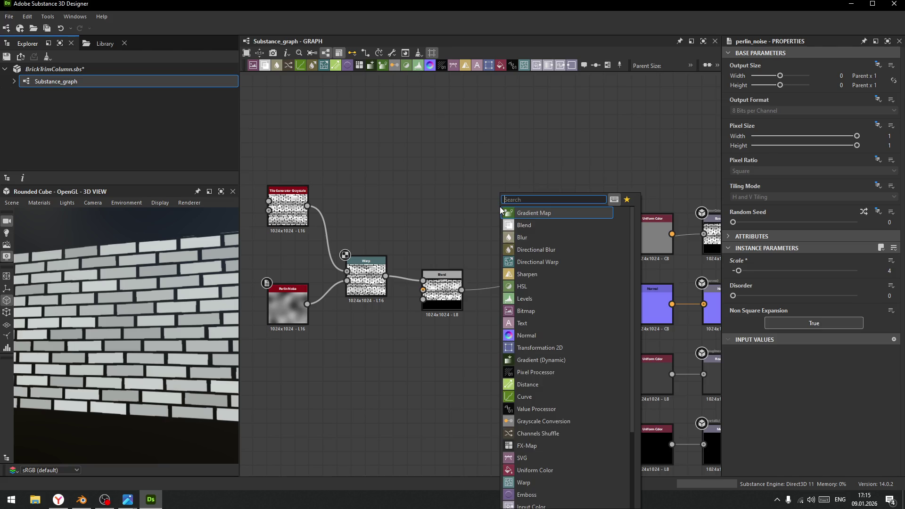
pyautogui.write('slo')
pyautogui.press('Down')
pyautogui.press('Return')
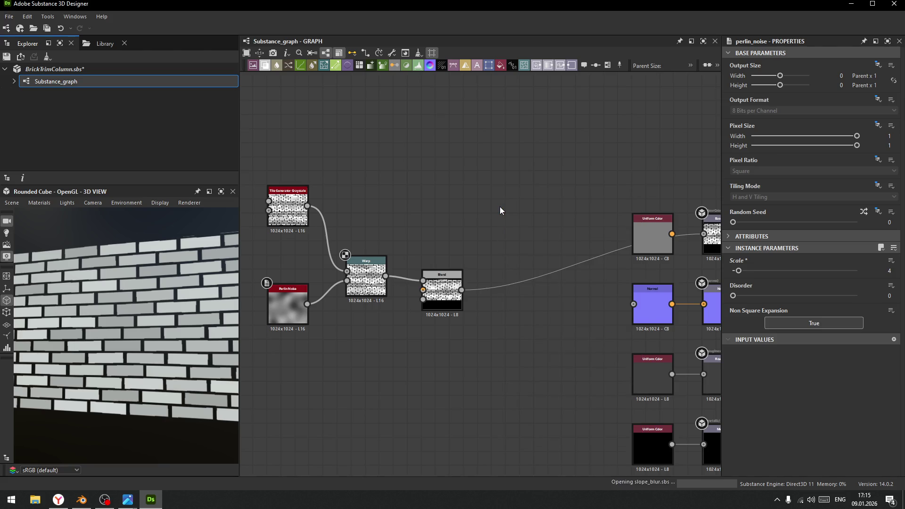
pyautogui.scroll(3, 500, 208)
pyautogui.moveTo(500, 210)
pyautogui.mouseDown()
pyautogui.moveTo(530, 314)
pyautogui.moveTo(556, 338)
pyautogui.mouseUp()
pyautogui.moveTo(412, 377)
pyautogui.mouseDown()
pyautogui.moveTo(506, 280)
pyautogui.moveTo(515, 338)
pyautogui.mouseUp()
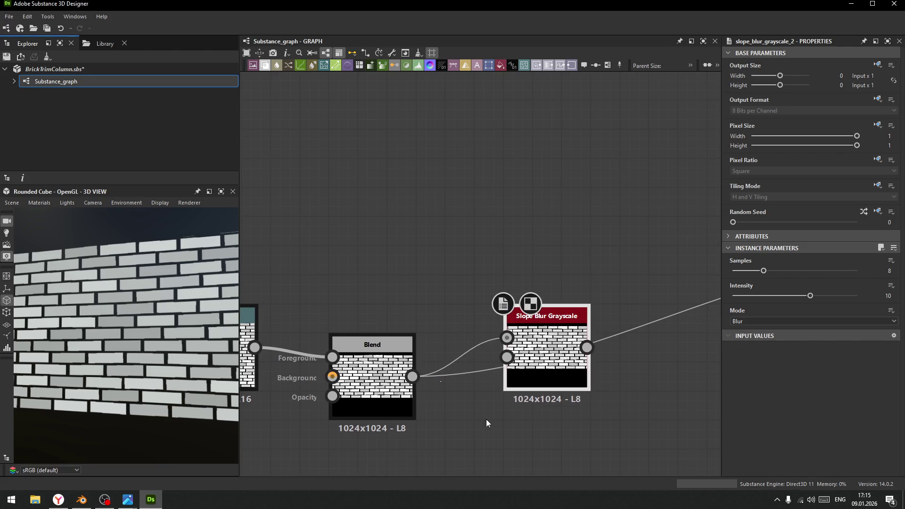
pyautogui.moveTo(440, 460); pyautogui.dragTo(470, 349, button='middle')
pyautogui.press('space')
pyautogui.press('Escape')
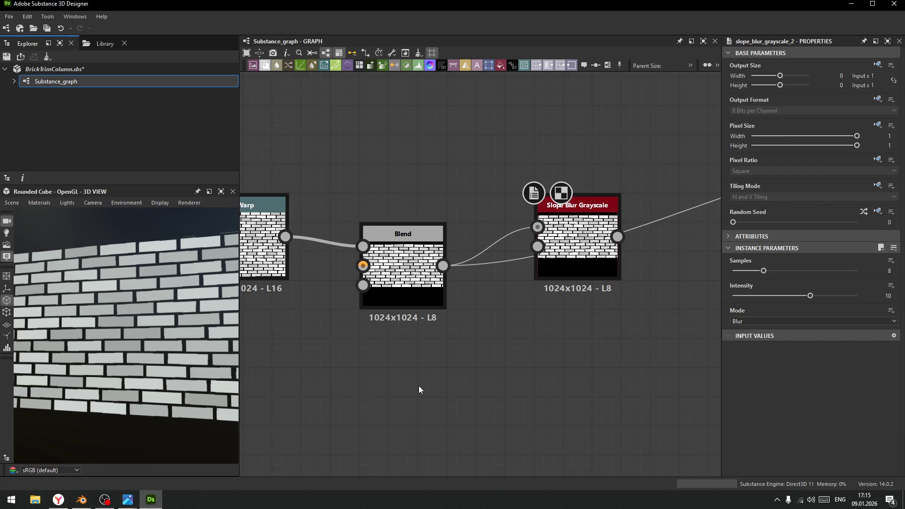
# Add a Clouds 2 noise and plug it into Slope Blur's Slope input
pyautogui.press('space')
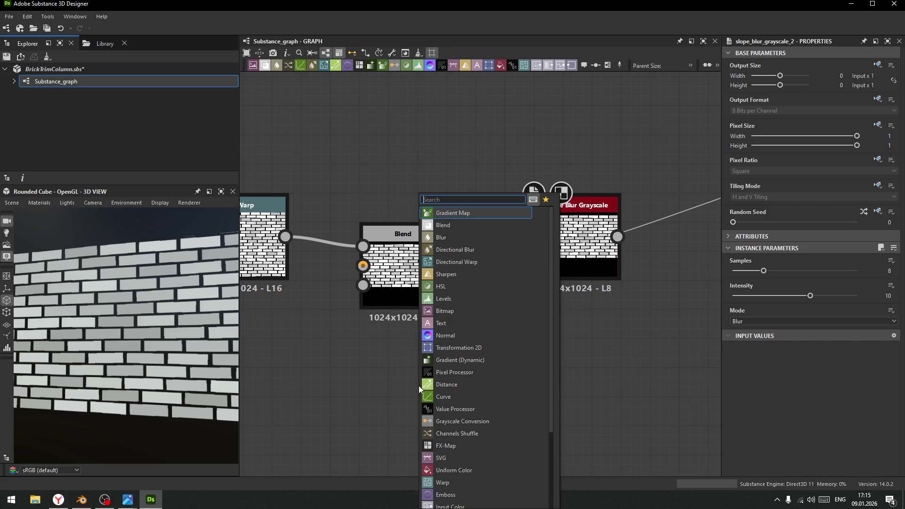
pyautogui.write('clo')
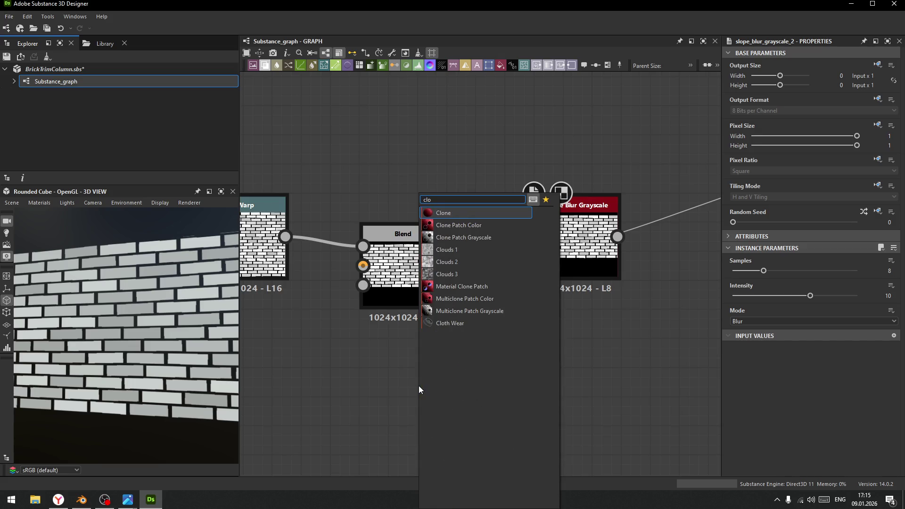
pyautogui.click(451, 262)
pyautogui.moveTo(471, 382)
pyautogui.mouseDown()
pyautogui.moveTo(532, 227)
pyautogui.moveTo(553, 256)
pyautogui.mouseUp()
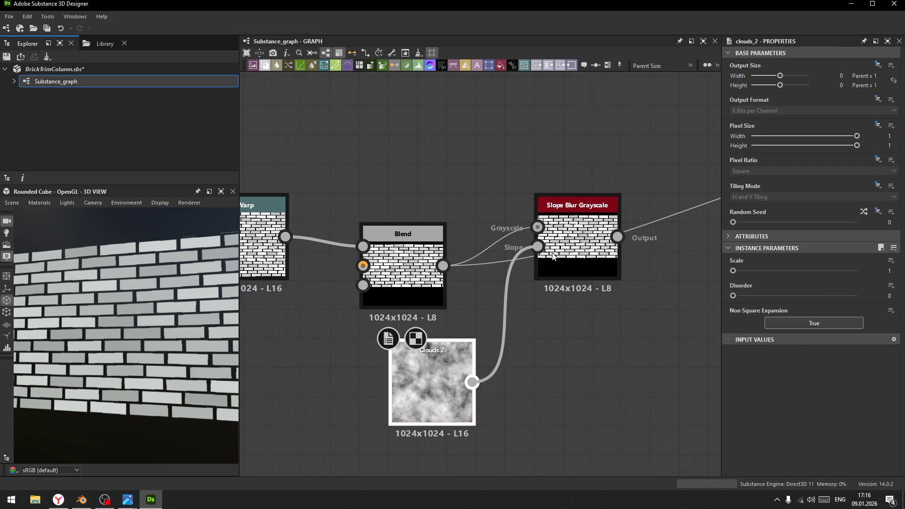
# Set Slope Blur Grayscale to 32 samples in Min mode
pyautogui.click(574, 241)
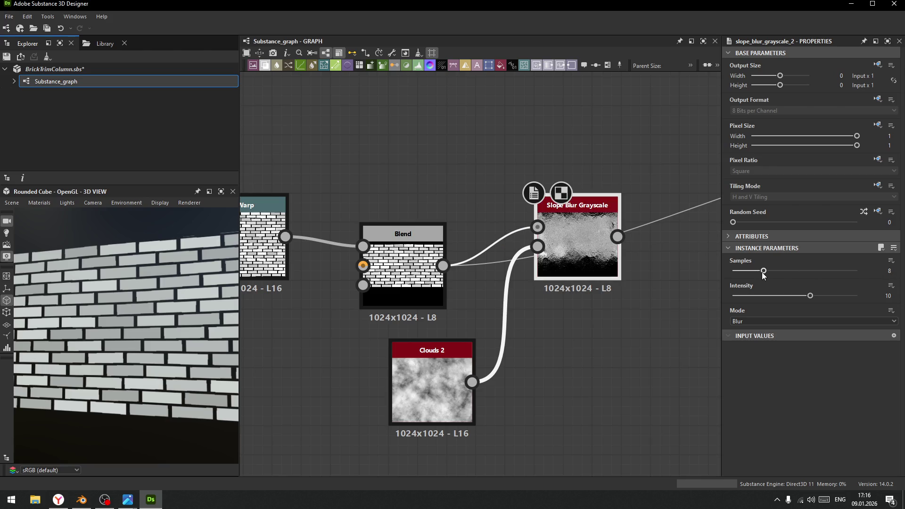
pyautogui.moveTo(764, 271); pyautogui.dragTo(857, 271)
pyautogui.moveTo(809, 296); pyautogui.dragTo(734, 301)
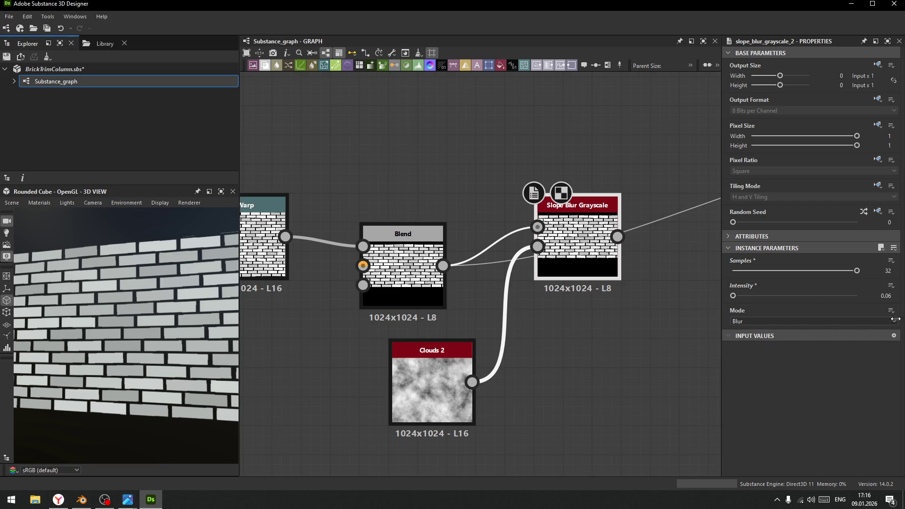
pyautogui.click(768, 322)
pyautogui.click(762, 329)
pyautogui.moveTo(856, 273)
pyautogui.mouseDown()
pyautogui.moveTo(735, 273)
pyautogui.moveTo(770, 273)
pyautogui.mouseUp()
pyautogui.moveTo(835, 272); pyautogui.dragTo(865, 273)
# Set the Slope Blur intensity to 0.06
pyautogui.click(884, 296)
pyautogui.write('1')
pyautogui.press('Return')
pyautogui.click(896, 294)
pyautogui.click(896, 293)
pyautogui.click(896, 293)
pyautogui.click(895, 293)
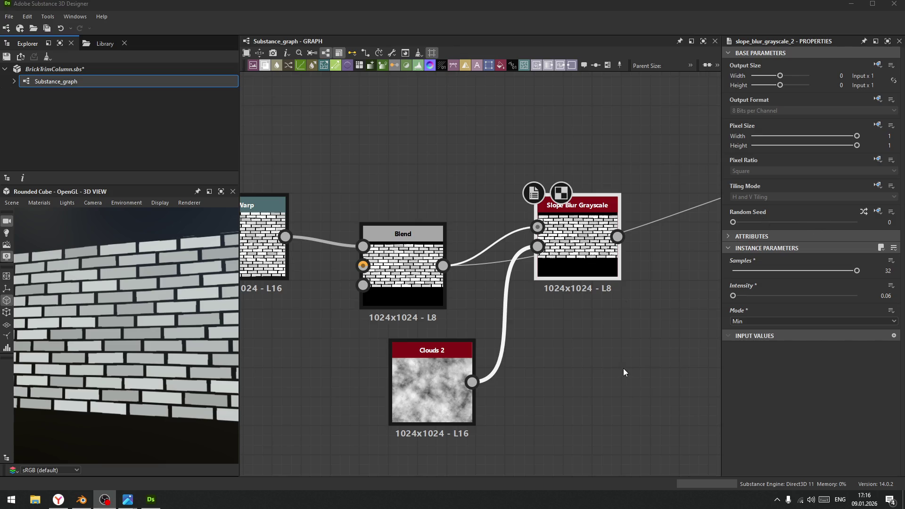
pyautogui.scroll(5, 160, 323)
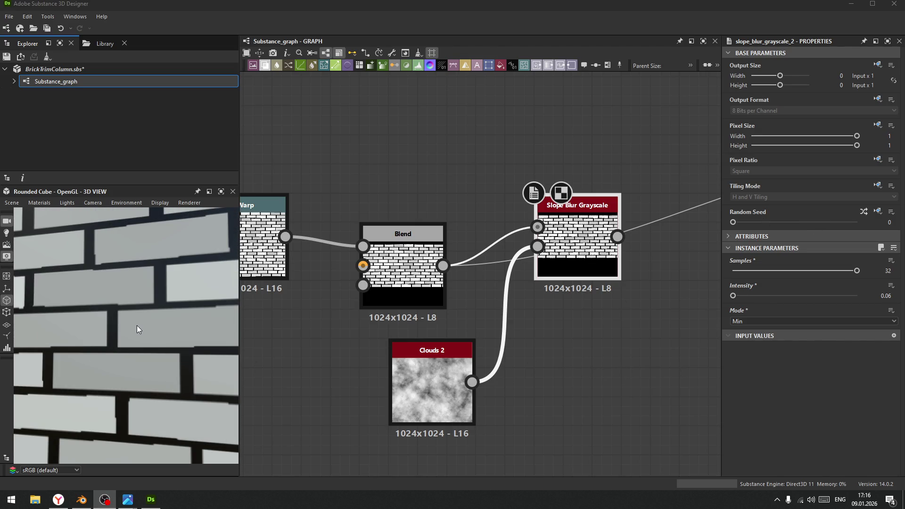
pyautogui.scroll(-2, 568, 303)
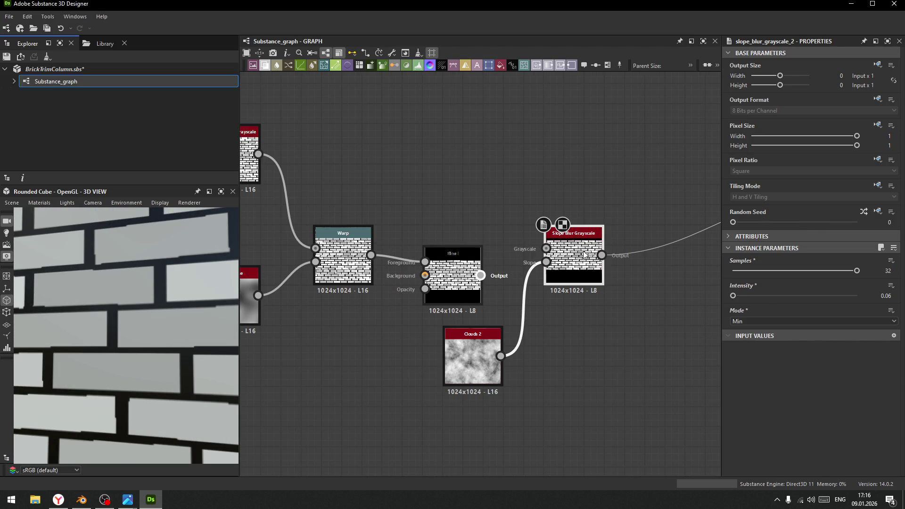
pyautogui.scroll(-5, 132, 303)
pyautogui.moveTo(600, 341); pyautogui.dragTo(429, 368, button='middle')
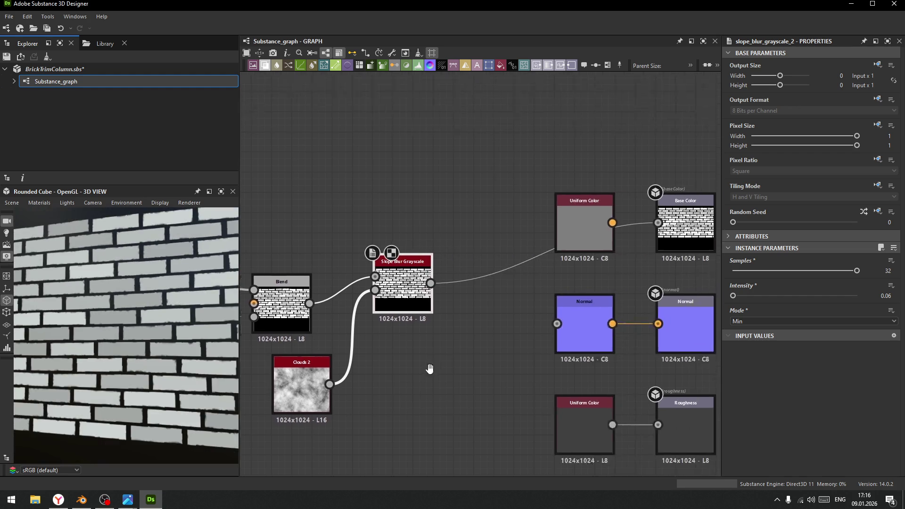
# Wire Slope Blur into the Normal node and remove the Base Color links
pyautogui.scroll(-2, 465, 351)
pyautogui.moveTo(414, 296); pyautogui.dragTo(518, 329)
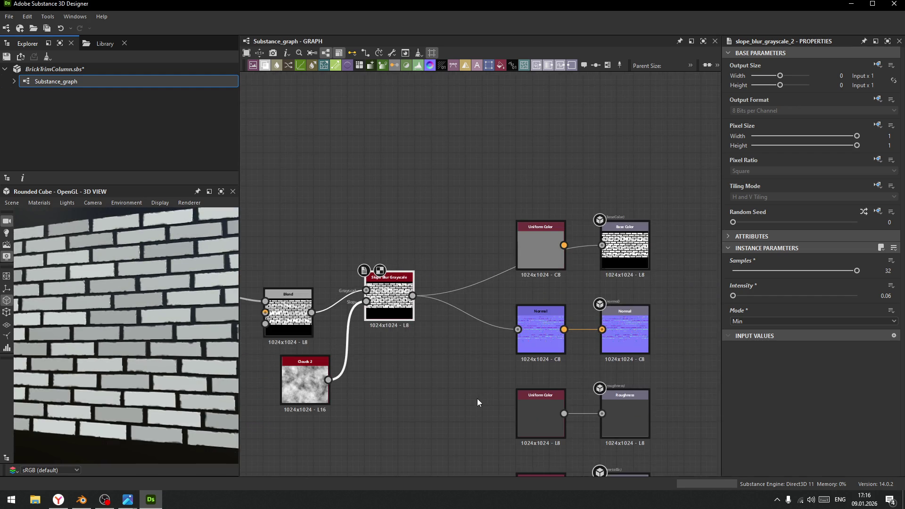
pyautogui.moveTo(116, 289)
pyautogui.mouseDown()
pyautogui.moveTo(150, 276)
pyautogui.moveTo(155, 287)
pyautogui.moveTo(174, 283)
pyautogui.mouseUp()
pyautogui.hotkey('ctrl', 'z')
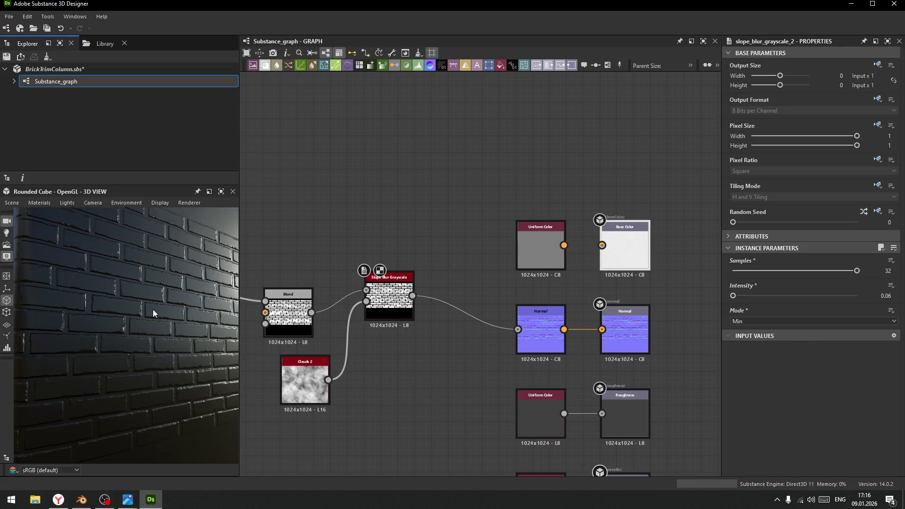
pyautogui.moveTo(159, 324); pyautogui.dragTo(126, 300)
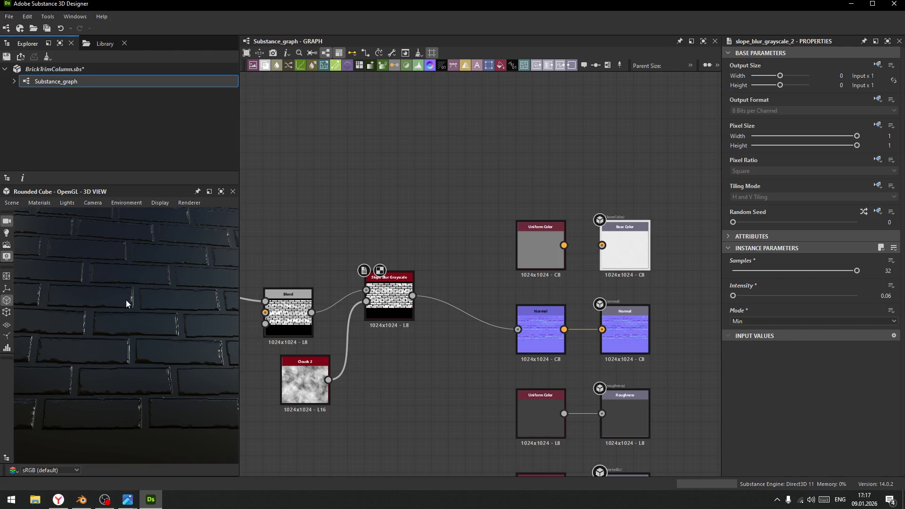
pyautogui.scroll(-2, 549, 383)
pyautogui.scroll(-2, 549, 383)
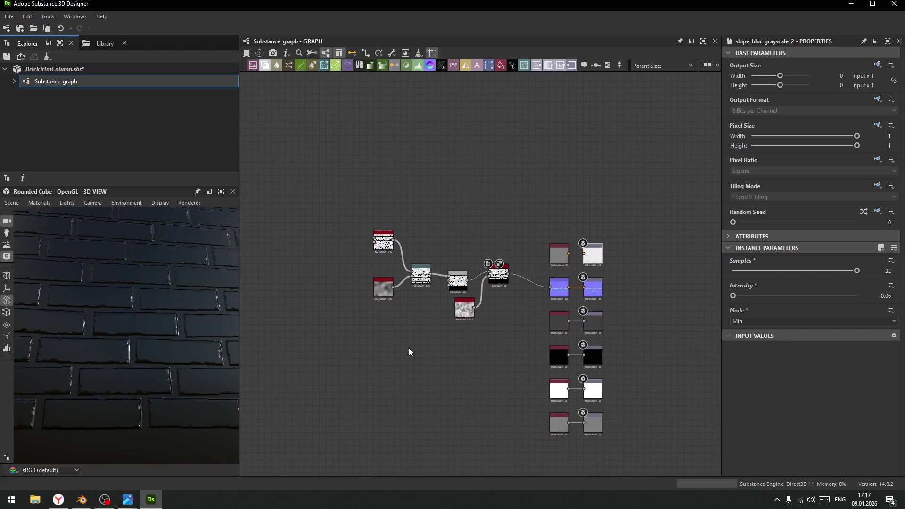
# Reconnect the plain grey Uniform Color to Base Color and check the chipped bricks in the preview
pyautogui.moveTo(568, 254); pyautogui.dragTo(584, 253)
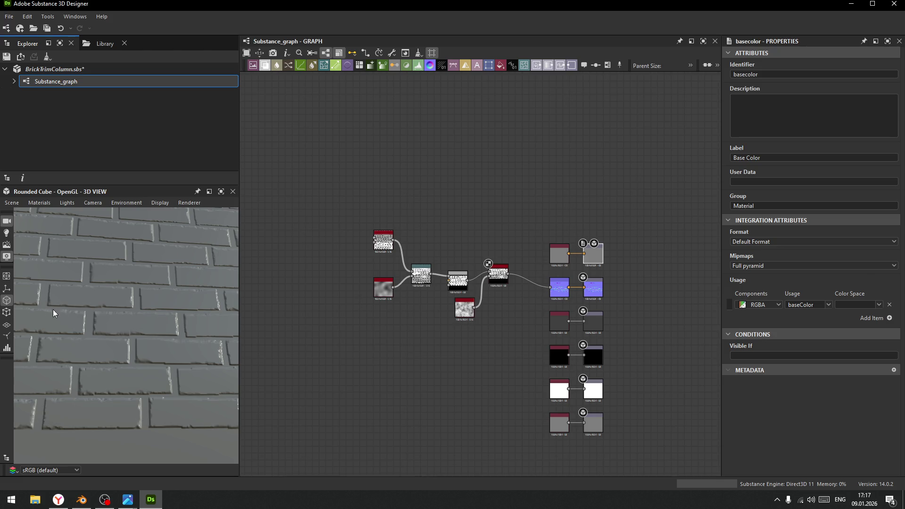
pyautogui.scroll(5, 145, 304)
pyautogui.scroll(3, 147, 311)
pyautogui.scroll(-5, 160, 304)
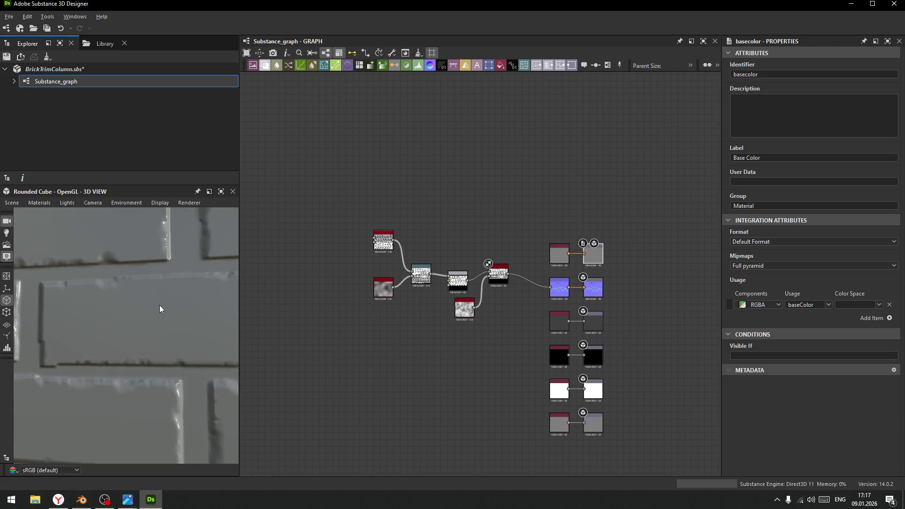
pyautogui.scroll(-5, 136, 306)
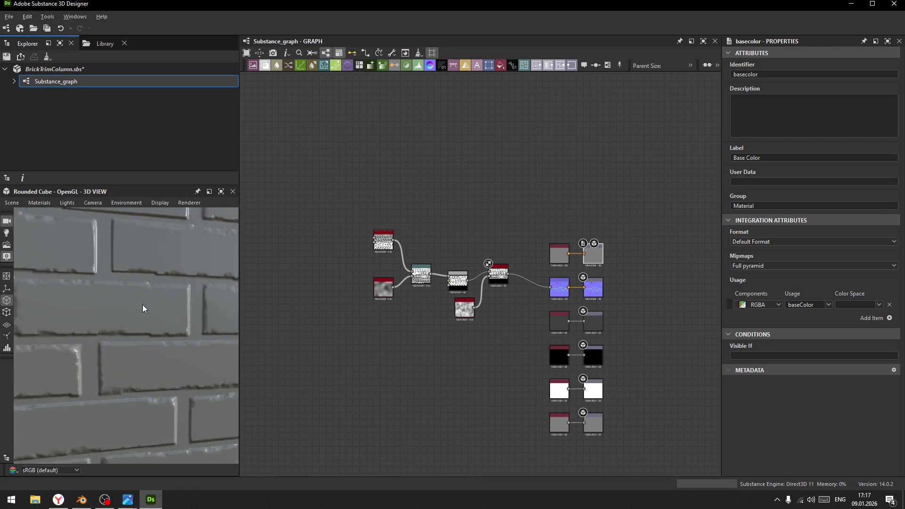
pyautogui.moveTo(143, 313)
pyautogui.mouseDown()
pyautogui.moveTo(176, 306)
pyautogui.moveTo(150, 298)
pyautogui.mouseUp()
pyautogui.scroll(5, 437, 329)
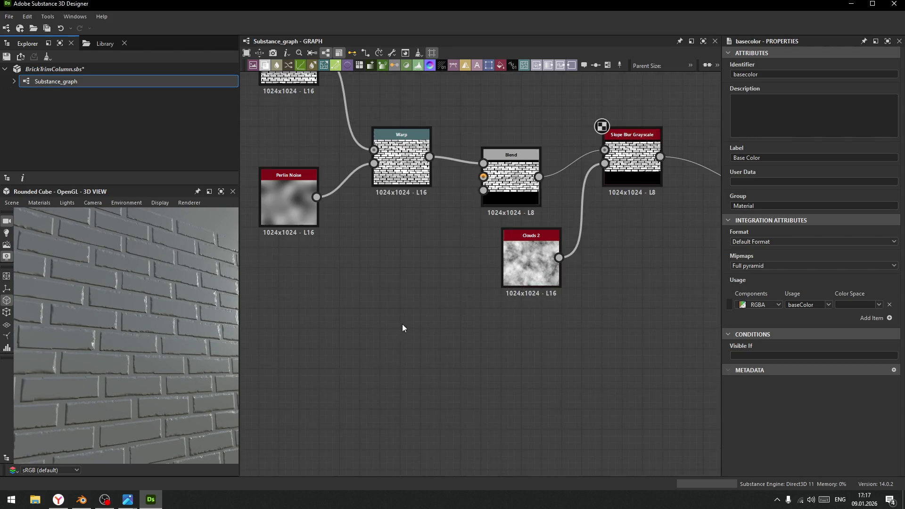
pyautogui.scroll(3, 420, 305)
pyautogui.scroll(-2, 412, 207)
pyautogui.moveTo(467, 185); pyautogui.dragTo(470, 298, button='middle')
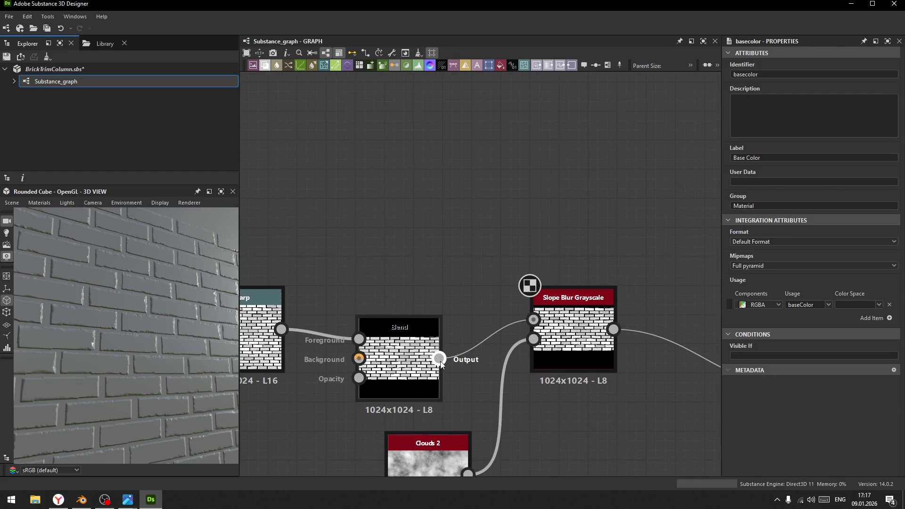
# Add a Flood Fill node from Blend's output
pyautogui.moveTo(439, 358); pyautogui.dragTo(476, 202)
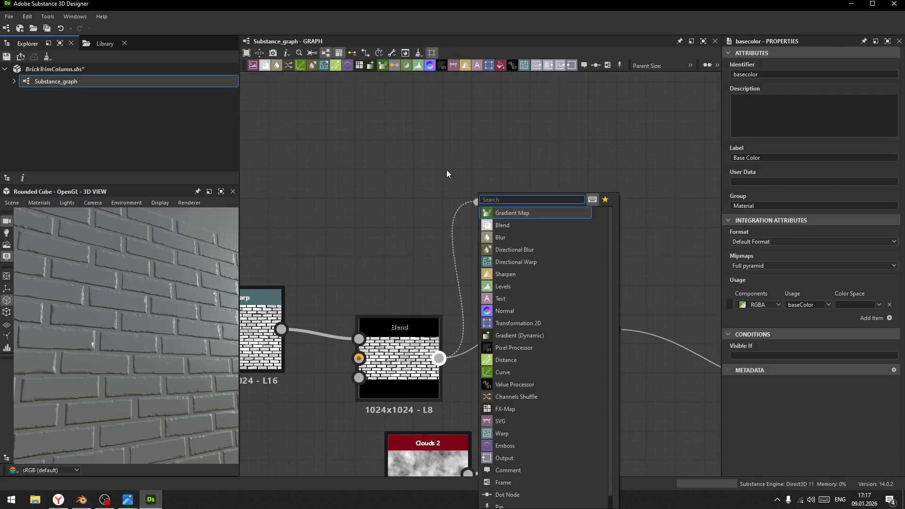
pyautogui.write('x')
pyautogui.press('BackSpace')
pyautogui.write('fl')
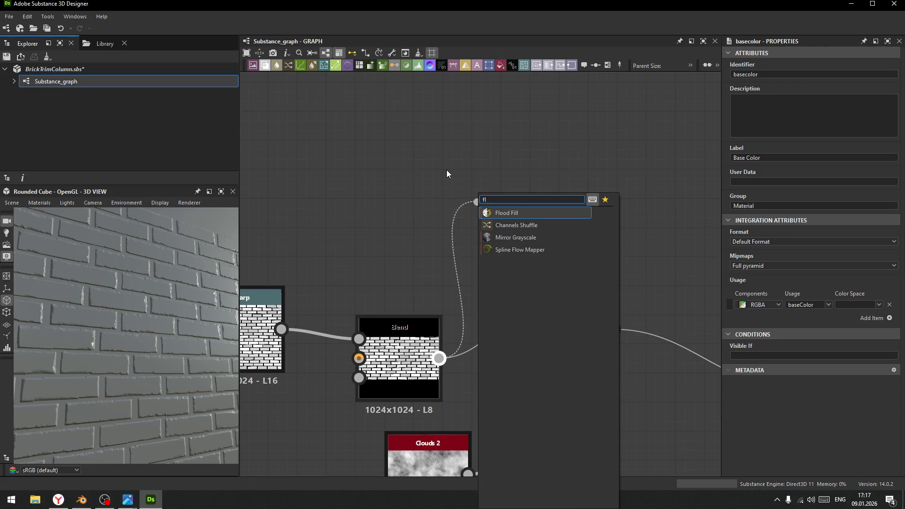
pyautogui.press('Return')
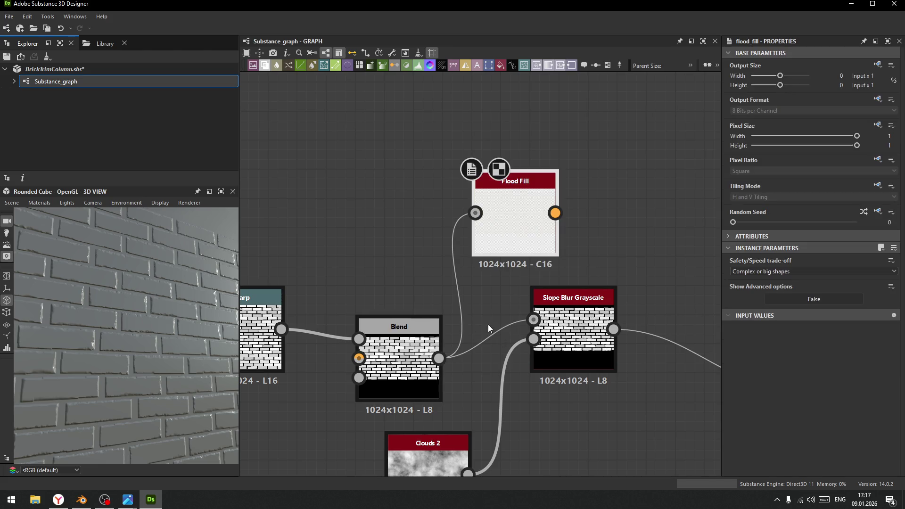
pyautogui.scroll(-4, 488, 324)
pyautogui.scroll(1, 522, 403)
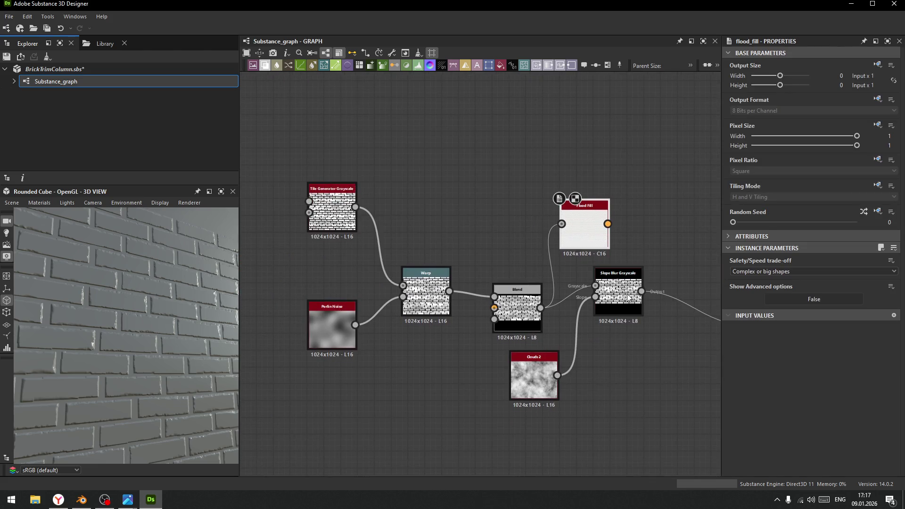
# Rearrange Clouds 2, Slope Blur and Blend, and feed Warp's output into Flood Fill
pyautogui.moveTo(533, 372)
pyautogui.mouseDown()
pyautogui.moveTo(433, 380)
pyautogui.moveTo(431, 389)
pyautogui.mouseUp()
pyautogui.moveTo(625, 297); pyautogui.dragTo(607, 348)
pyautogui.moveTo(519, 312); pyautogui.dragTo(669, 278)
pyautogui.moveTo(582, 233); pyautogui.dragTo(464, 201)
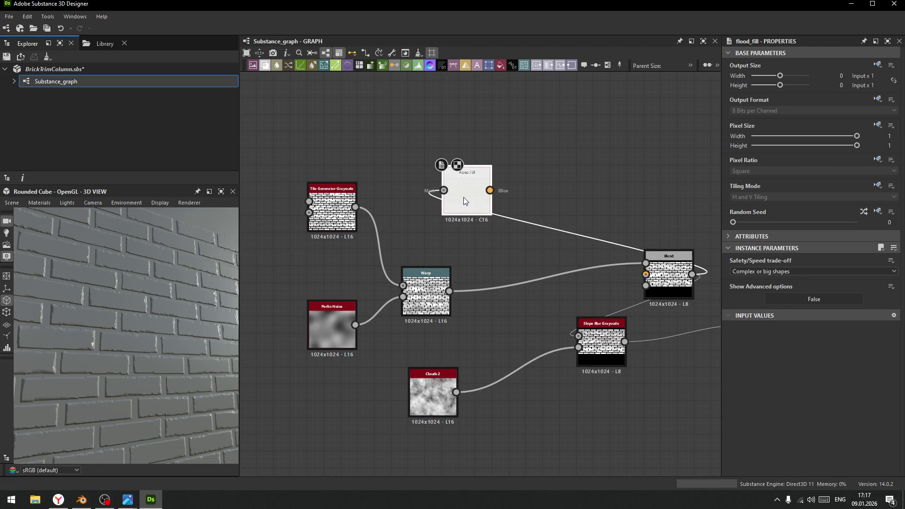
pyautogui.moveTo(449, 291)
pyautogui.mouseDown()
pyautogui.moveTo(449, 185)
pyautogui.moveTo(500, 209)
pyautogui.moveTo(579, 336)
pyautogui.moveTo(570, 346)
pyautogui.moveTo(550, 333)
pyautogui.mouseUp()
# Select the Flood Fill node and pull a new link from its output
pyautogui.scroll(5, 515, 352)
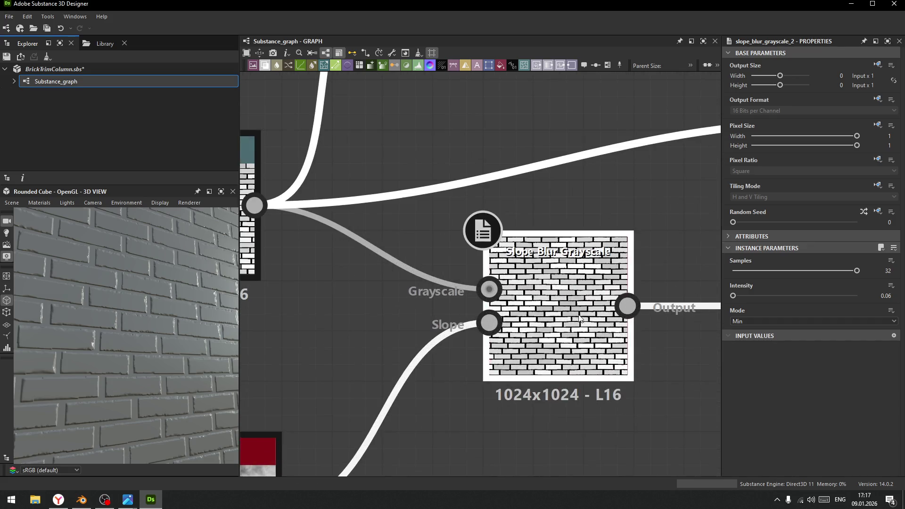
pyautogui.moveTo(490, 198); pyautogui.dragTo(443, 329, button='middle')
pyautogui.click(443, 97)
pyautogui.moveTo(534, 211); pyautogui.dragTo(504, 318, button='middle')
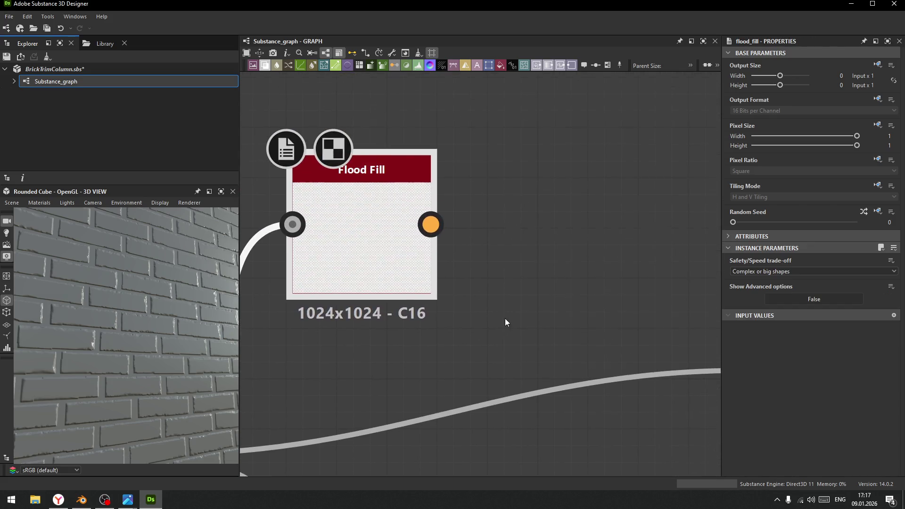
pyautogui.scroll(-2, 471, 259)
pyautogui.moveTo(441, 233); pyautogui.dragTo(540, 225)
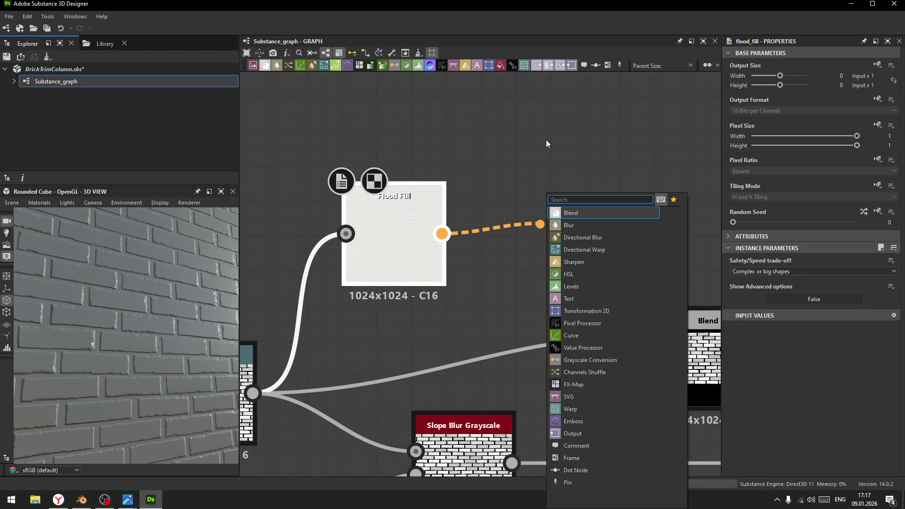
# Add a Flood Fill to Gradient node after Flood Fill with Angle Variation 1 and a rotated angle
pyautogui.press('Escape')
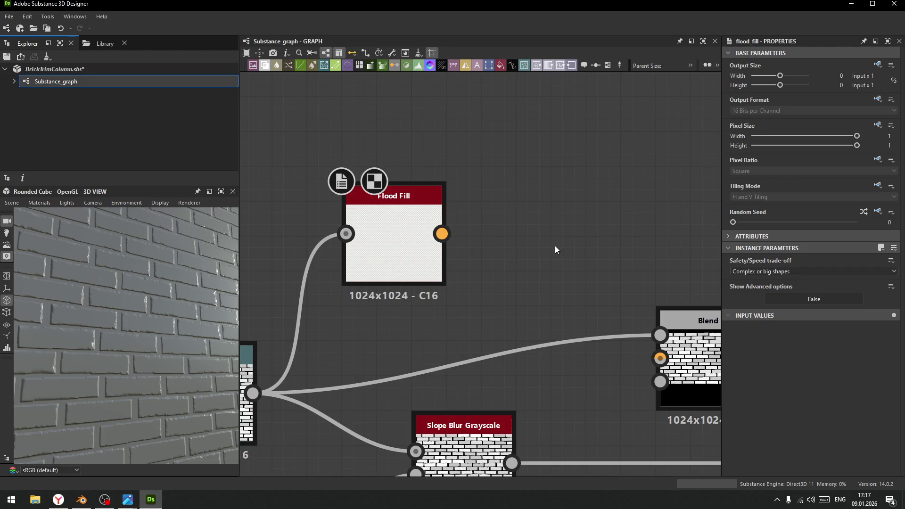
pyautogui.moveTo(441, 233); pyautogui.dragTo(560, 181)
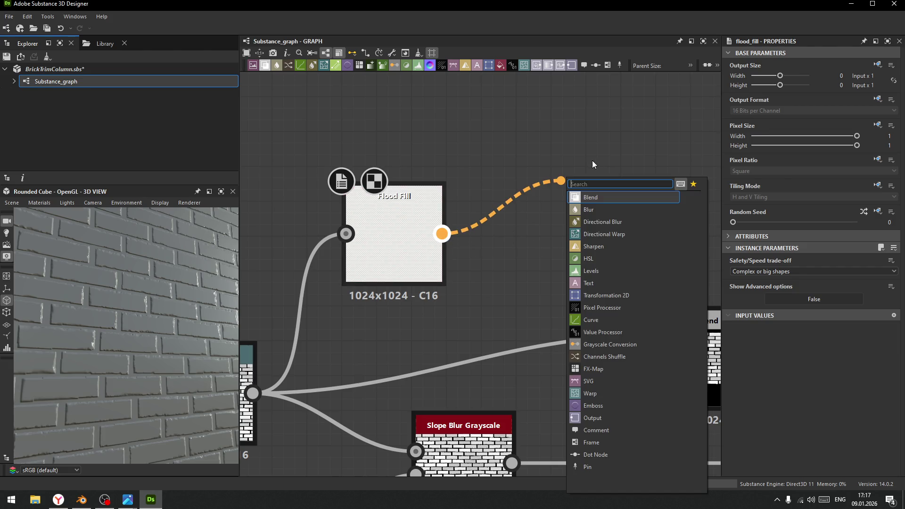
pyautogui.write('flo')
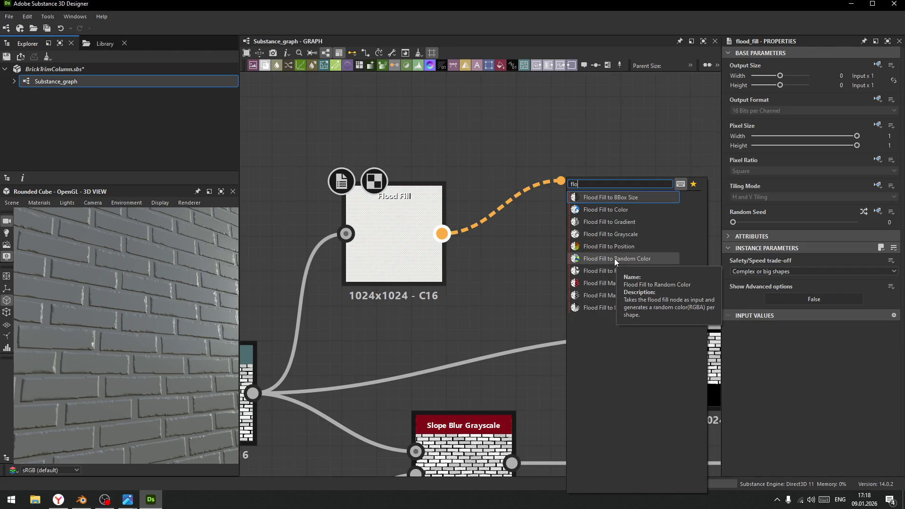
pyautogui.click(603, 222)
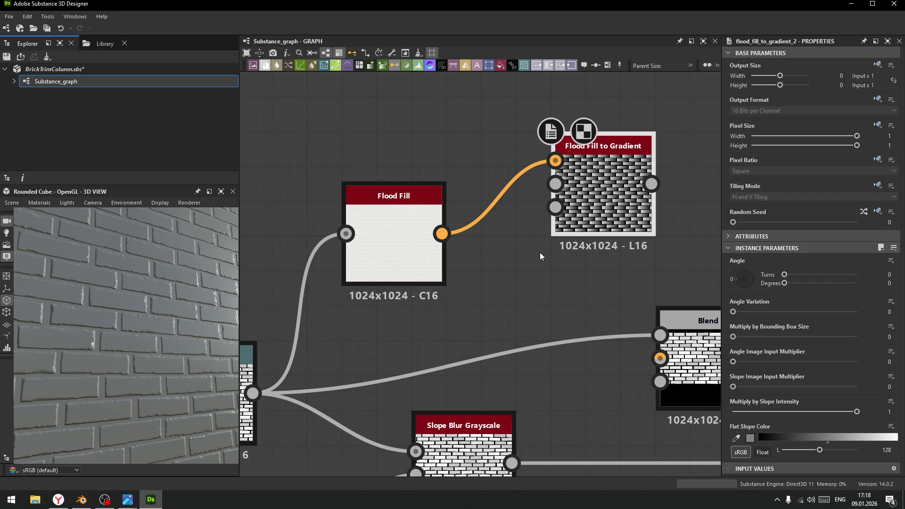
pyautogui.moveTo(733, 312); pyautogui.dragTo(856, 312)
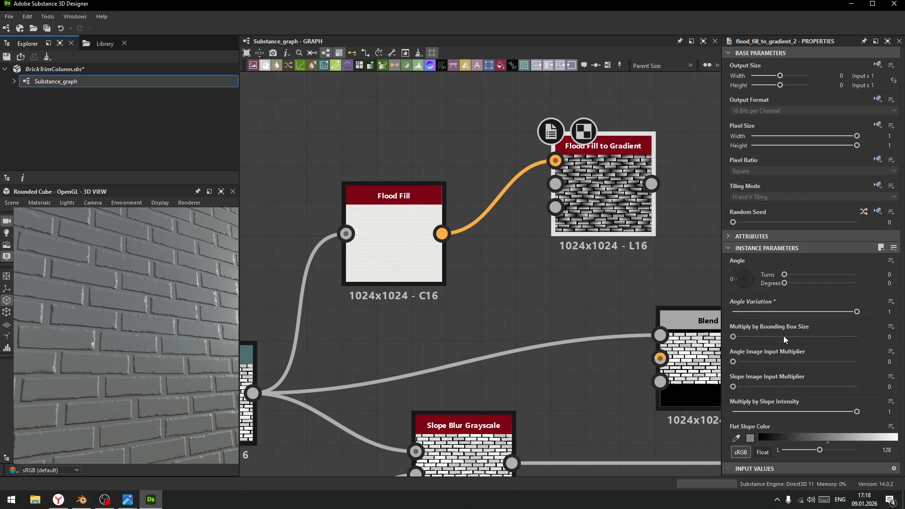
pyautogui.moveTo(733, 336)
pyautogui.mouseDown()
pyautogui.moveTo(775, 336)
pyautogui.moveTo(733, 337)
pyautogui.moveTo(801, 362)
pyautogui.moveTo(733, 362)
pyautogui.mouseUp()
pyautogui.moveTo(742, 285); pyautogui.dragTo(723, 276)
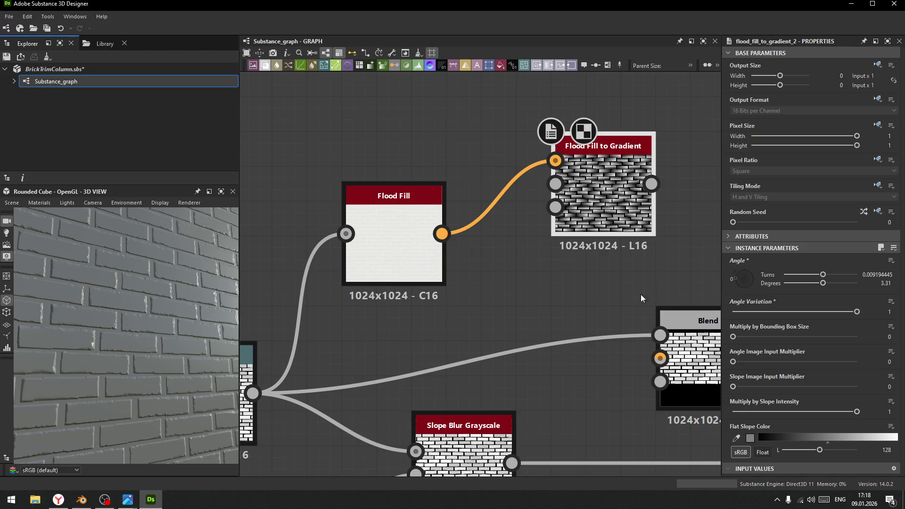
pyautogui.scroll(-2, 620, 301)
pyautogui.moveTo(621, 301); pyautogui.dragTo(497, 320, button='middle')
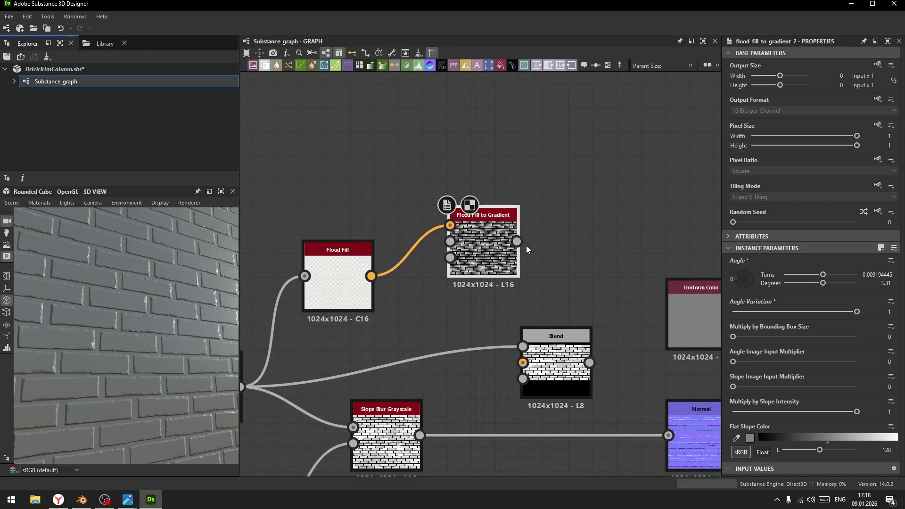
pyautogui.moveTo(487, 253); pyautogui.dragTo(463, 167)
# Duplicate the gradient node, feed it from Flood Fill, and set angle variation 0.52 and angle -140°
pyautogui.moveTo(371, 276); pyautogui.dragTo(461, 300)
pyautogui.press('Escape')
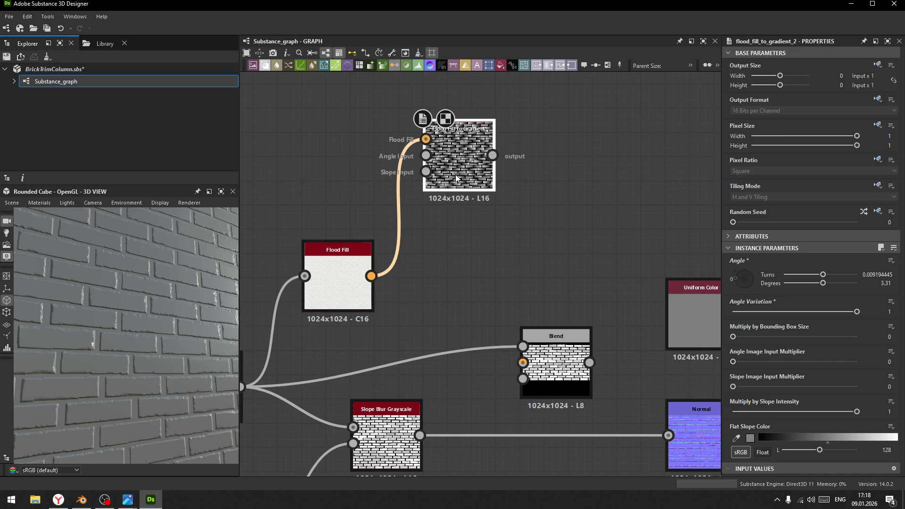
pyautogui.hotkey('ctrl', 'd')
pyautogui.click(457, 256)
pyautogui.moveTo(372, 276); pyautogui.dragTo(468, 277)
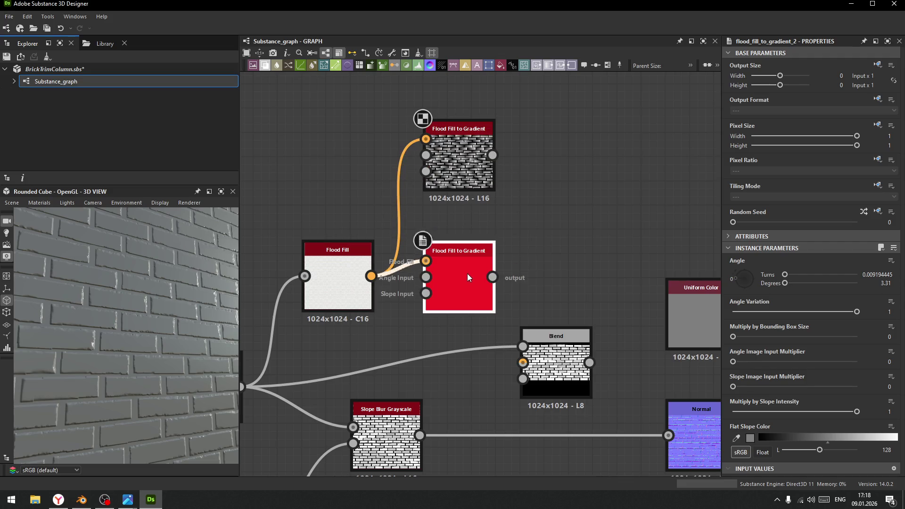
pyautogui.moveTo(857, 312)
pyautogui.mouseDown()
pyautogui.moveTo(748, 320)
pyautogui.moveTo(791, 324)
pyautogui.mouseUp()
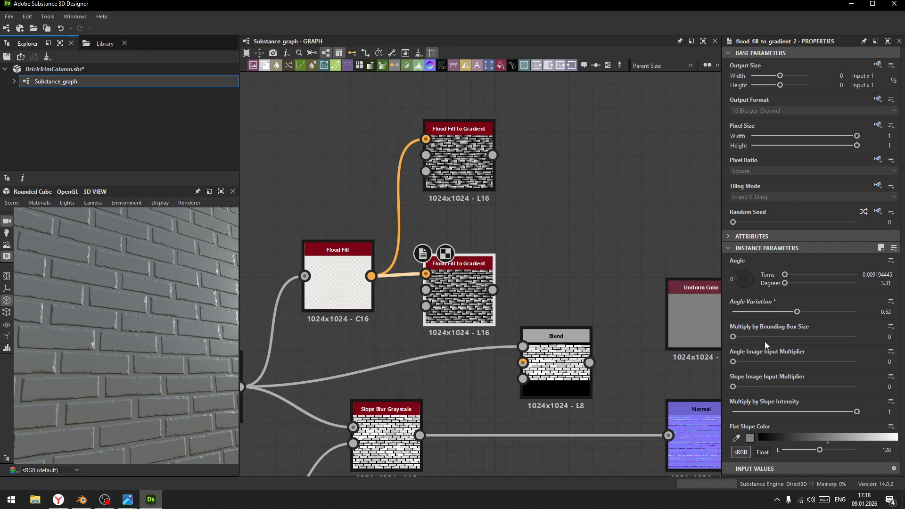
pyautogui.moveTo(737, 278); pyautogui.dragTo(752, 287)
pyautogui.moveTo(466, 300)
pyautogui.mouseDown()
pyautogui.moveTo(466, 276)
pyautogui.moveTo(565, 163)
pyautogui.mouseUp()
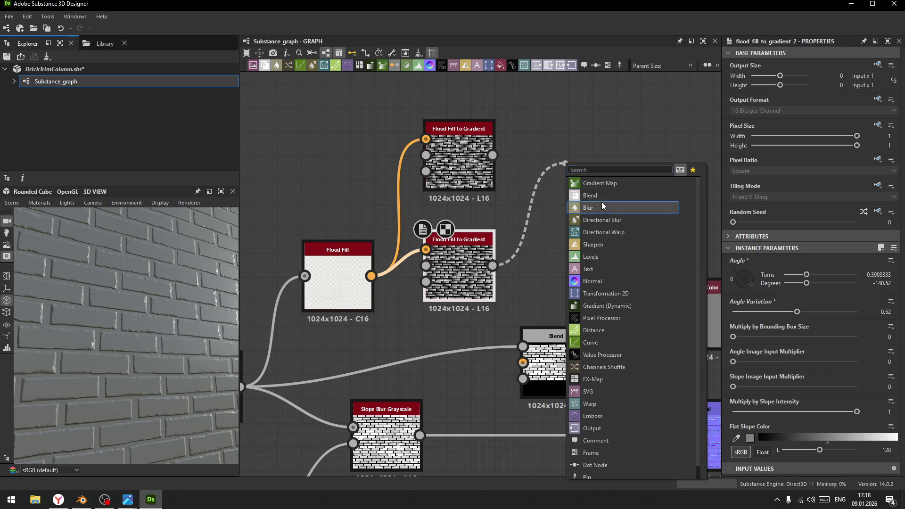
# Remove a stray Blur and add a Blend node fed by both Flood Fill to Gradient outputs
pyautogui.click(601, 205)
pyautogui.press('Delete')
pyautogui.moveTo(492, 267); pyautogui.dragTo(666, 147)
pyautogui.click(688, 175)
pyautogui.moveTo(492, 154)
pyautogui.mouseDown()
pyautogui.moveTo(595, 128)
pyautogui.moveTo(604, 168)
pyautogui.mouseUp()
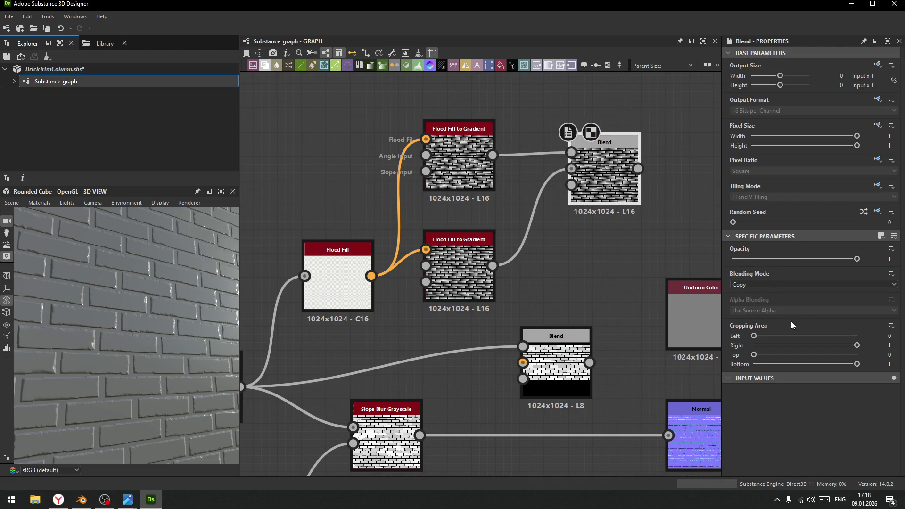
# Try Multiply and Overlay blending modes, then settle the Blend on Subtract
pyautogui.click(772, 283)
pyautogui.click(755, 315)
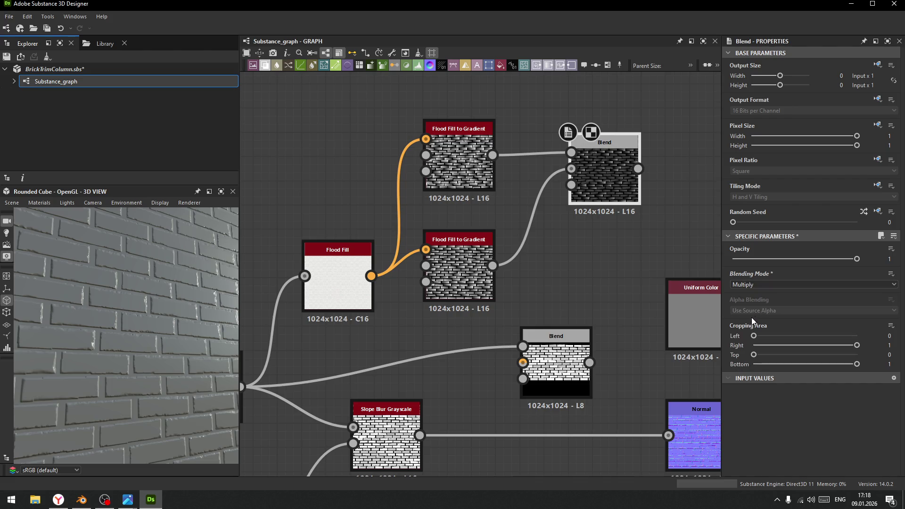
pyautogui.click(757, 285)
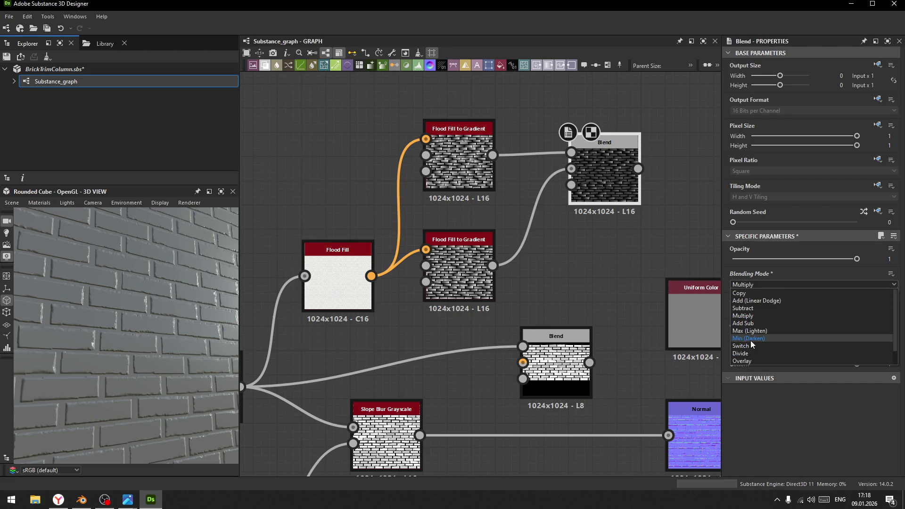
pyautogui.click(751, 361)
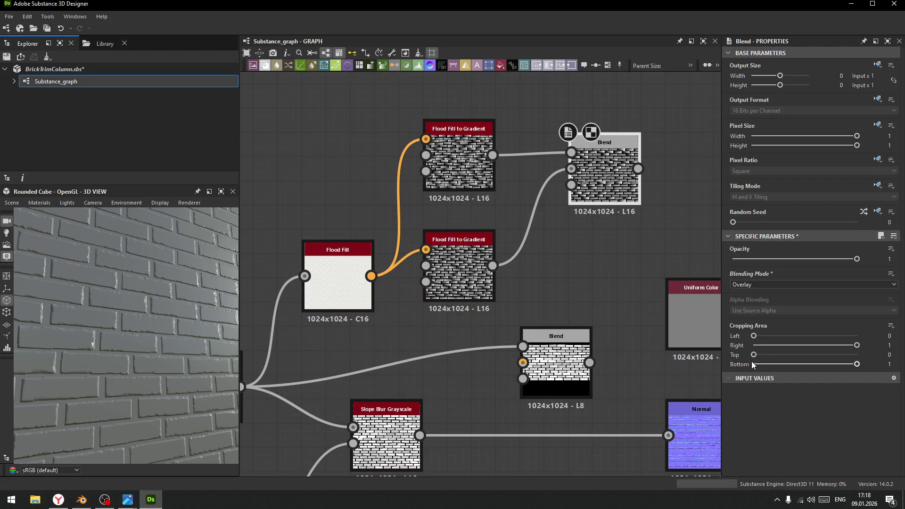
pyautogui.click(770, 284)
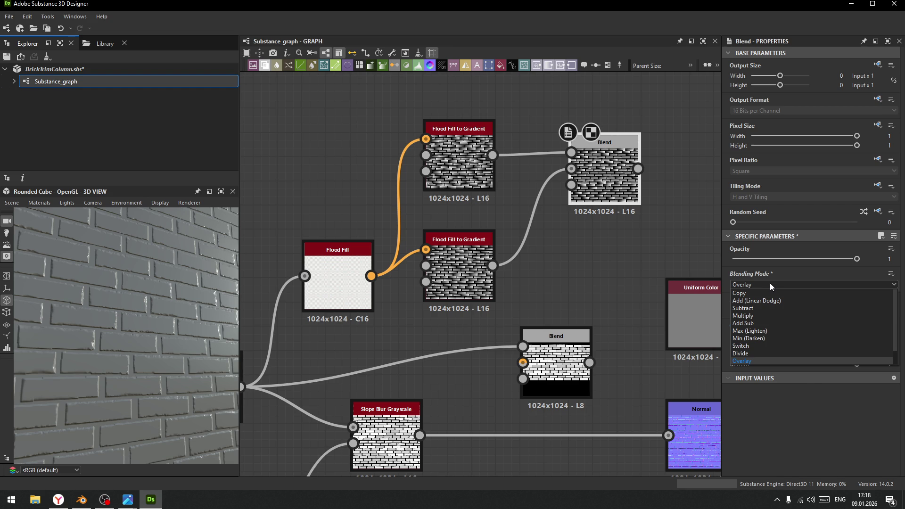
pyautogui.click(745, 301)
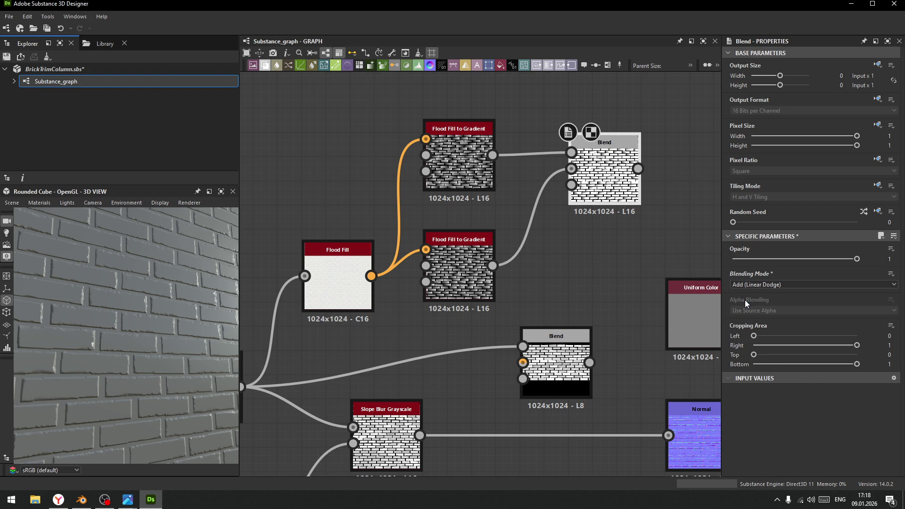
pyautogui.scroll(-1, 760, 287)
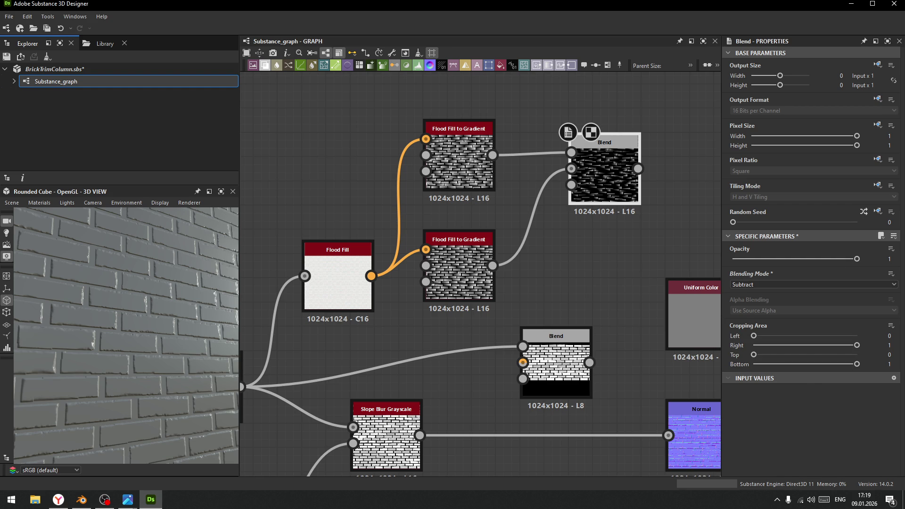
# Move Flood Fill, both gradient nodes and their Blend upward into a tidy cluster
pyautogui.moveTo(592, 281); pyautogui.dragTo(640, 291, button='middle')
pyautogui.moveTo(506, 142); pyautogui.dragTo(555, 106)
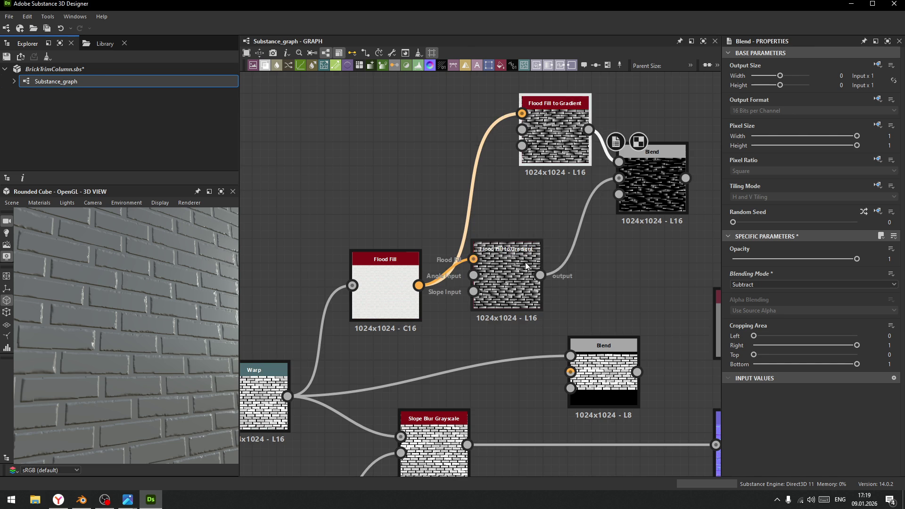
pyautogui.moveTo(539, 247); pyautogui.dragTo(586, 248)
pyautogui.moveTo(652, 174)
pyautogui.mouseDown()
pyautogui.moveTo(666, 197)
pyautogui.moveTo(678, 198)
pyautogui.mouseUp()
pyautogui.scroll(-4, 598, 236)
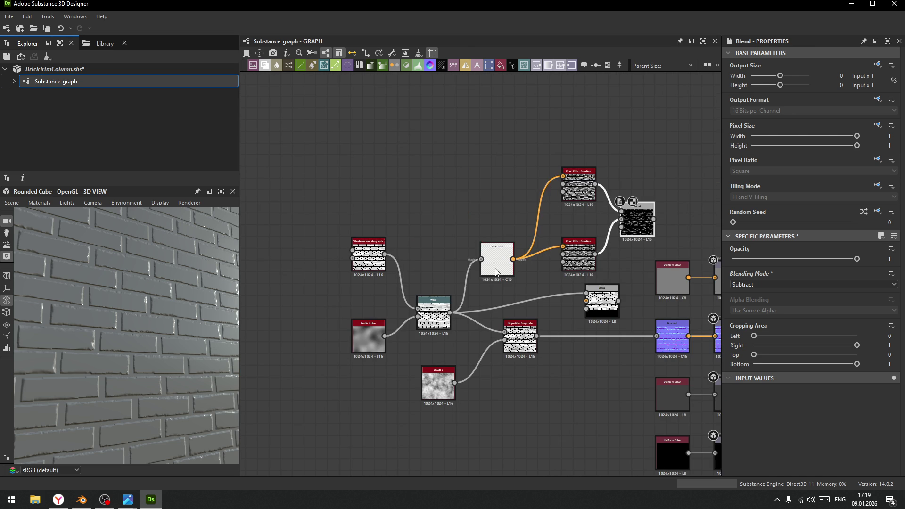
pyautogui.moveTo(496, 272); pyautogui.dragTo(496, 115)
pyautogui.moveTo(579, 191); pyautogui.dragTo(579, 89)
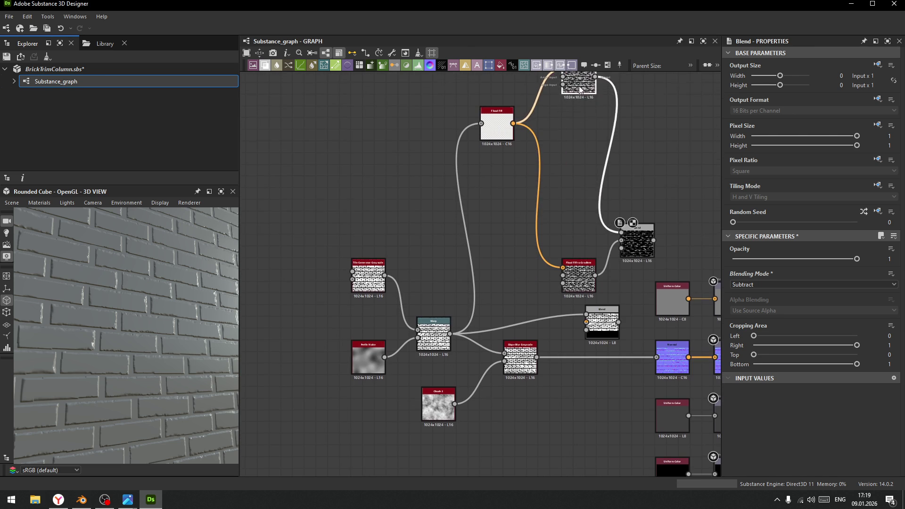
pyautogui.moveTo(579, 282); pyautogui.dragTo(572, 158)
pyautogui.click(639, 244)
pyautogui.moveTo(639, 243)
pyautogui.mouseDown()
pyautogui.moveTo(649, 115)
pyautogui.moveTo(651, 127)
pyautogui.mouseUp()
pyautogui.moveTo(633, 177); pyautogui.dragTo(589, 269, button='middle')
# Box-select the flood-fill branch nodes, adding and then deleting a stray comment
pyautogui.moveTo(398, 109); pyautogui.dragTo(657, 279)
pyautogui.scroll(2, 592, 284)
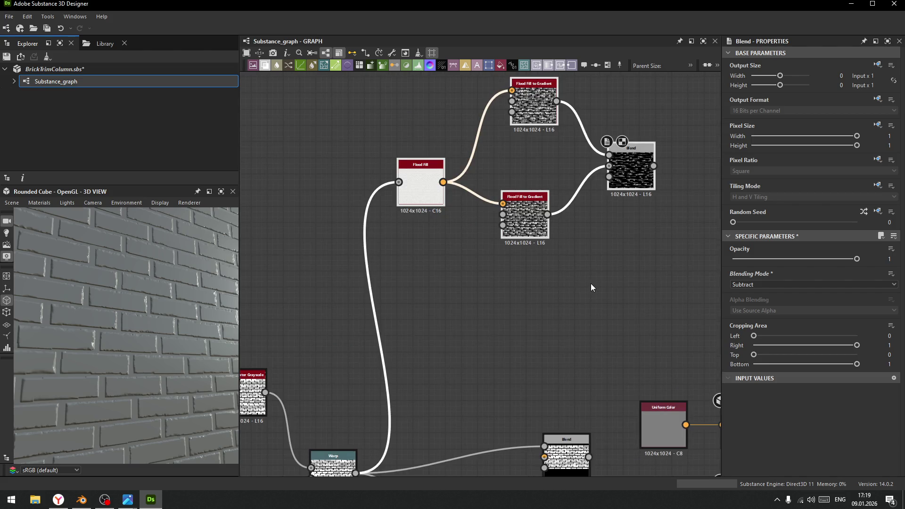
pyautogui.scroll(-2, 553, 282)
pyautogui.scroll(-1, 531, 272)
pyautogui.moveTo(403, 99); pyautogui.dragTo(657, 285)
pyautogui.click(584, 65)
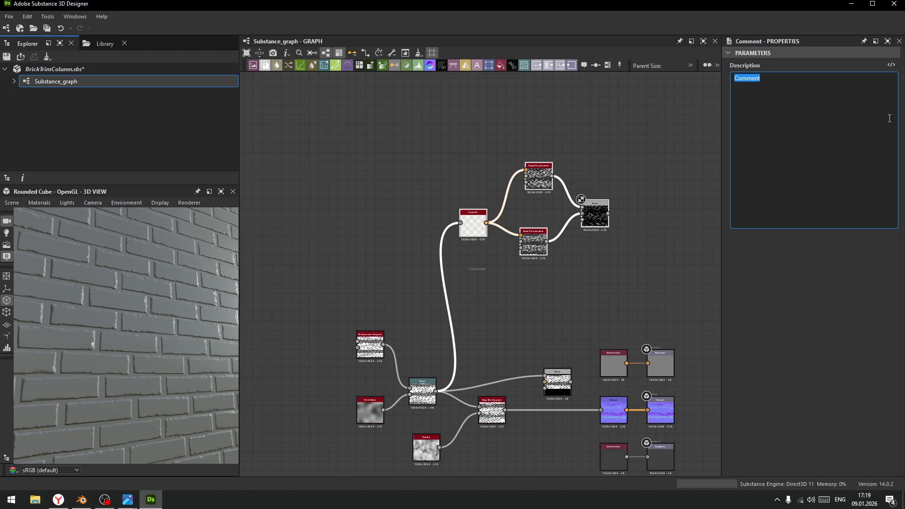
pyautogui.click(825, 300)
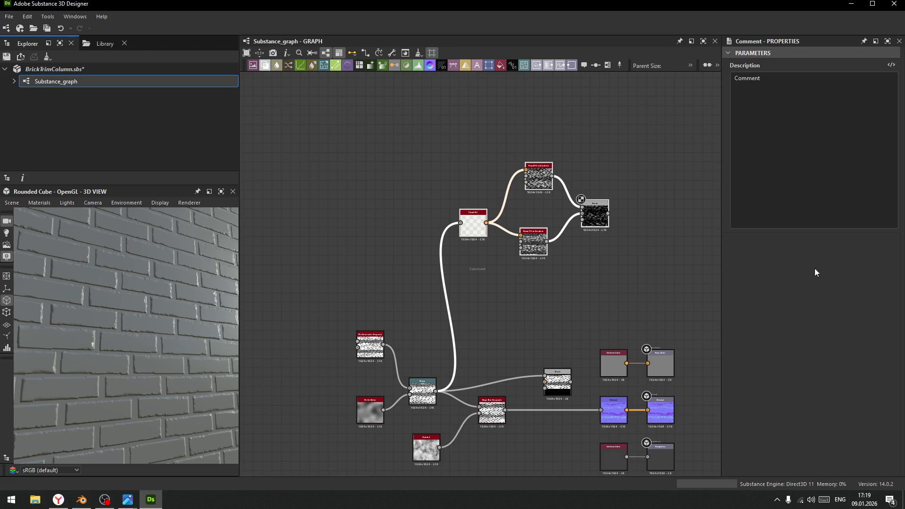
pyautogui.press('Delete')
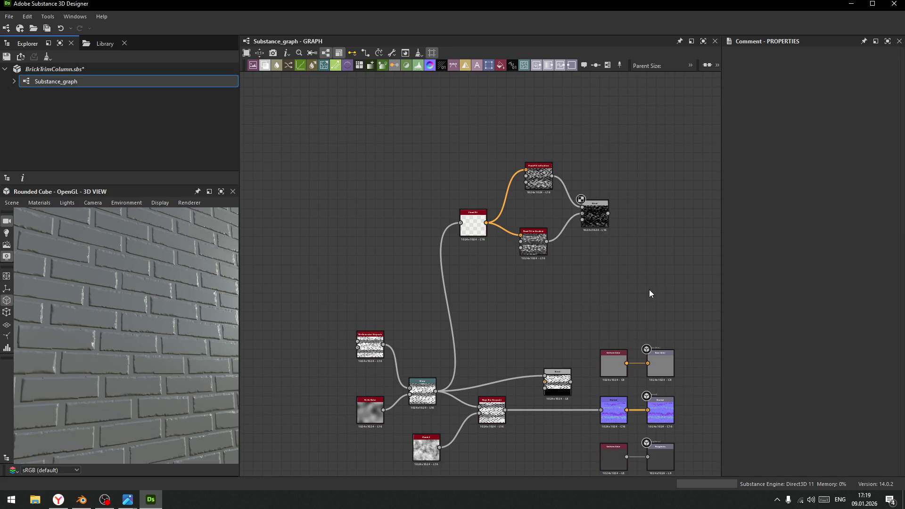
pyautogui.moveTo(428, 137); pyautogui.dragTo(656, 281)
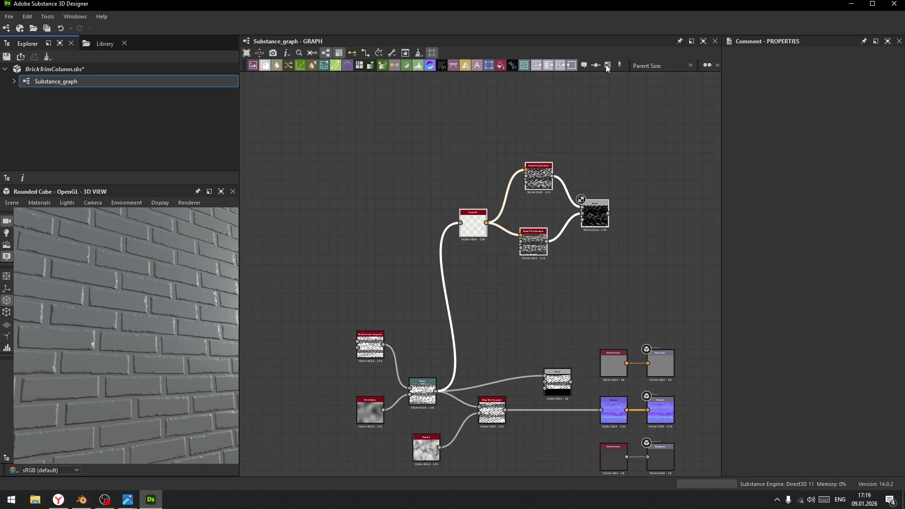
# Wrap the selected flood-fill nodes in a frame titled 'FloodFill' and bring it into view
pyautogui.click(607, 66)
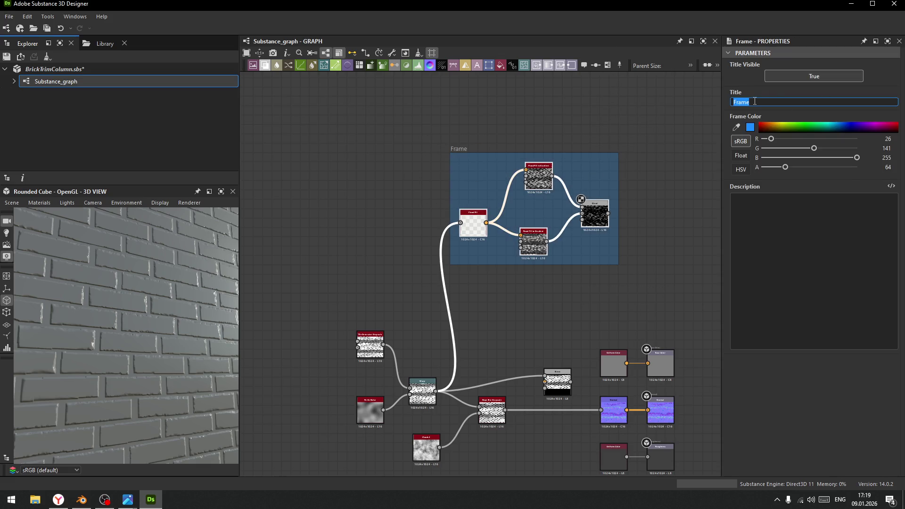
pyautogui.write('Flood')
pyautogui.write('F')
pyautogui.press('Return')
pyautogui.click(616, 156)
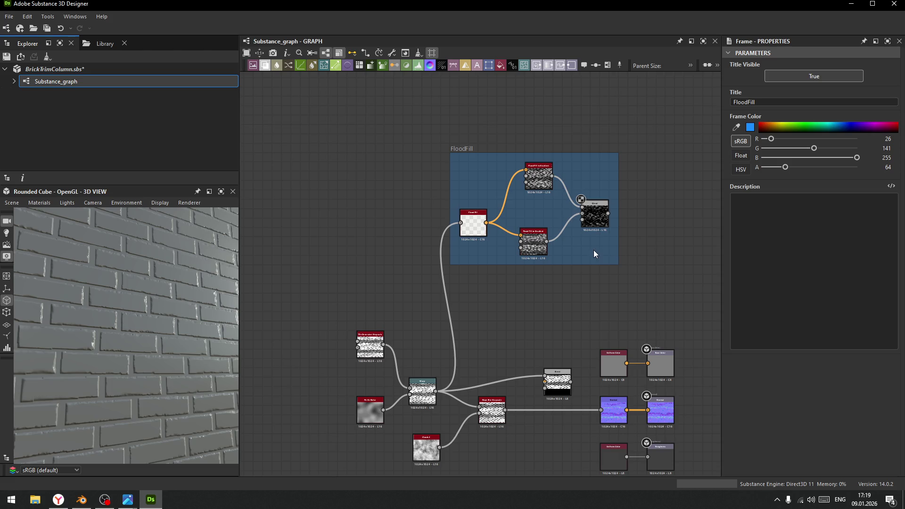
pyautogui.scroll(3, 594, 253)
pyautogui.moveTo(386, 124); pyautogui.dragTo(418, 190, button='middle')
pyautogui.moveTo(409, 249); pyautogui.dragTo(431, 136)
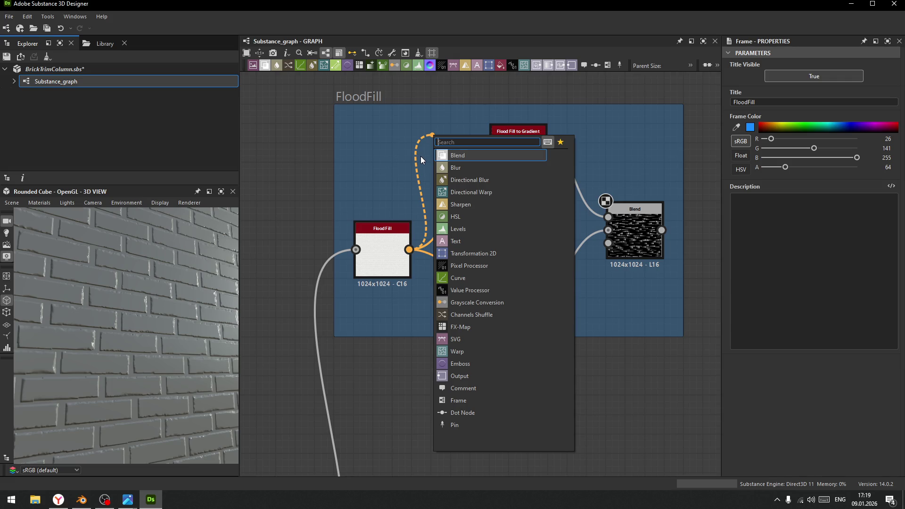
# Add a Flood Fill to Random Grayscale node off Flood Fill, then a Levels node, arranged in the frame
pyautogui.write('flo')
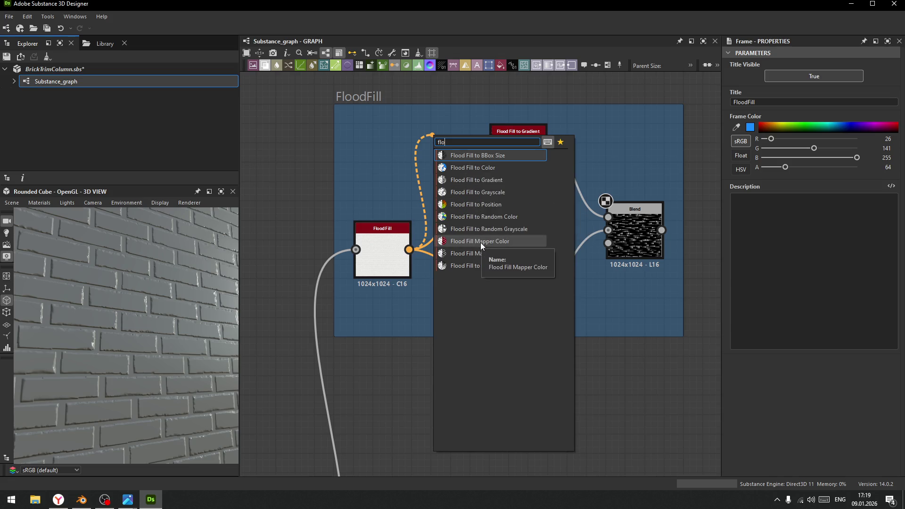
pyautogui.click(483, 228)
pyautogui.moveTo(591, 157)
pyautogui.mouseDown(button='middle')
pyautogui.moveTo(538, 171)
pyautogui.moveTo(453, 222)
pyautogui.mouseUp(button='middle')
pyautogui.moveTo(329, 204)
pyautogui.mouseDown()
pyautogui.moveTo(468, 152)
pyautogui.moveTo(406, 146)
pyautogui.mouseUp()
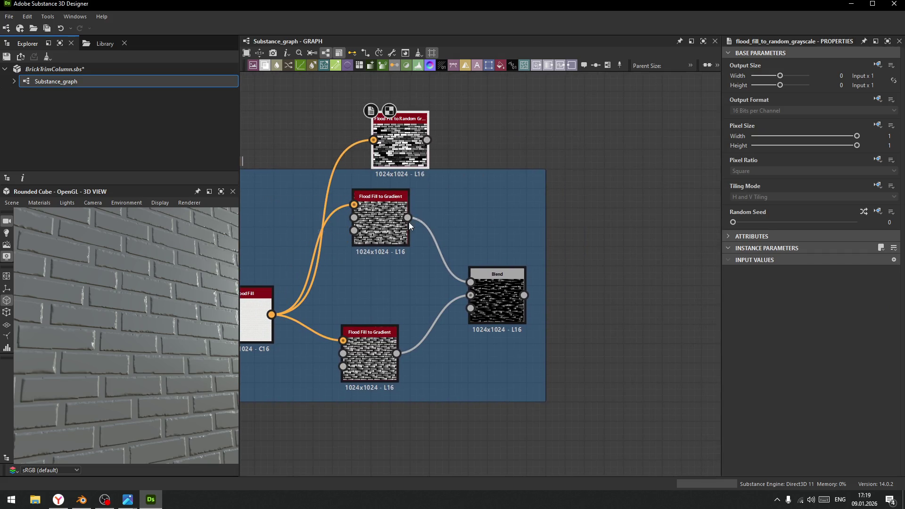
pyautogui.moveTo(408, 222); pyautogui.dragTo(409, 261)
pyautogui.moveTo(372, 361); pyautogui.dragTo(384, 361)
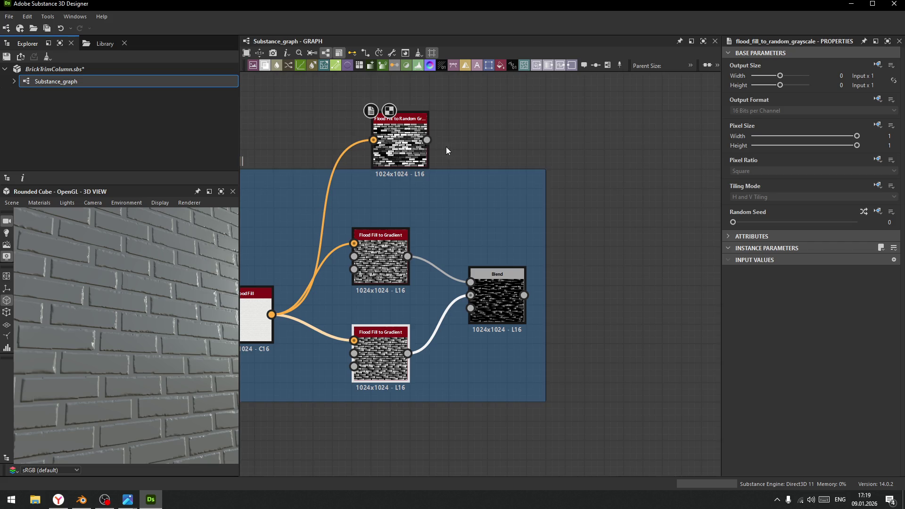
pyautogui.moveTo(427, 139); pyautogui.dragTo(500, 177)
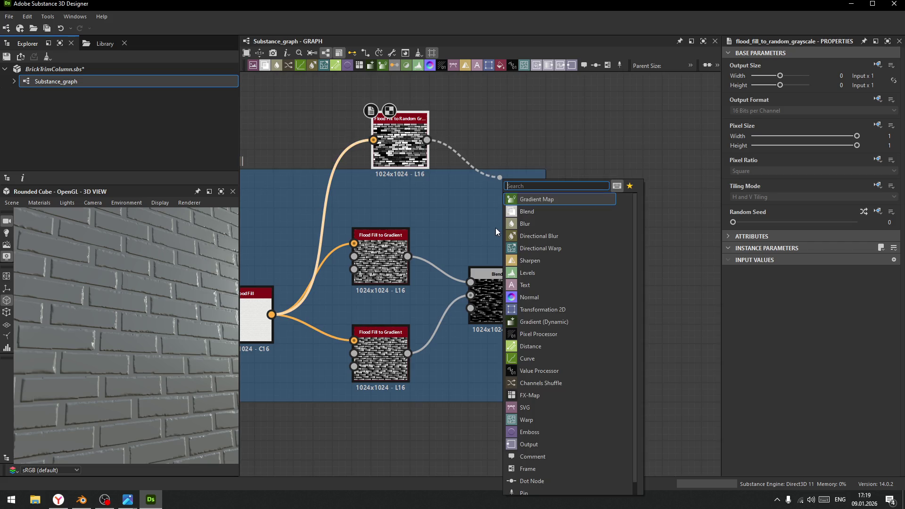
pyautogui.click(524, 273)
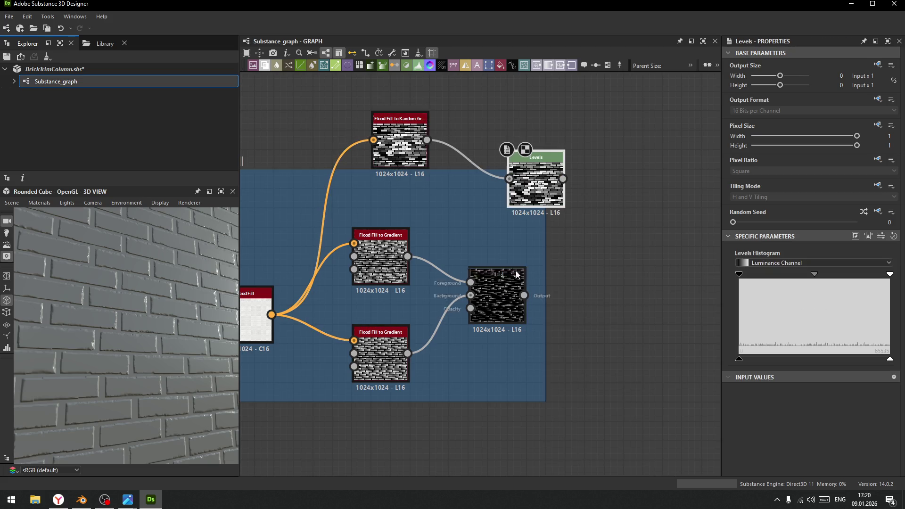
pyautogui.moveTo(401, 146); pyautogui.dragTo(381, 205)
pyautogui.moveTo(377, 263); pyautogui.dragTo(377, 283)
pyautogui.moveTo(536, 188); pyautogui.dragTo(487, 217)
# Pinch the Levels histogram handles for hard contrast and widen the FloodFill frame rightward
pyautogui.moveTo(890, 274)
pyautogui.mouseDown()
pyautogui.moveTo(795, 278)
pyautogui.moveTo(814, 275)
pyautogui.mouseUp()
pyautogui.moveTo(739, 277)
pyautogui.mouseDown()
pyautogui.moveTo(862, 275)
pyautogui.moveTo(820, 275)
pyautogui.mouseUp()
pyautogui.moveTo(844, 275)
pyautogui.mouseDown()
pyautogui.moveTo(802, 275)
pyautogui.moveTo(863, 277)
pyautogui.moveTo(809, 278)
pyautogui.mouseUp()
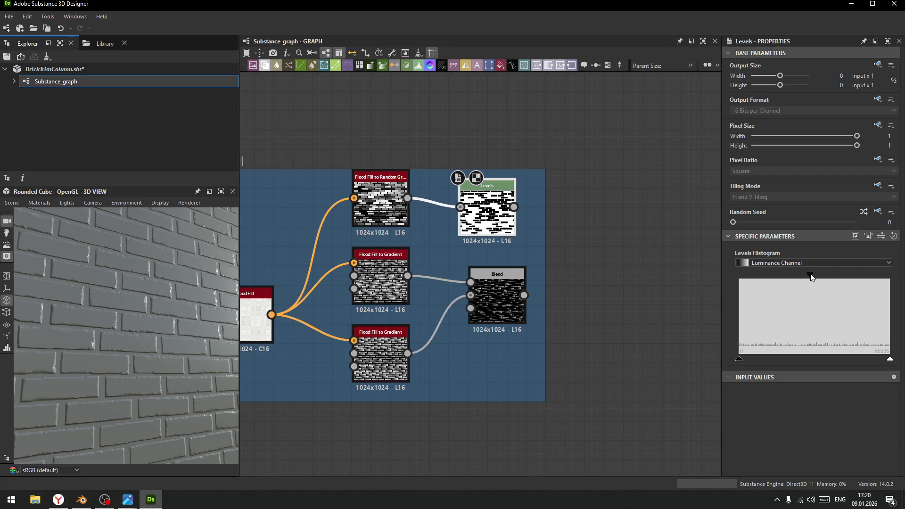
pyautogui.moveTo(816, 278); pyautogui.dragTo(810, 279)
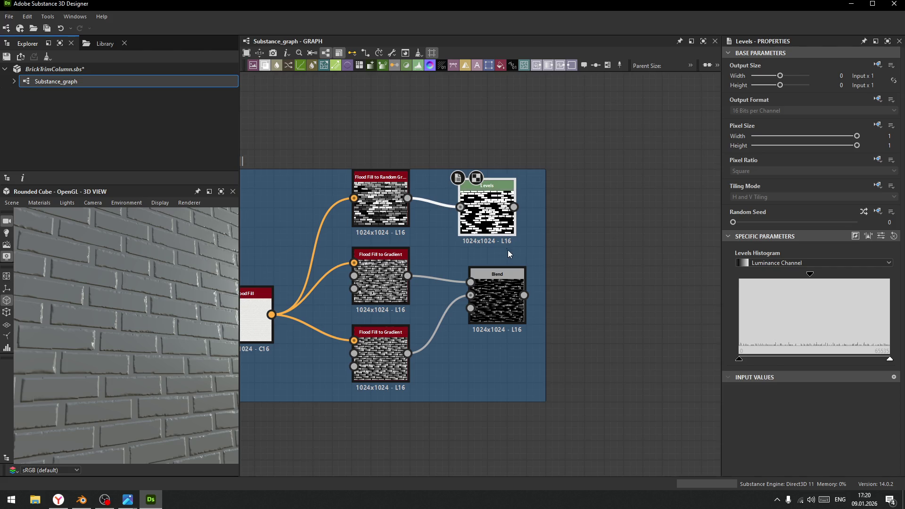
pyautogui.moveTo(526, 269); pyautogui.dragTo(495, 256, button='middle')
pyautogui.moveTo(517, 254); pyautogui.dragTo(709, 273)
pyautogui.moveTo(495, 287); pyautogui.dragTo(569, 236)
# Add a Blend after the gradient Blend, with Levels as foreground and Subtract mode
pyautogui.click(606, 229)
pyautogui.moveTo(484, 199); pyautogui.dragTo(577, 217)
pyautogui.click(777, 284)
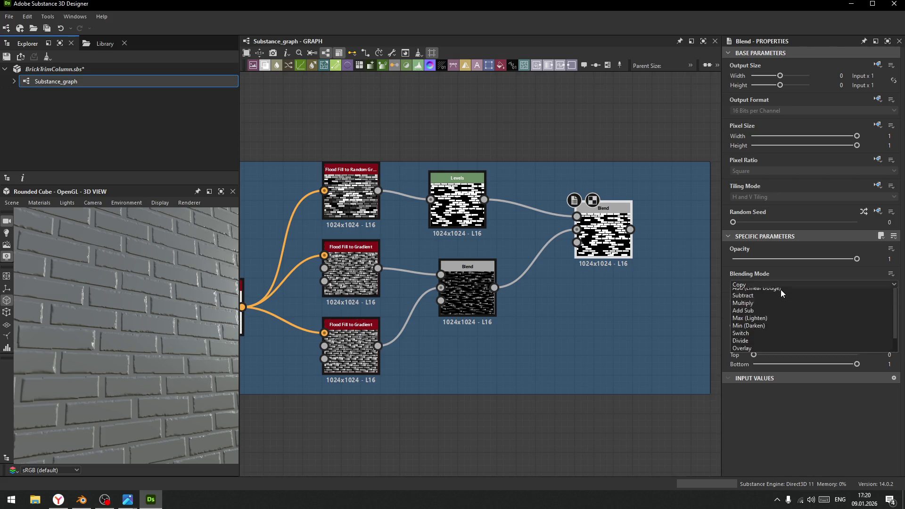
pyautogui.click(752, 309)
pyautogui.moveTo(623, 311); pyautogui.dragTo(492, 320, button='middle')
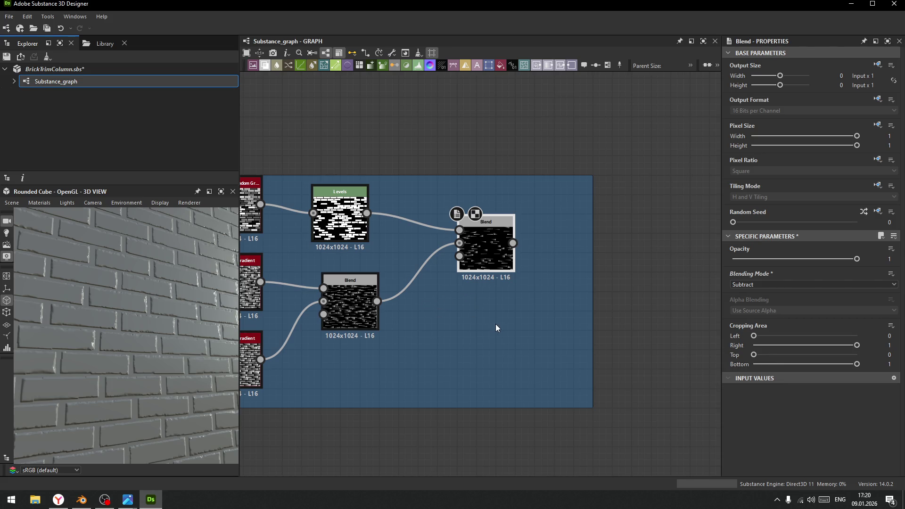
# Switch the middle Blend to Max (Lighten), then reselect the new right-hand Blend to inspect it
pyautogui.click(358, 294)
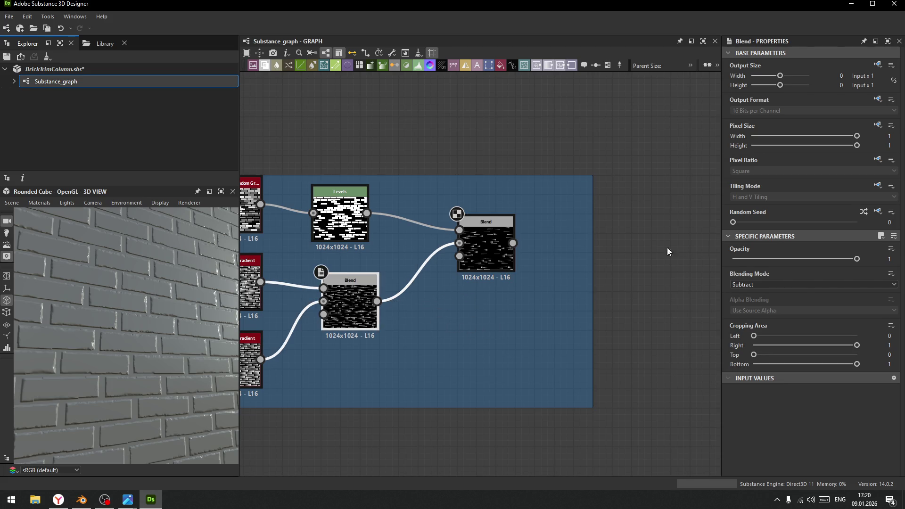
pyautogui.click(787, 284)
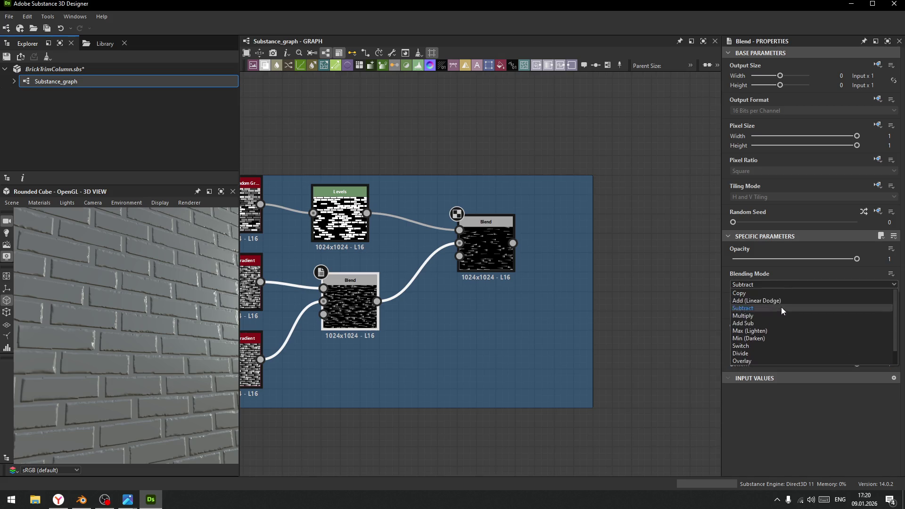
pyautogui.click(758, 330)
pyautogui.scroll(-1, 751, 284)
pyautogui.scroll(-4, 752, 285)
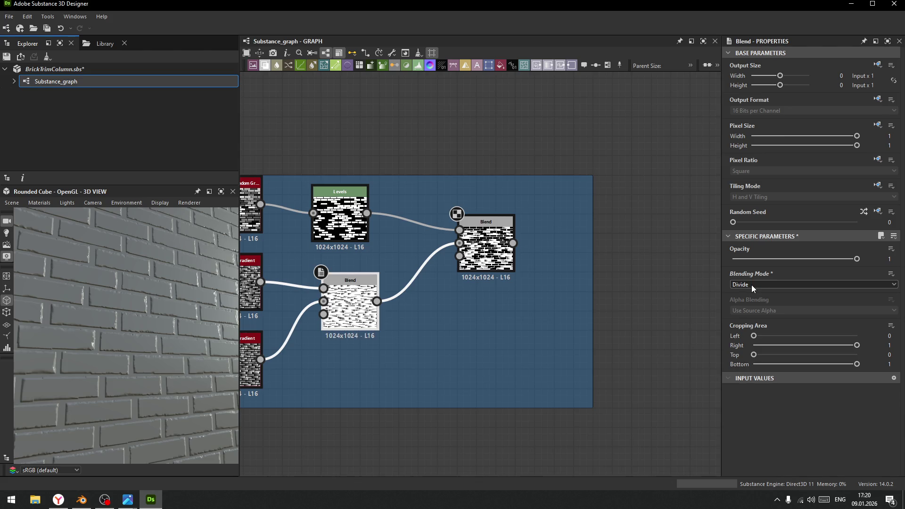
pyautogui.scroll(-1, 751, 285)
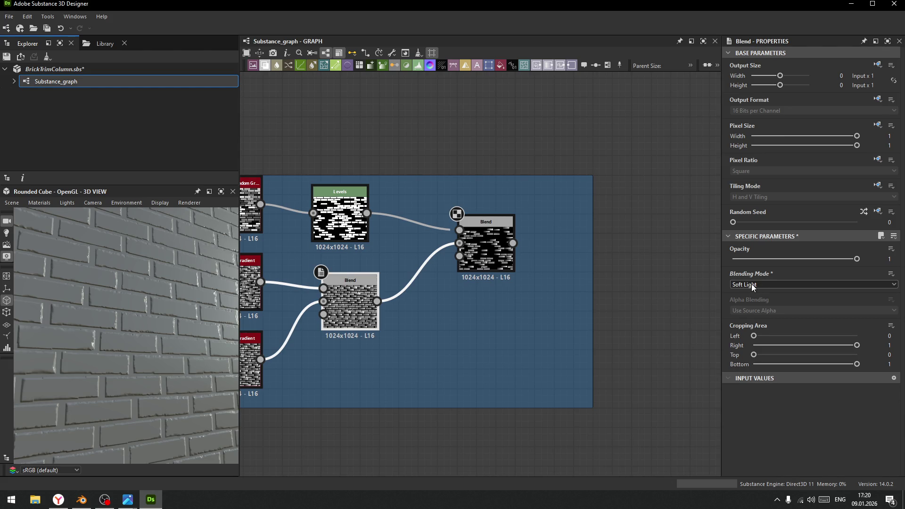
pyautogui.scroll(5, 751, 284)
pyautogui.scroll(4, 751, 284)
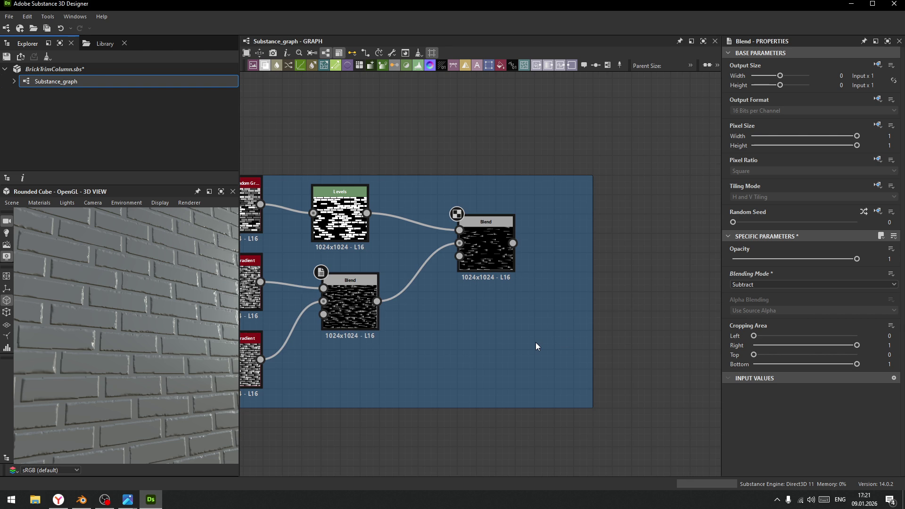
pyautogui.click(485, 244)
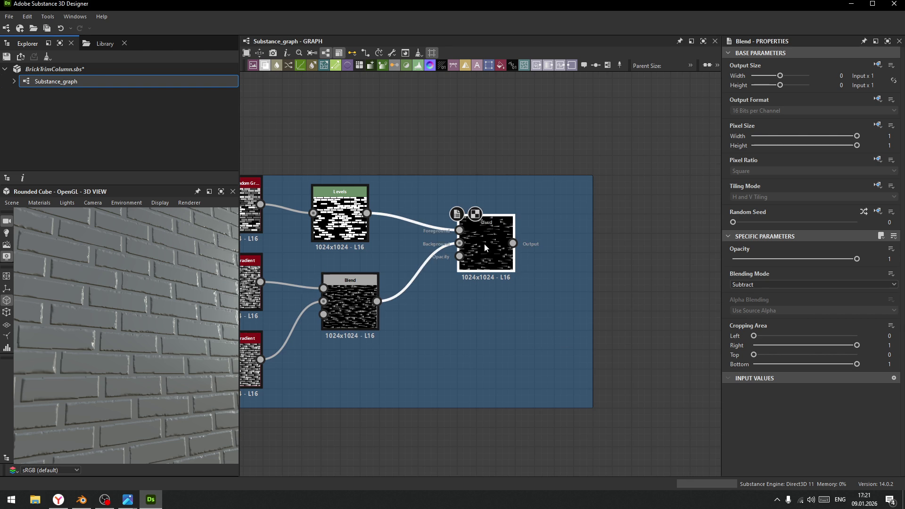
pyautogui.scroll(-2, 506, 324)
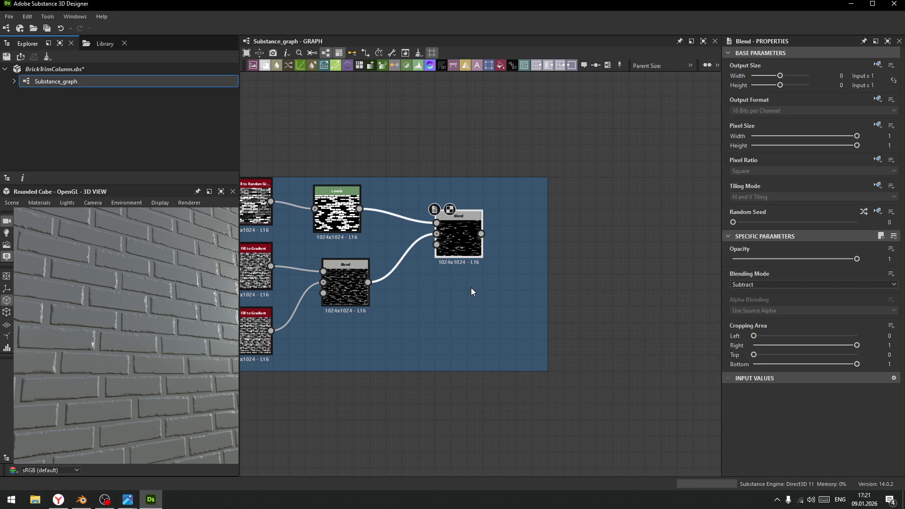
pyautogui.scroll(-5, 490, 308)
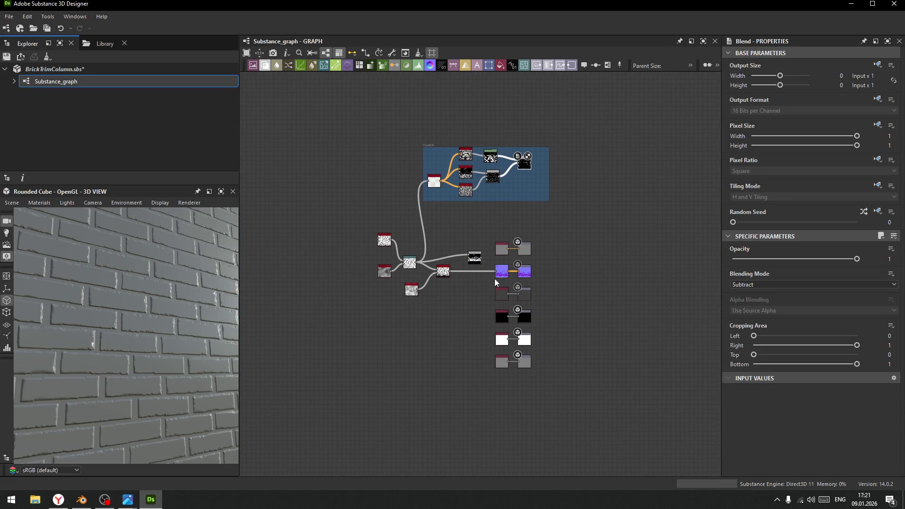
# Move the output node column far right and the FloodFill frame and brick nodes left
pyautogui.moveTo(490, 234); pyautogui.dragTo(569, 415)
pyautogui.moveTo(526, 255); pyautogui.dragTo(707, 250)
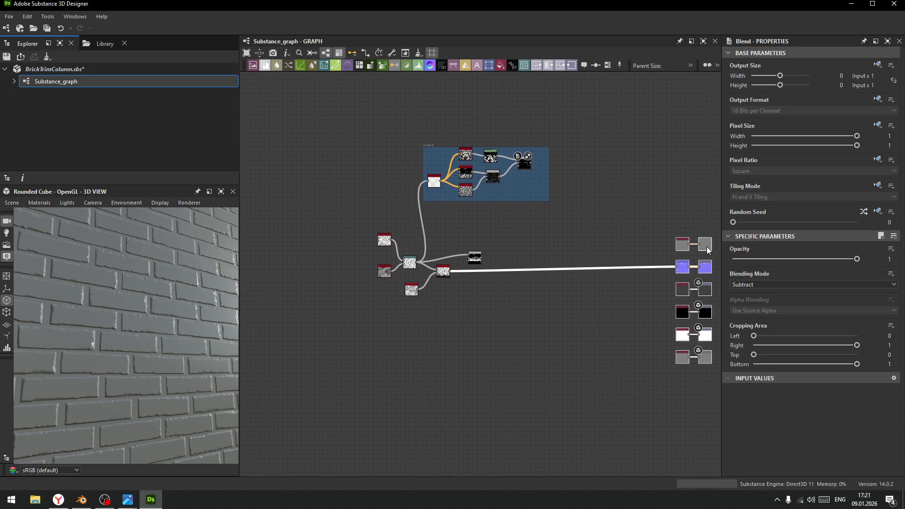
pyautogui.moveTo(345, 113)
pyautogui.mouseDown()
pyautogui.moveTo(460, 255)
pyautogui.moveTo(558, 351)
pyautogui.mouseUp()
pyautogui.click(442, 150)
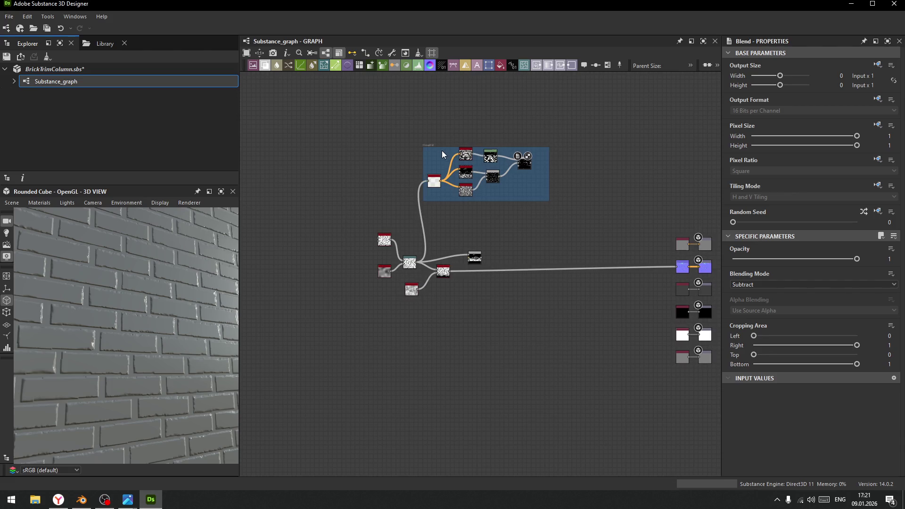
pyautogui.moveTo(362, 126); pyautogui.dragTo(557, 367)
pyautogui.moveTo(437, 148); pyautogui.dragTo(323, 157)
# Pan and zoom across the spread-out graph to the Warp and Slope Blur nodes
pyautogui.moveTo(427, 252)
pyautogui.mouseDown(button='middle')
pyautogui.moveTo(522, 256)
pyautogui.moveTo(538, 273)
pyautogui.moveTo(540, 263)
pyautogui.moveTo(574, 269)
pyautogui.mouseUp(button='middle')
pyautogui.scroll(5, 149, 335)
pyautogui.scroll(-5, 154, 334)
pyautogui.scroll(4, 538, 236)
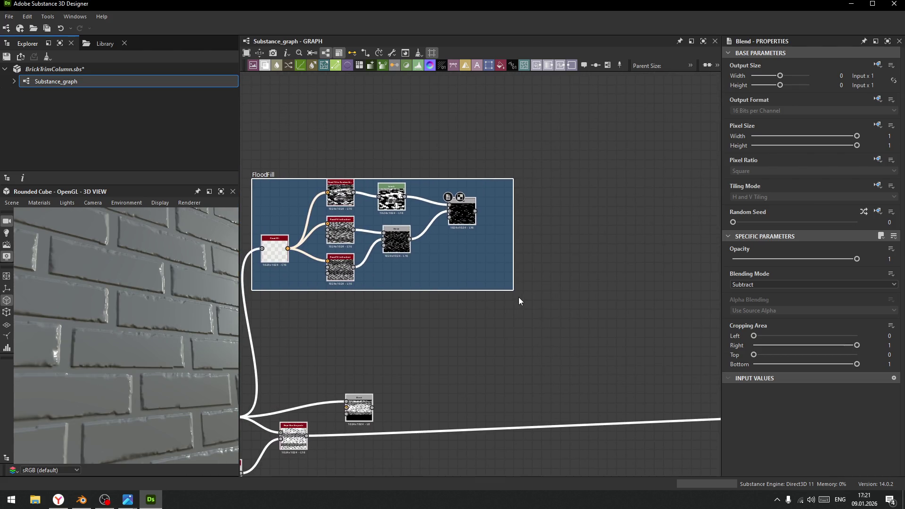
pyautogui.scroll(2, 391, 401)
pyautogui.moveTo(392, 401)
pyautogui.mouseDown(button='middle')
pyautogui.moveTo(532, 253)
pyautogui.moveTo(465, 278)
pyautogui.moveTo(618, 177)
pyautogui.moveTo(351, 305)
pyautogui.mouseUp(button='middle')
pyautogui.scroll(-3, 532, 252)
pyautogui.moveTo(380, 296)
pyautogui.mouseDown()
pyautogui.moveTo(716, 114)
pyautogui.moveTo(697, 113)
pyautogui.moveTo(721, 112)
pyautogui.mouseUp()
pyautogui.moveTo(456, 255); pyautogui.dragTo(557, 272, button='middle')
pyautogui.scroll(2, 563, 261)
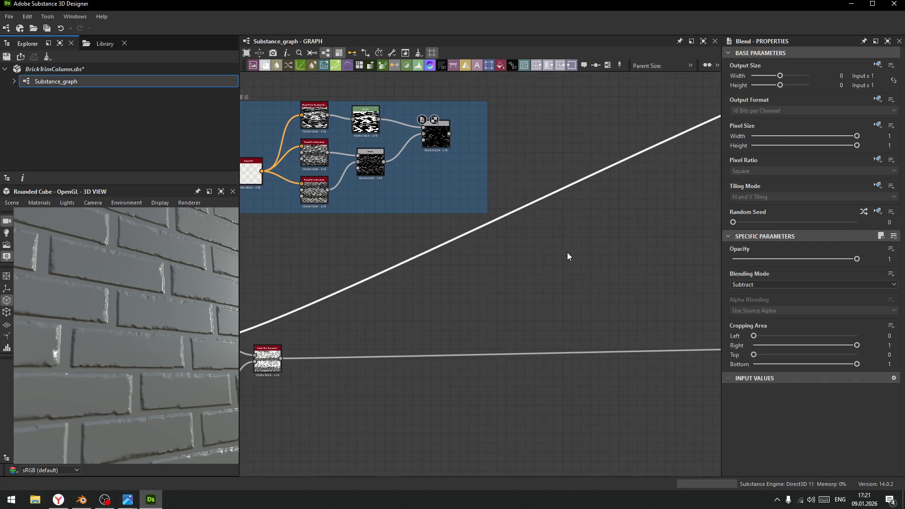
pyautogui.moveTo(481, 286); pyautogui.dragTo(534, 295, button='middle')
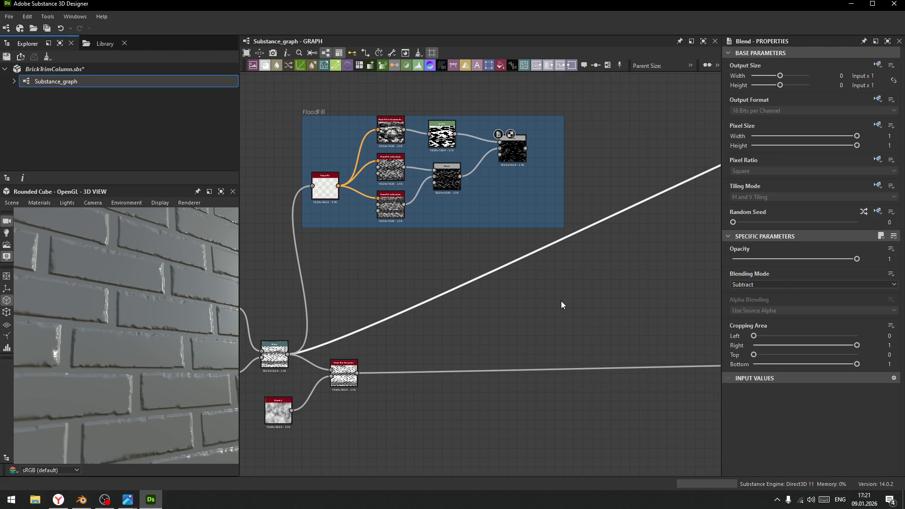
pyautogui.moveTo(553, 296); pyautogui.dragTo(526, 324, button='middle')
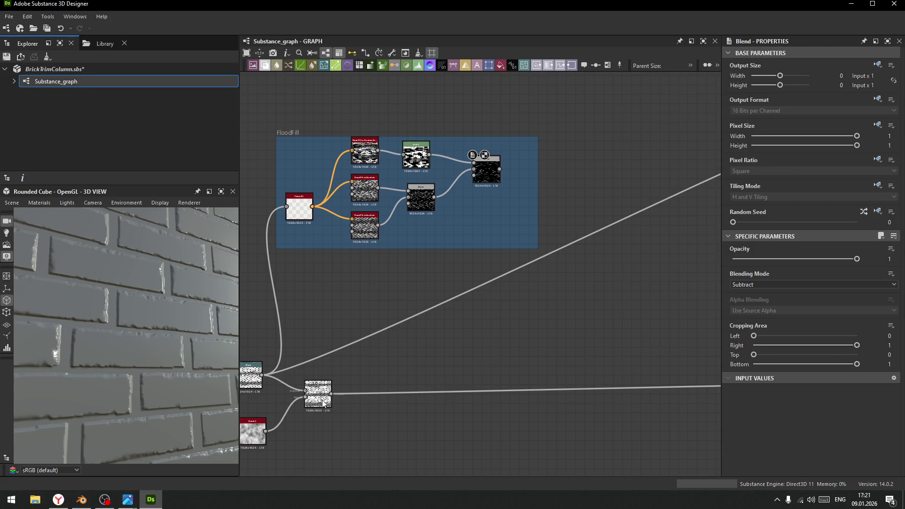
pyautogui.scroll(5, 445, 401)
pyautogui.scroll(4, 513, 291)
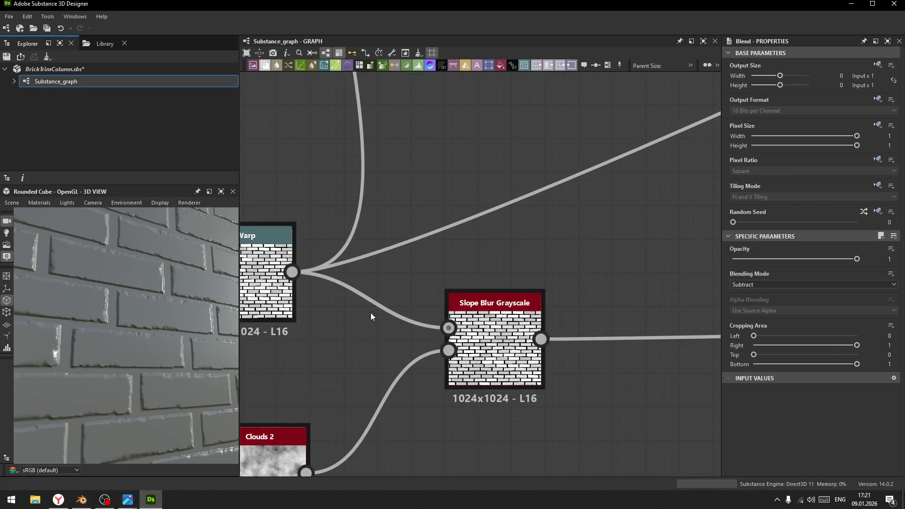
pyautogui.scroll(-1, 377, 313)
pyautogui.scroll(-2, 566, 367)
pyautogui.scroll(-1, 565, 366)
pyautogui.moveTo(563, 367)
pyautogui.mouseDown(button='middle')
pyautogui.moveTo(474, 388)
pyautogui.moveTo(561, 387)
pyautogui.mouseUp(button='middle')
pyautogui.scroll(5, 488, 343)
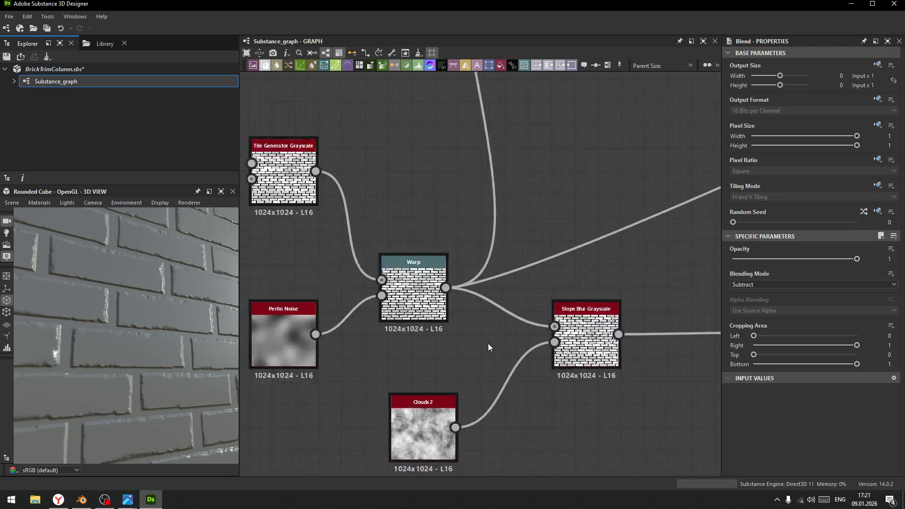
pyautogui.moveTo(394, 211); pyautogui.dragTo(435, 295)
pyautogui.click(843, 464)
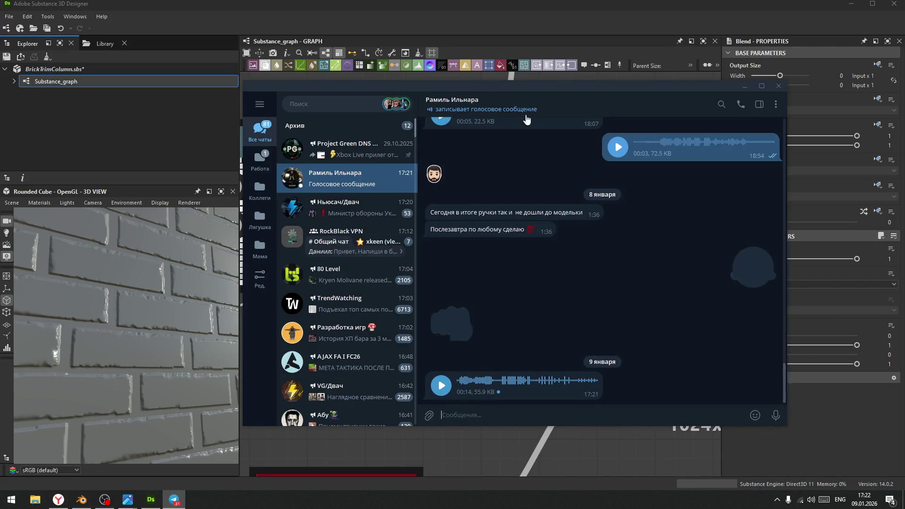
pyautogui.click(533, 76)
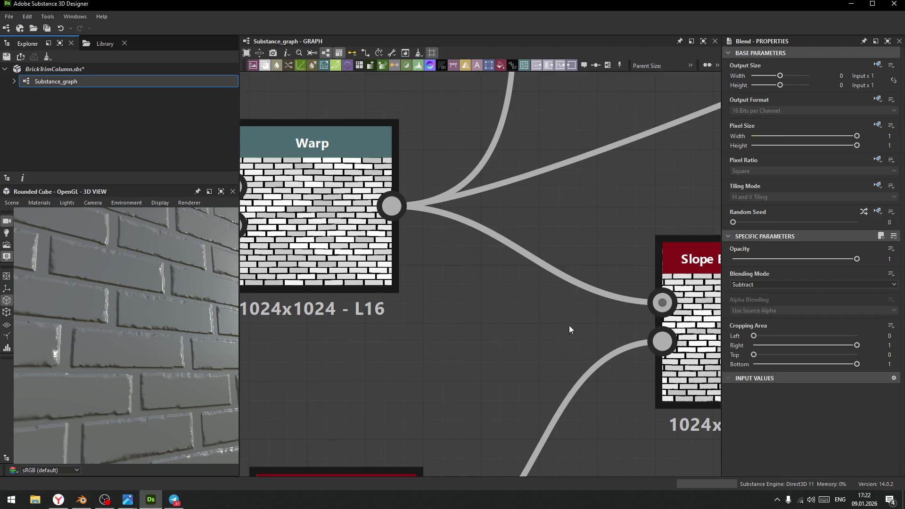
pyautogui.scroll(-4, 404, 333)
# Add a Blur node off Warp's output with its intensity lowered to about 0.3
pyautogui.moveTo(396, 352); pyautogui.dragTo(400, 292, button='middle')
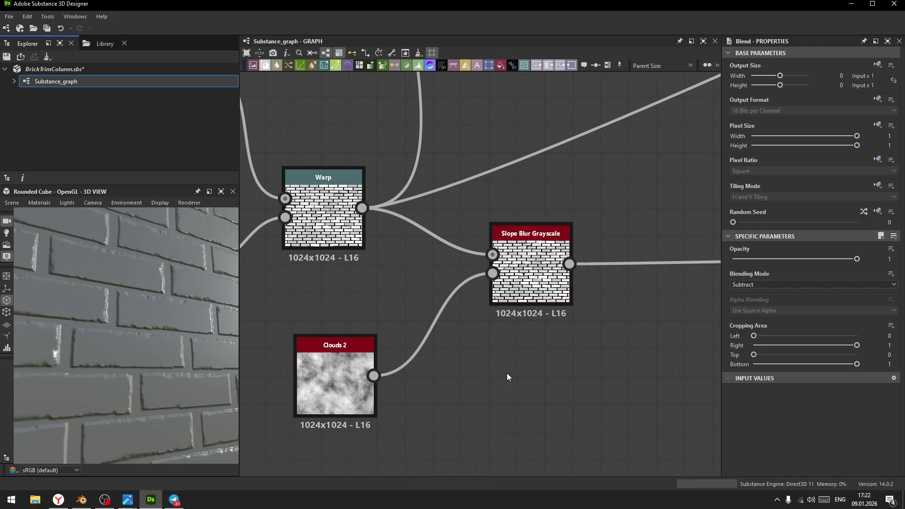
pyautogui.moveTo(578, 349)
pyautogui.mouseDown(button='middle')
pyautogui.moveTo(430, 390)
pyautogui.moveTo(400, 329)
pyautogui.mouseUp(button='middle')
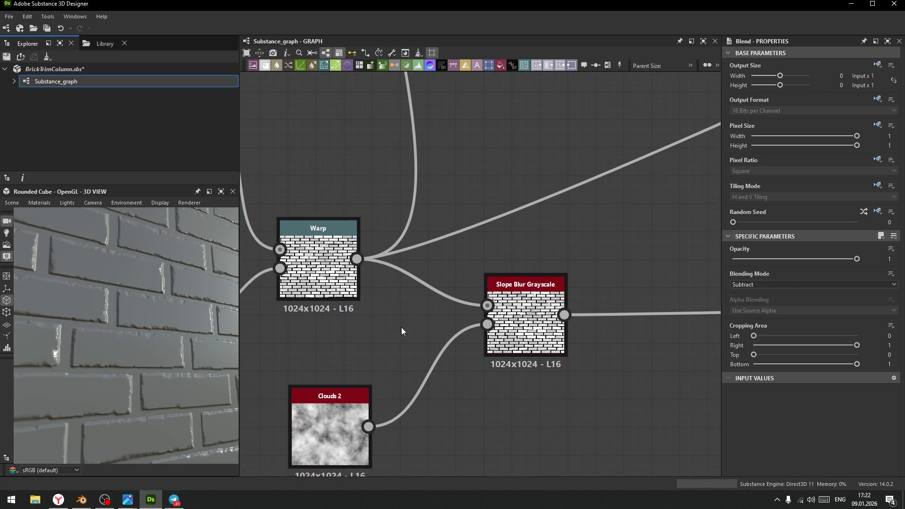
pyautogui.press('space')
pyautogui.press('Escape')
pyautogui.moveTo(357, 259); pyautogui.dragTo(403, 302)
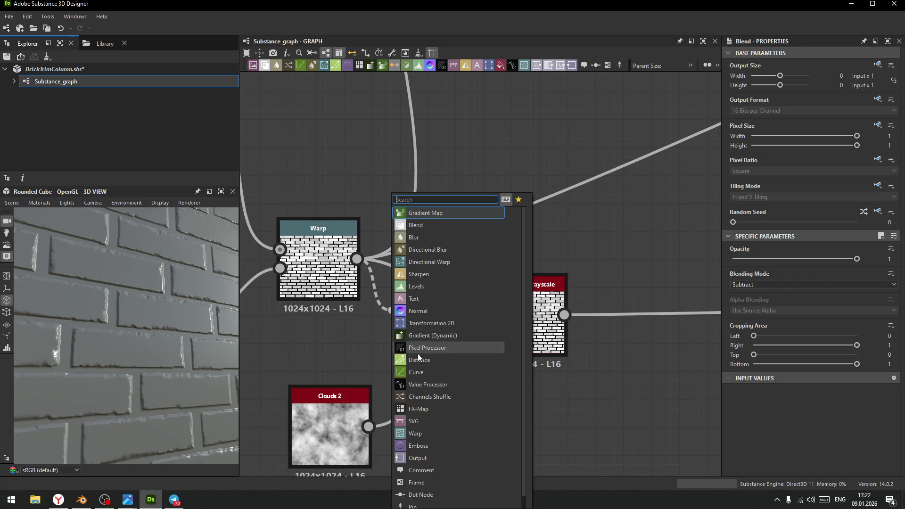
pyautogui.click(417, 238)
pyautogui.moveTo(795, 258); pyautogui.dragTo(736, 266)
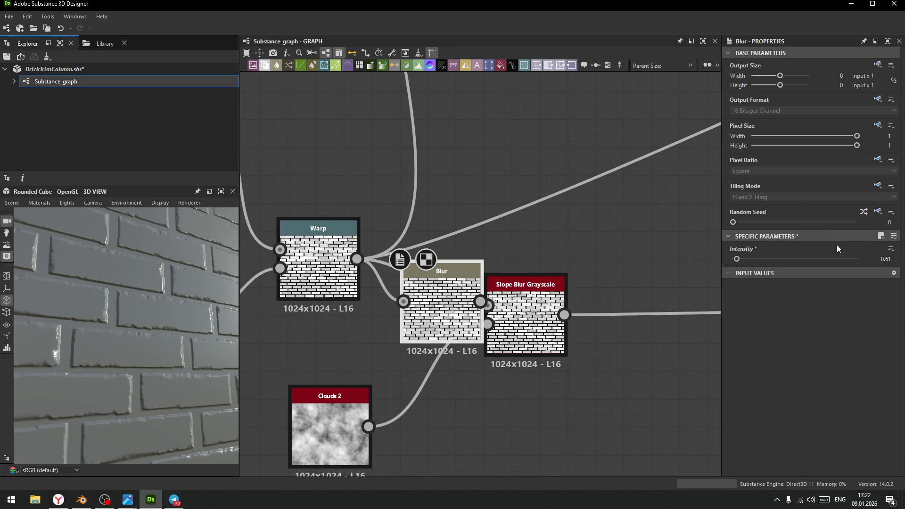
pyautogui.moveTo(737, 259); pyautogui.dragTo(734, 261)
# Shift Slope Blur Grayscale aside and preview the softened bricks in the 2D and 3D views
pyautogui.moveTo(525, 325); pyautogui.dragTo(609, 340)
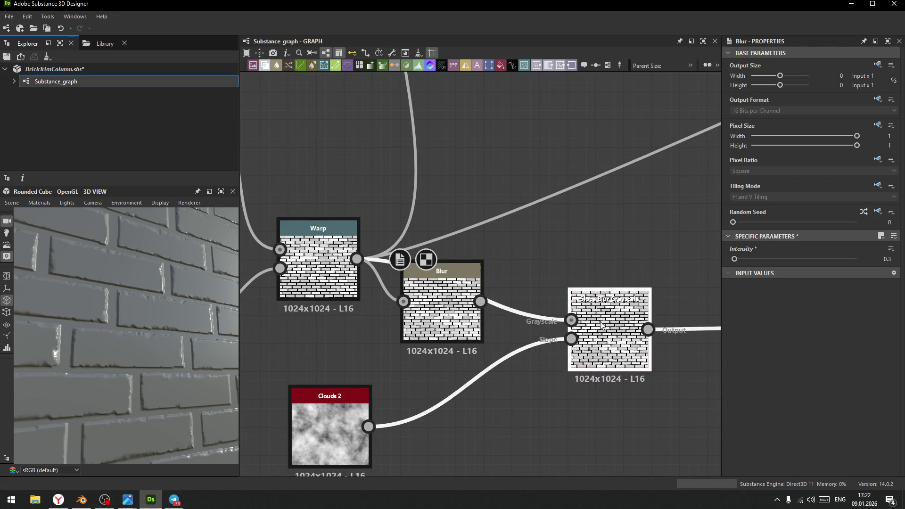
pyautogui.click(575, 319)
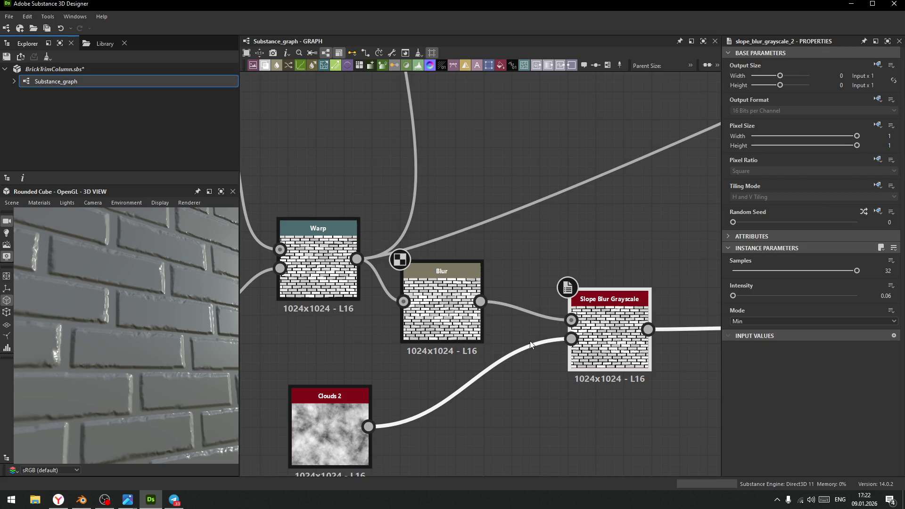
pyautogui.doubleClick(608, 344)
pyautogui.moveTo(102, 358); pyautogui.dragTo(136, 323)
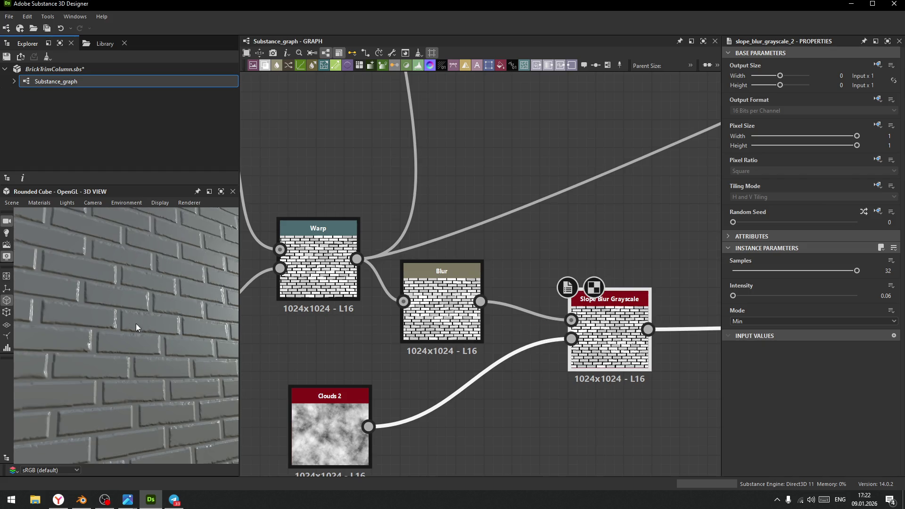
pyautogui.scroll(10, 135, 324)
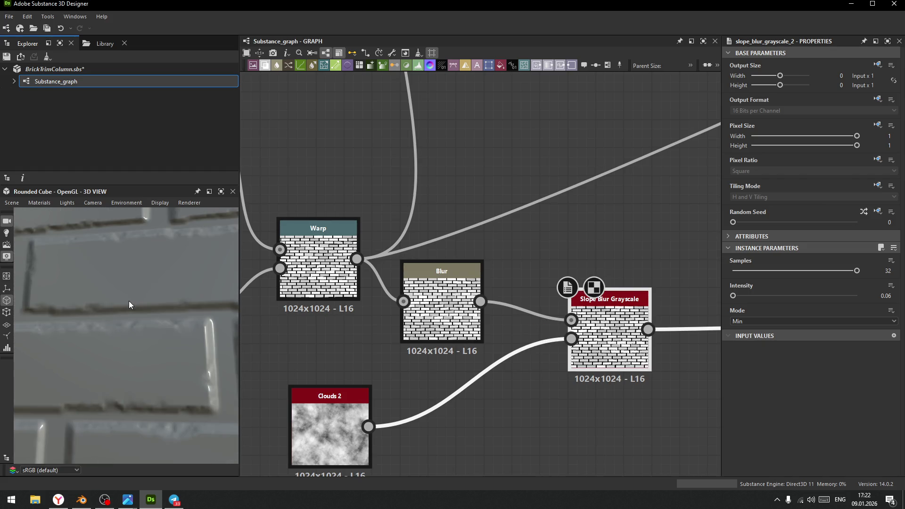
pyautogui.scroll(-10, 126, 303)
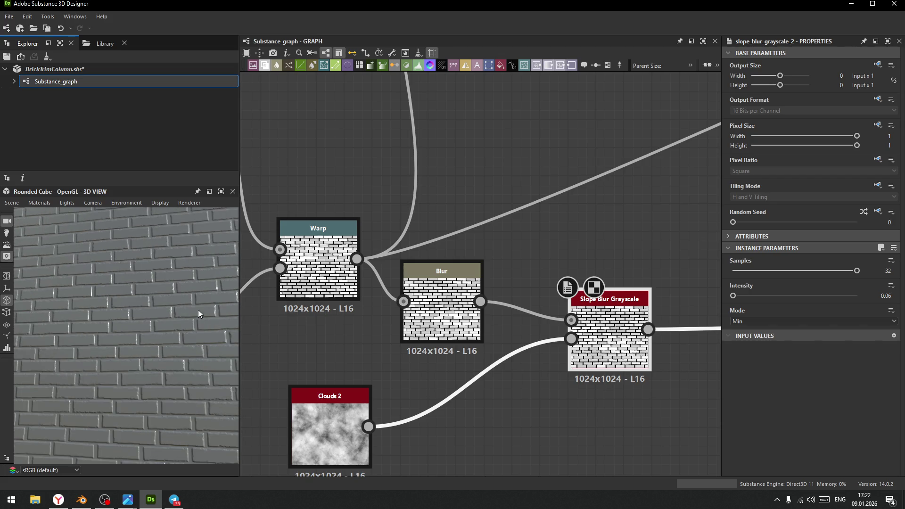
pyautogui.scroll(-5, 624, 247)
pyautogui.moveTo(657, 239); pyautogui.dragTo(437, 318, button='middle')
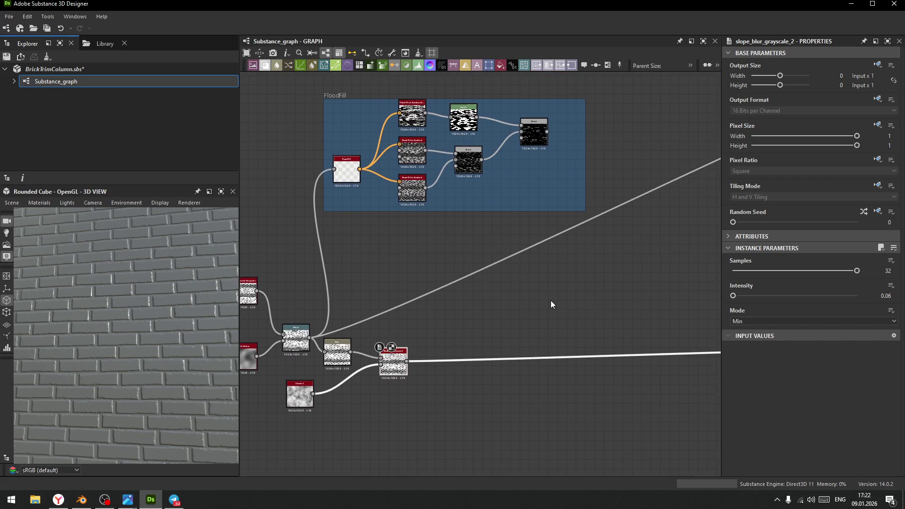
pyautogui.moveTo(551, 304); pyautogui.dragTo(496, 330, button='middle')
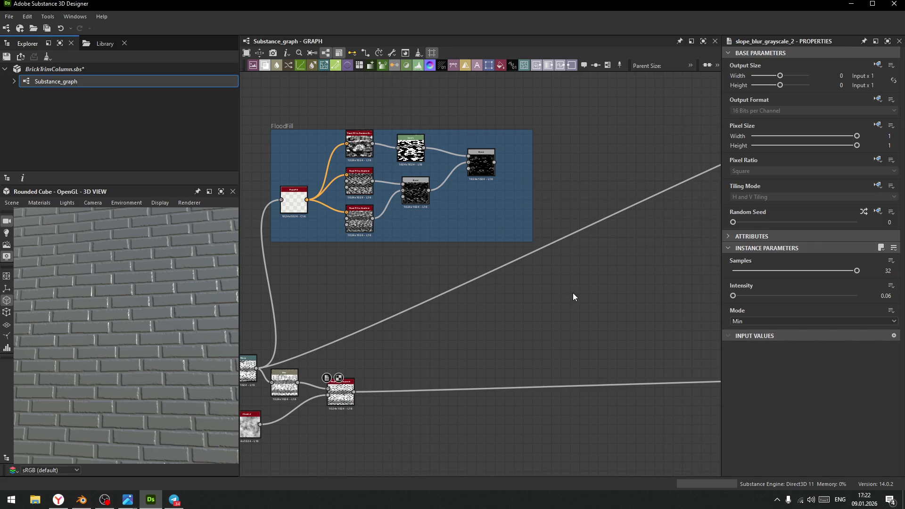
# Add a Moisture Noise node and place it to the lower left
pyautogui.press('space')
pyautogui.write('mo')
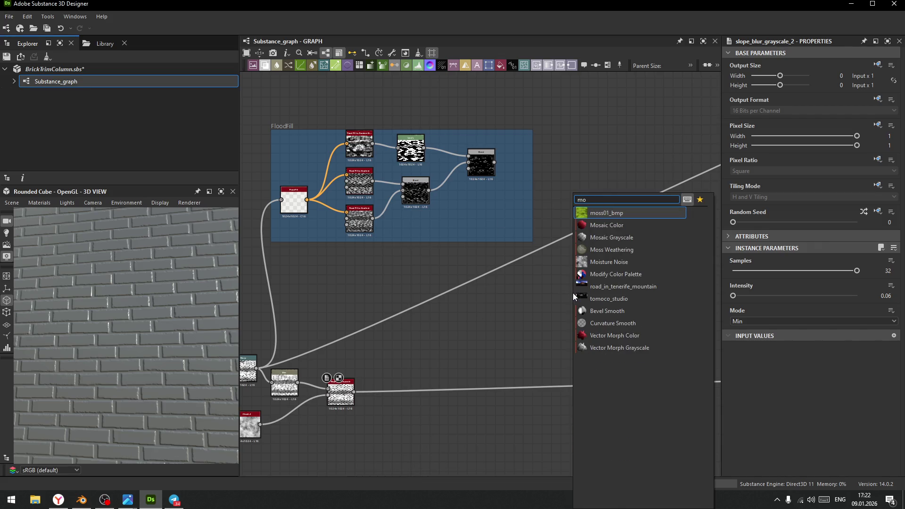
pyautogui.click(610, 262)
pyautogui.moveTo(582, 296)
pyautogui.mouseDown()
pyautogui.moveTo(536, 315)
pyautogui.moveTo(569, 297)
pyautogui.mouseUp()
# Add a Multiply Blend with Moisture Noise as foreground over the FloodFill Blend output
pyautogui.write('ble')
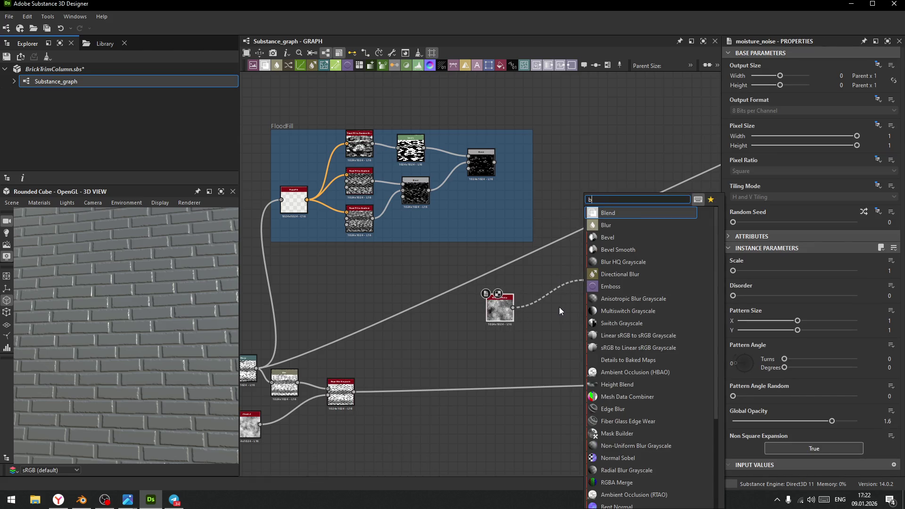
pyautogui.click(609, 213)
pyautogui.moveTo(549, 223)
pyautogui.mouseDown()
pyautogui.moveTo(581, 273)
pyautogui.moveTo(562, 271)
pyautogui.mouseUp()
pyautogui.moveTo(495, 312); pyautogui.dragTo(542, 211)
pyautogui.click(594, 280)
pyautogui.click(759, 284)
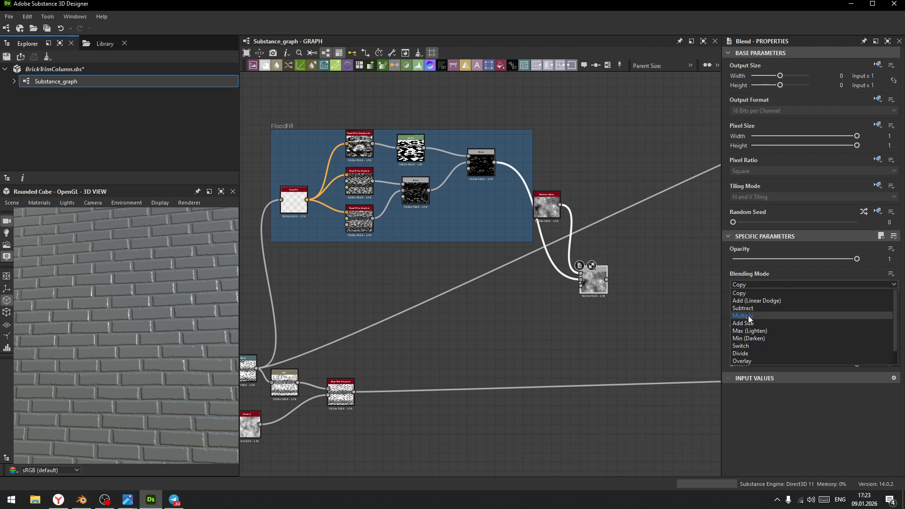
pyautogui.click(747, 315)
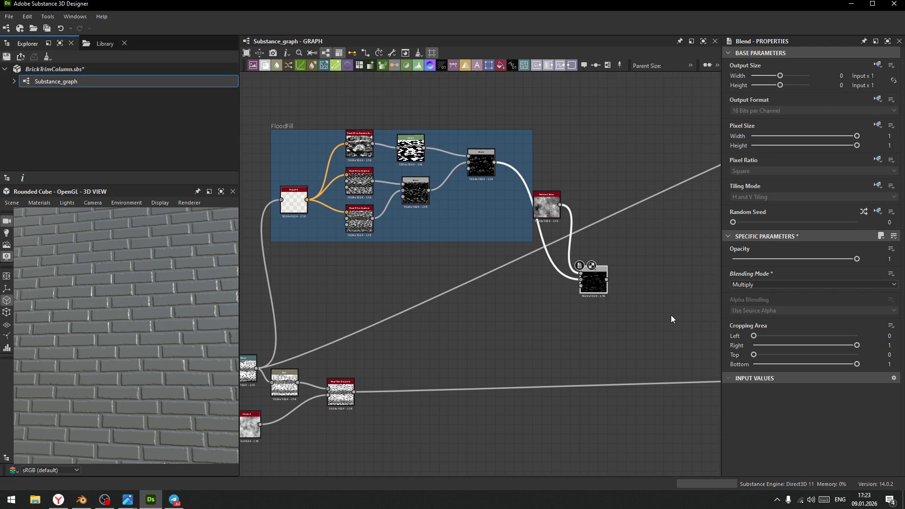
# Arrange the Moisture Noise and Multiply Blend nodes side by side
pyautogui.scroll(-1, 576, 314)
pyautogui.scroll(3, 523, 330)
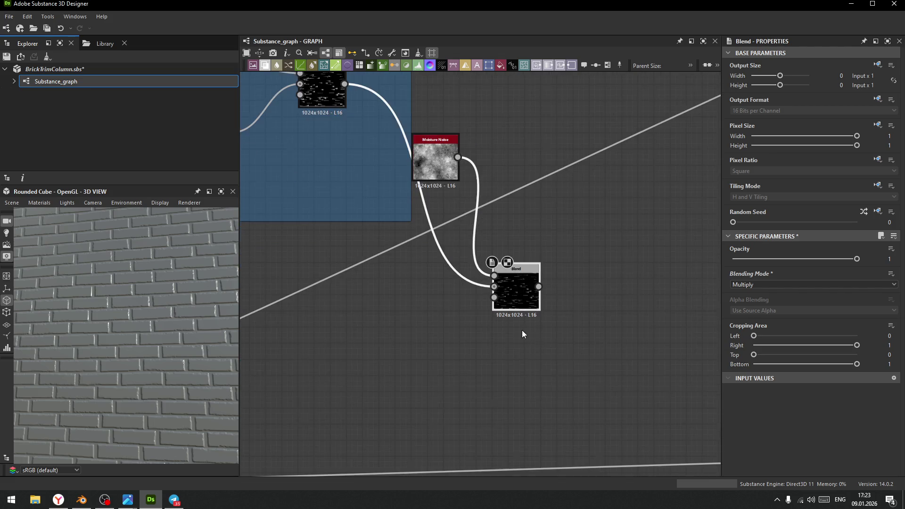
pyautogui.moveTo(526, 334); pyautogui.dragTo(475, 371, button='middle')
pyautogui.moveTo(438, 188); pyautogui.dragTo(497, 144)
pyautogui.moveTo(518, 307); pyautogui.dragTo(550, 282)
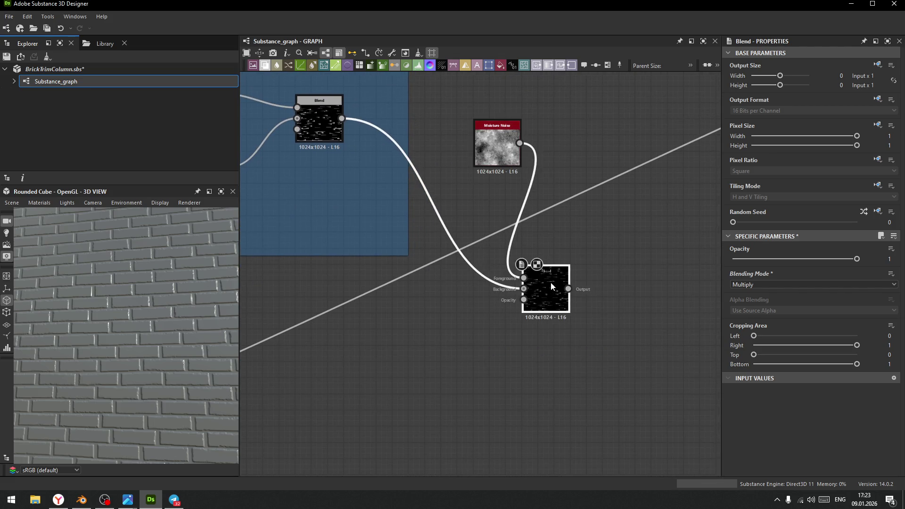
pyautogui.scroll(-2, 521, 338)
pyautogui.scroll(-2, 509, 330)
pyautogui.scroll(2, 595, 294)
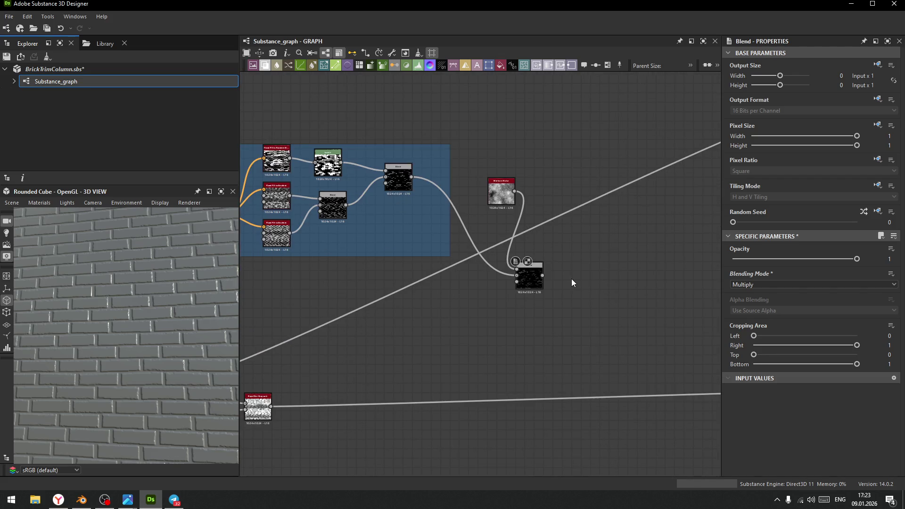
pyautogui.press('space')
pyautogui.write('slo')
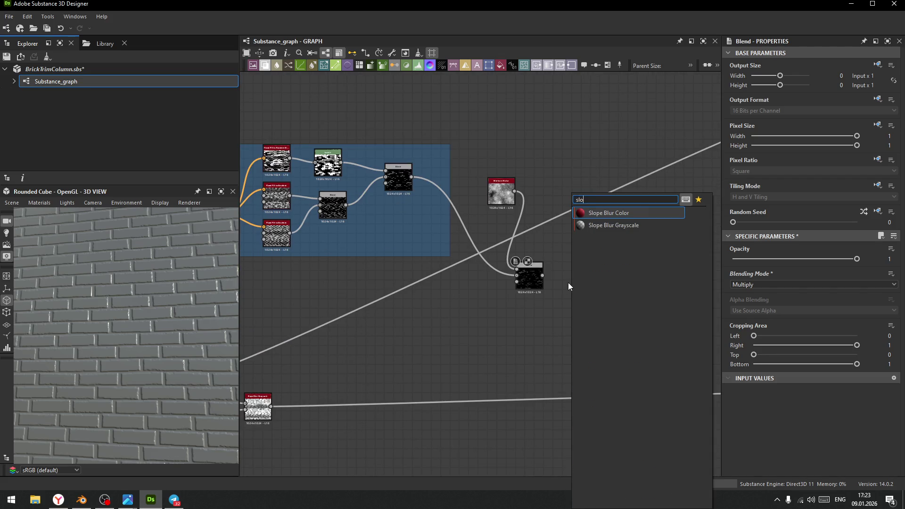
# Add a Slope Blur Grayscale on the FloodFill Blend output, with Fractal Sum Base as its slope
pyautogui.click(617, 224)
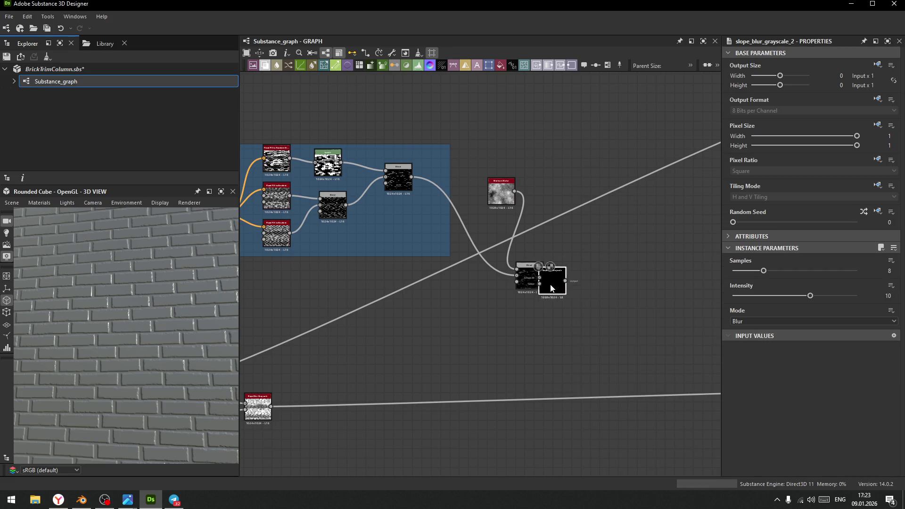
pyautogui.moveTo(551, 288); pyautogui.dragTo(478, 302)
pyautogui.moveTo(412, 177); pyautogui.dragTo(464, 288)
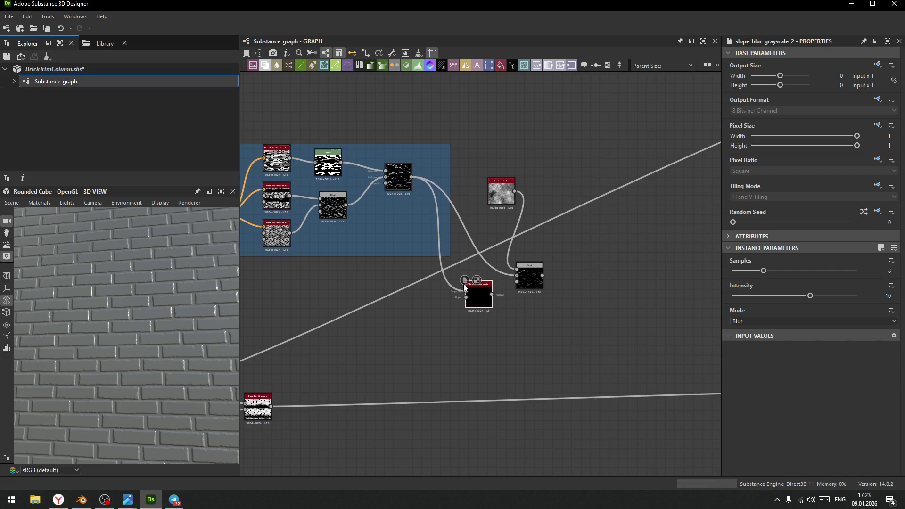
pyautogui.press('space')
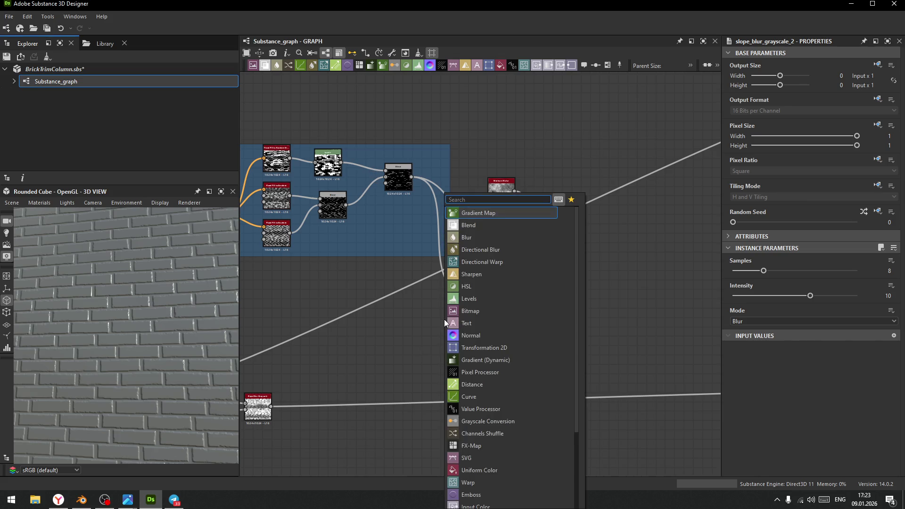
pyautogui.write('fractal')
pyautogui.click(474, 271)
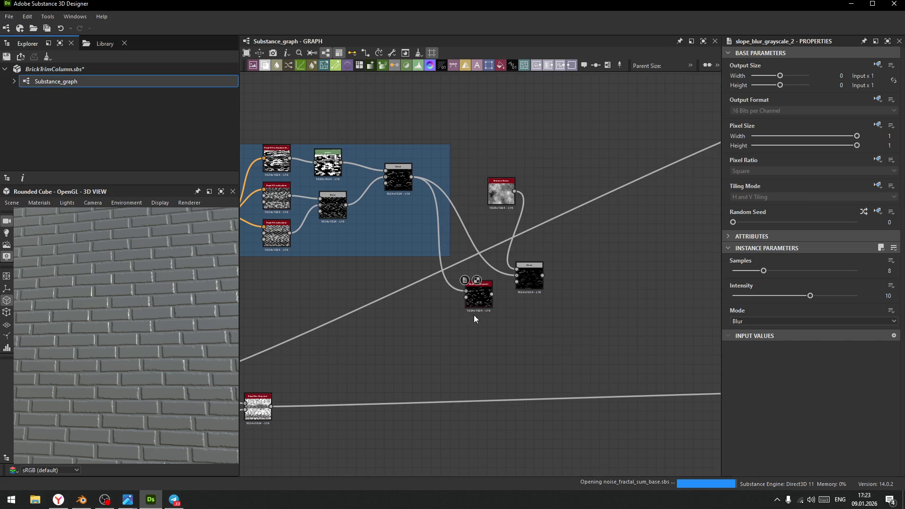
pyautogui.scroll(5, 479, 302)
pyautogui.moveTo(347, 443); pyautogui.dragTo(388, 314)
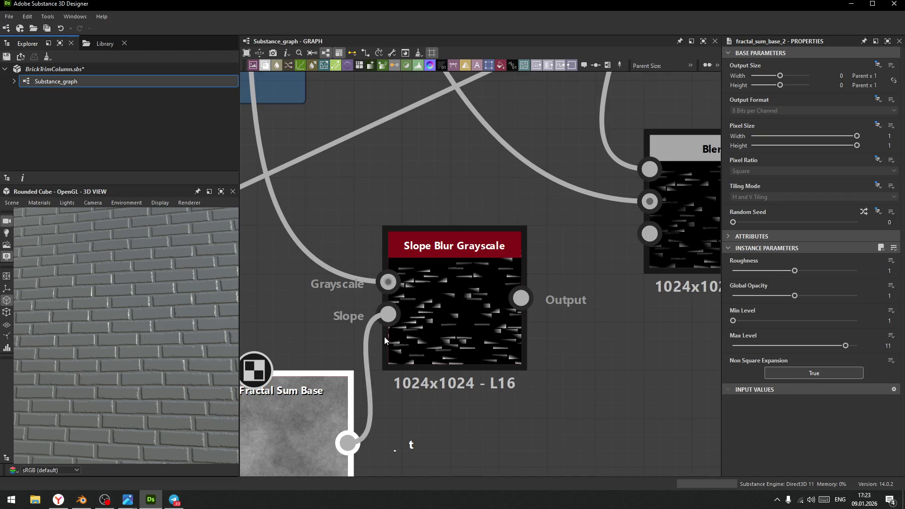
# Set the slope blur to 32 samples and intensity 0.79, and wire it into the Blend's Background
pyautogui.click(461, 306)
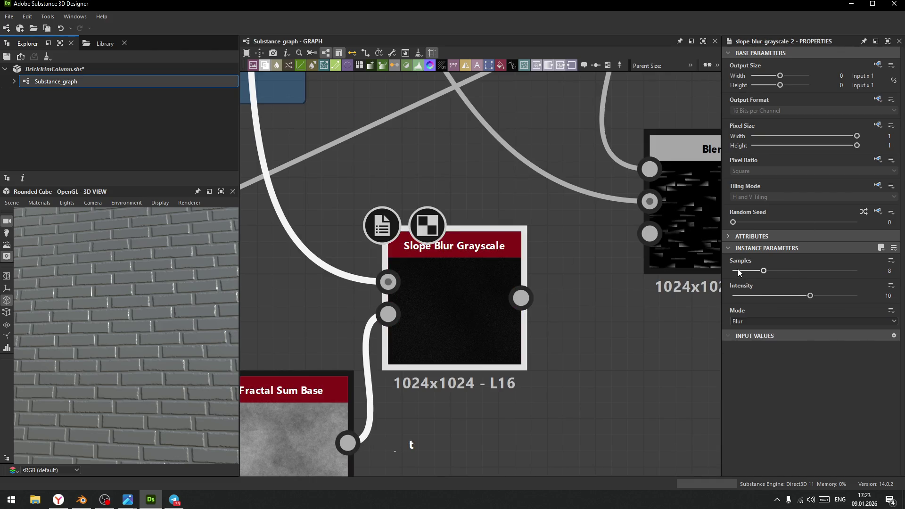
pyautogui.moveTo(764, 271); pyautogui.dragTo(857, 271)
pyautogui.moveTo(810, 293)
pyautogui.mouseDown()
pyautogui.moveTo(730, 304)
pyautogui.moveTo(739, 313)
pyautogui.mouseUp()
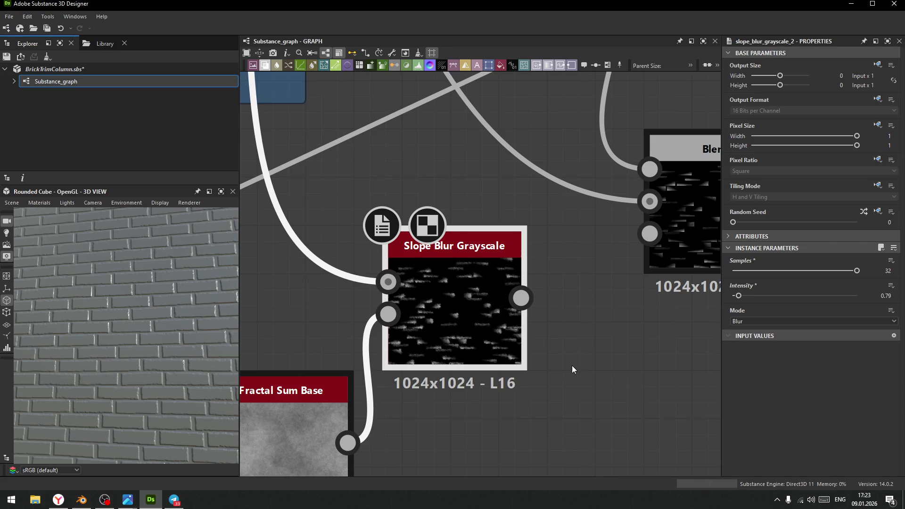
pyautogui.scroll(-4, 572, 365)
pyautogui.moveTo(492, 328); pyautogui.dragTo(406, 290, button='middle')
pyautogui.moveTo(405, 295)
pyautogui.mouseDown()
pyautogui.moveTo(497, 307)
pyautogui.moveTo(439, 295)
pyautogui.moveTo(504, 253)
pyautogui.mouseUp()
pyautogui.click(504, 255)
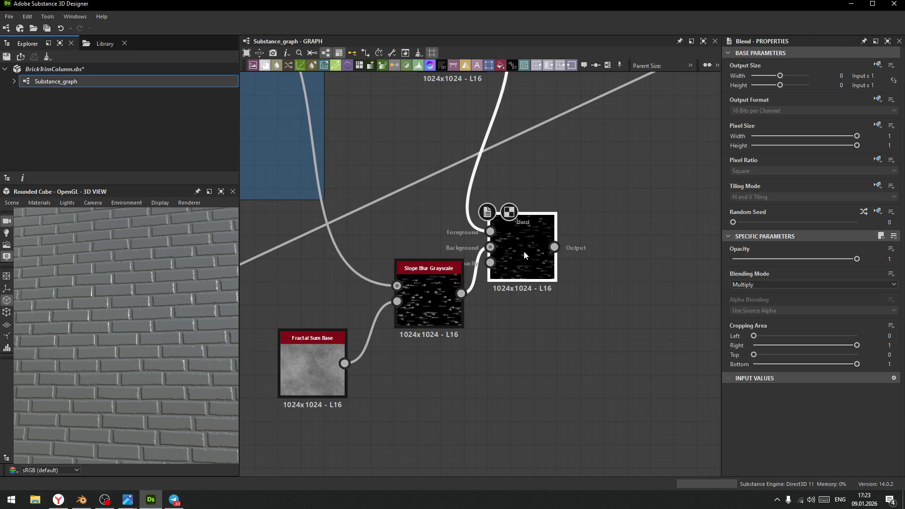
# Move the Blend node right and switch its Blending Mode to Overlay
pyautogui.scroll(-5, 762, 285)
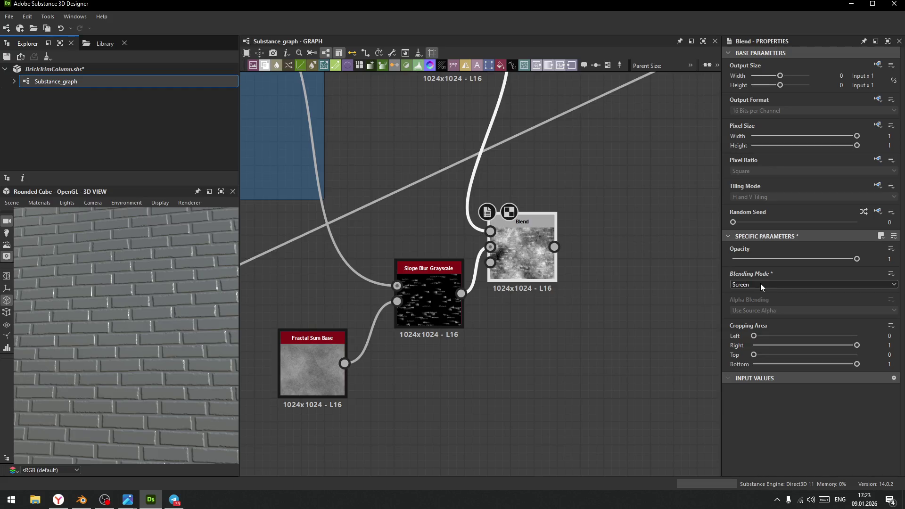
pyautogui.scroll(4, 760, 285)
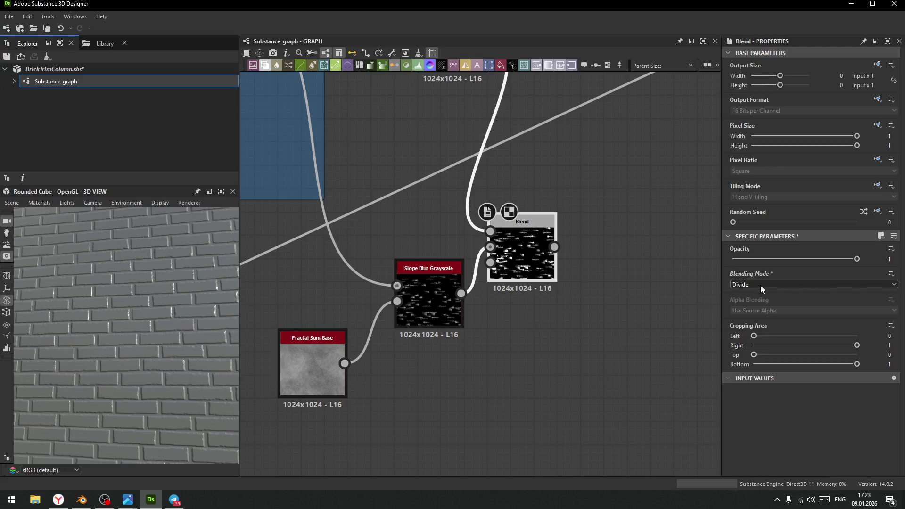
pyautogui.scroll(3, 760, 287)
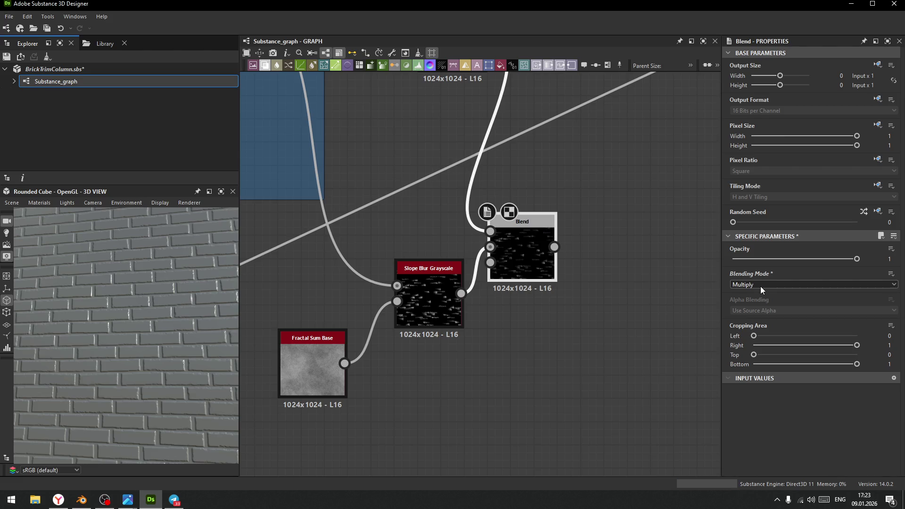
pyautogui.scroll(2, 761, 288)
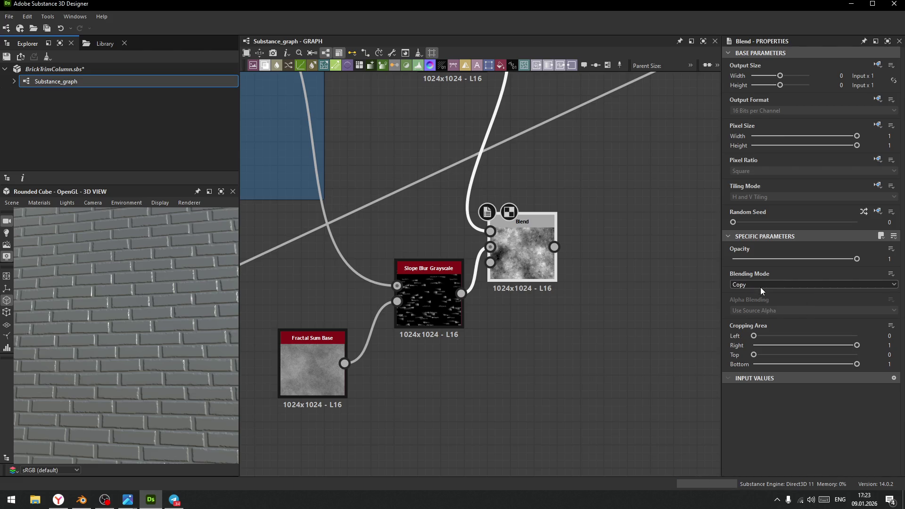
pyautogui.scroll(-1, 760, 286)
pyautogui.scroll(-3, 761, 286)
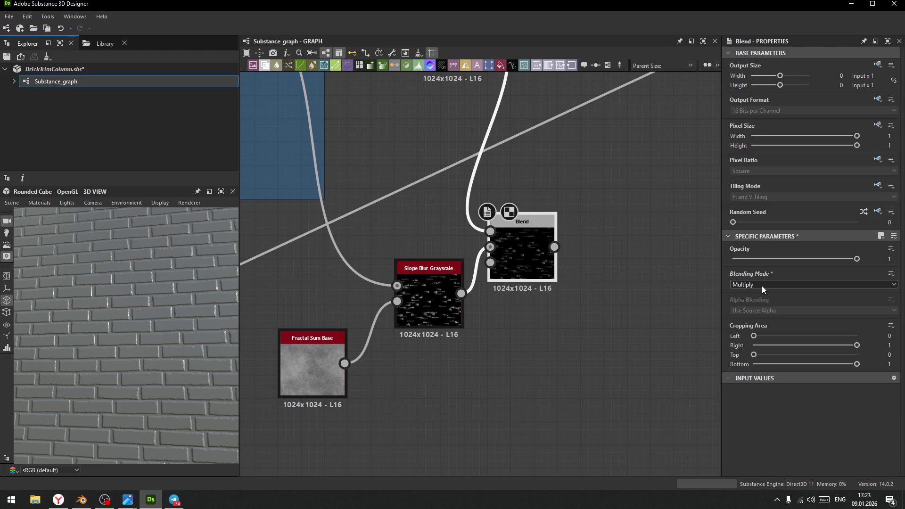
pyautogui.scroll(-1, 761, 286)
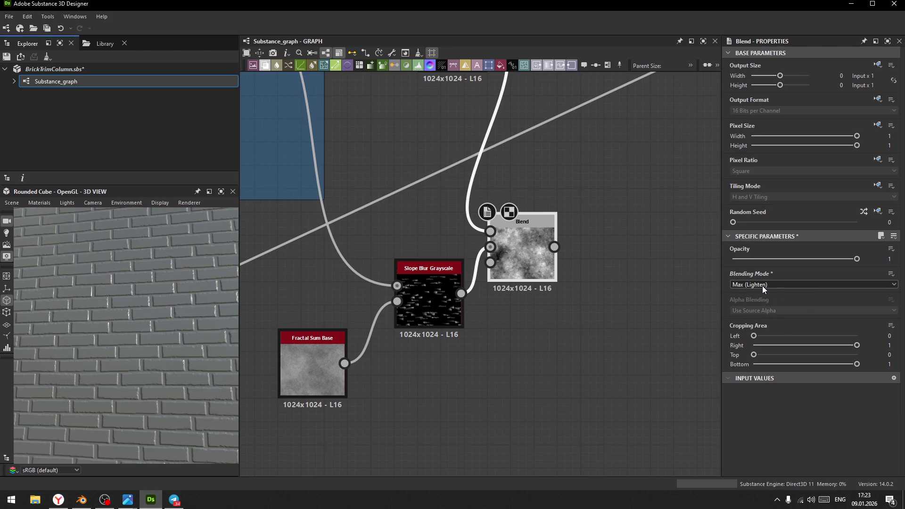
pyautogui.moveTo(522, 259); pyautogui.dragTo(605, 262)
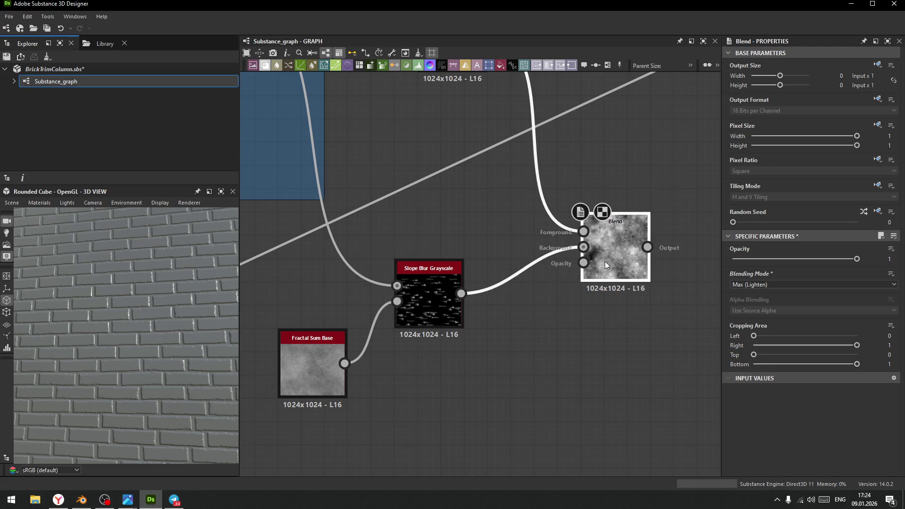
pyautogui.click(772, 284)
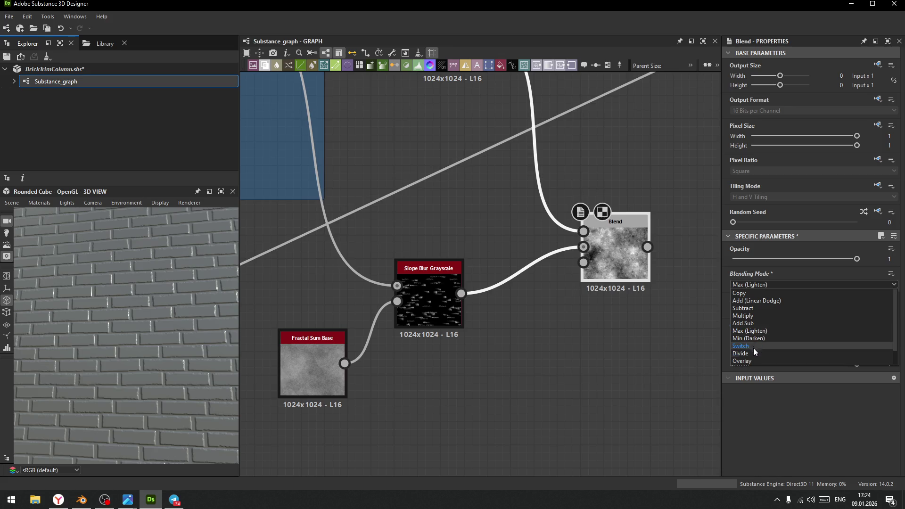
pyautogui.click(753, 361)
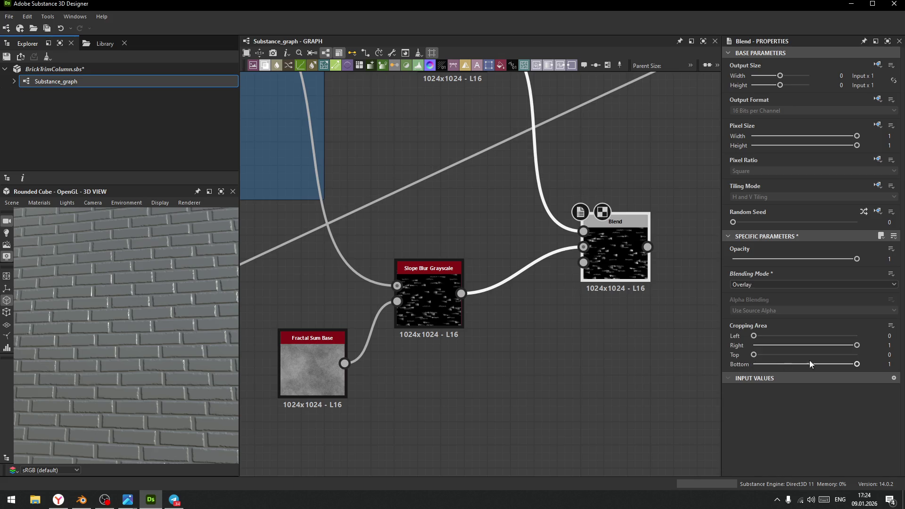
# Lower the Slope Blur Grayscale intensity to 0.24 and put a Dot on the normal output wire
pyautogui.click(427, 294)
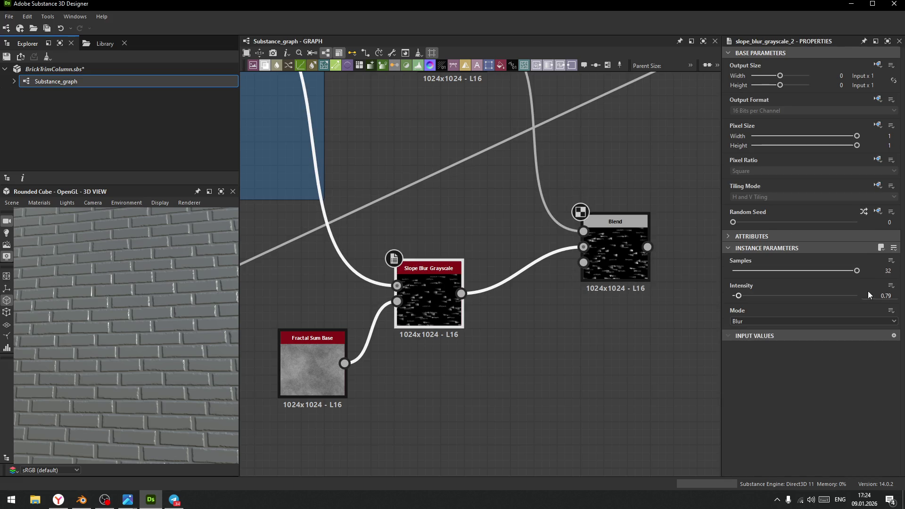
pyautogui.moveTo(739, 296)
pyautogui.mouseDown()
pyautogui.moveTo(750, 297)
pyautogui.moveTo(735, 306)
pyautogui.mouseUp()
pyautogui.moveTo(856, 270)
pyautogui.mouseDown()
pyautogui.moveTo(772, 271)
pyautogui.moveTo(874, 271)
pyautogui.mouseUp()
pyautogui.press('f')
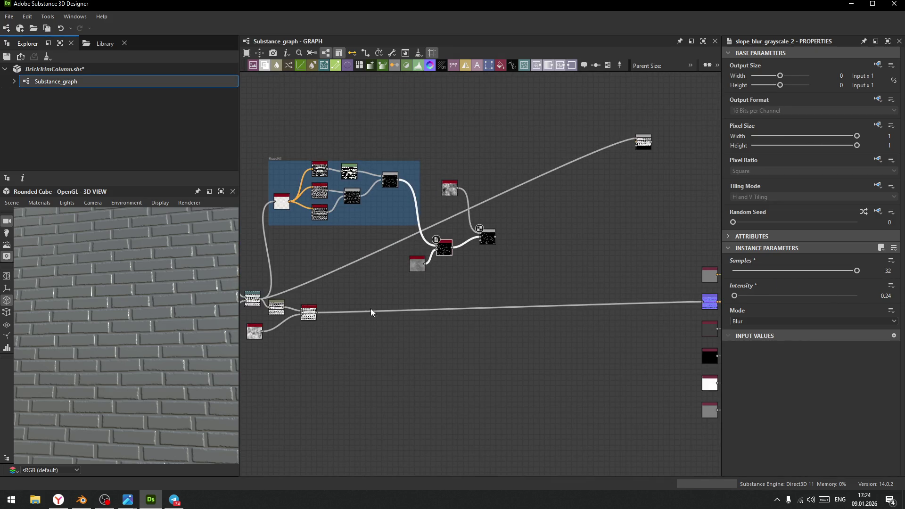
pyautogui.doubleClick(510, 307)
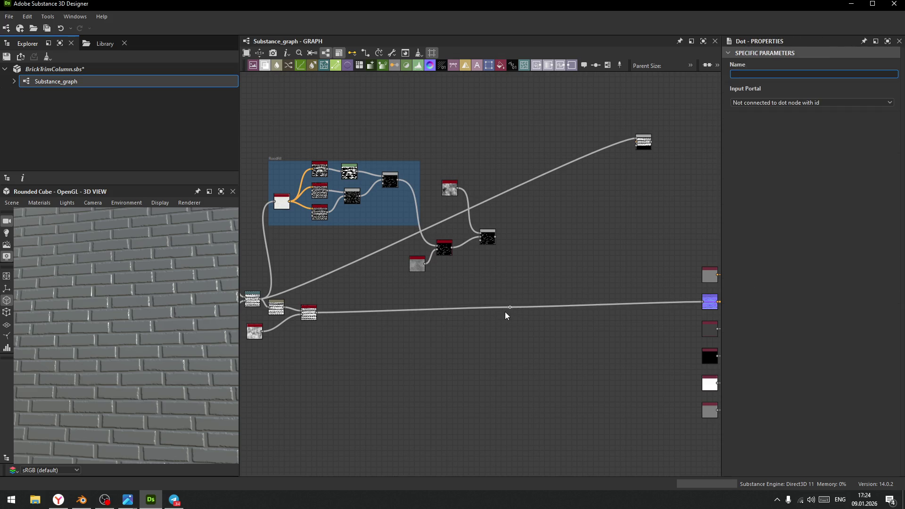
# Add a Blend fed from the Dot, with the first Blend connected to its Foreground
pyautogui.moveTo(510, 306); pyautogui.dragTo(530, 262)
pyautogui.click(561, 224)
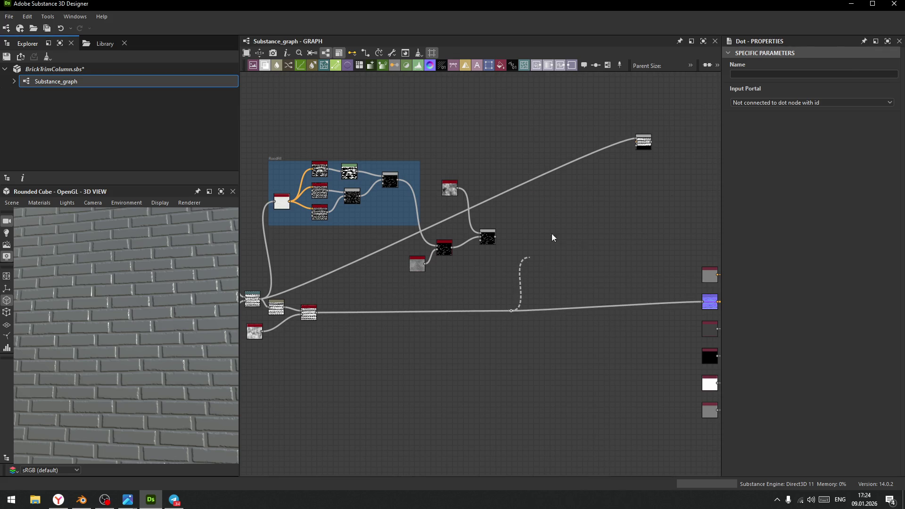
pyautogui.scroll(3, 495, 236)
pyautogui.moveTo(497, 234); pyautogui.dragTo(555, 266)
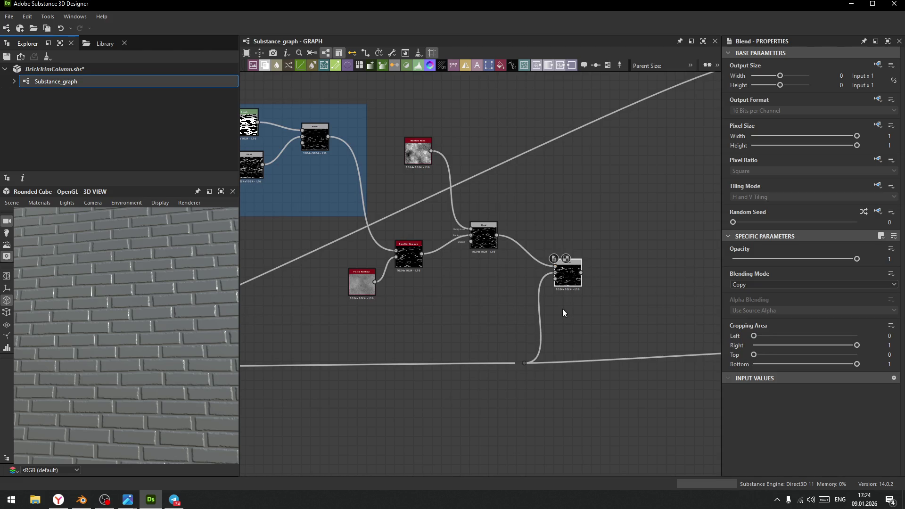
pyautogui.moveTo(562, 327)
pyautogui.mouseDown(button='middle')
pyautogui.moveTo(655, 315)
pyautogui.moveTo(615, 328)
pyautogui.mouseUp(button='middle')
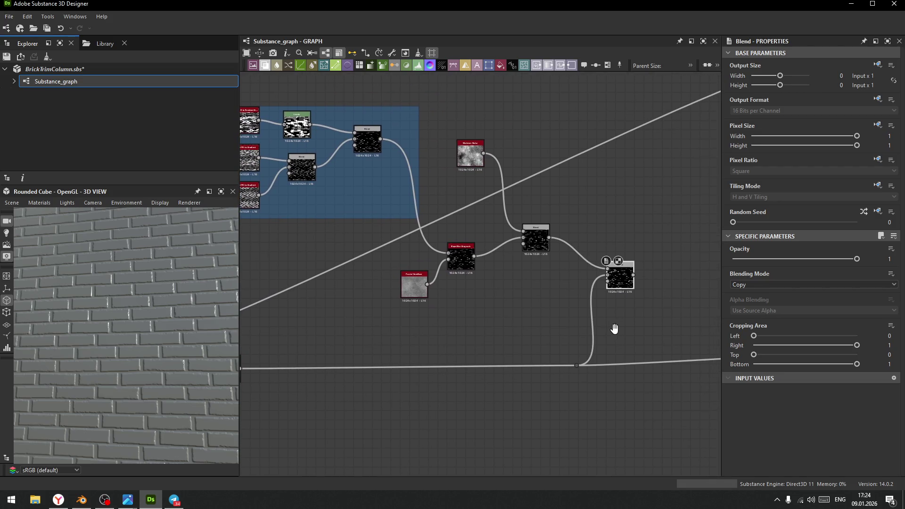
# Set the new Blend to Overlay mode at 0.33 opacity
pyautogui.click(786, 283)
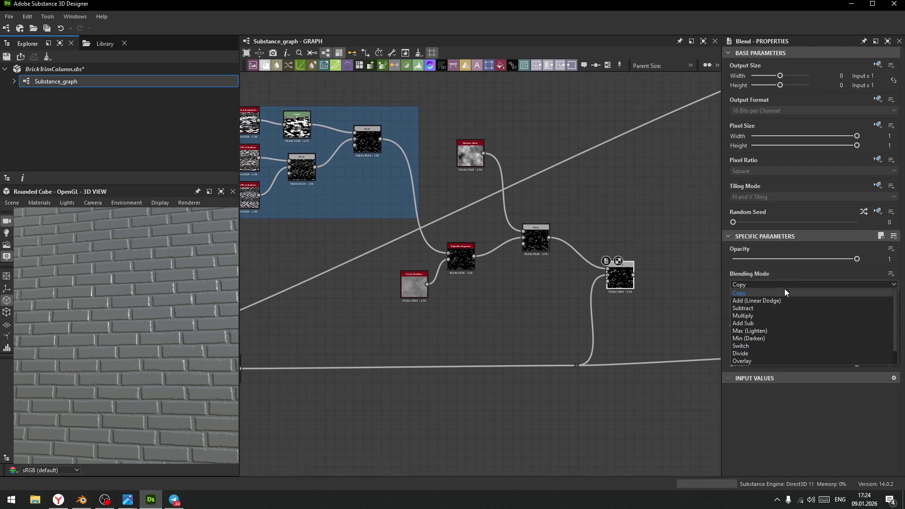
pyautogui.click(756, 315)
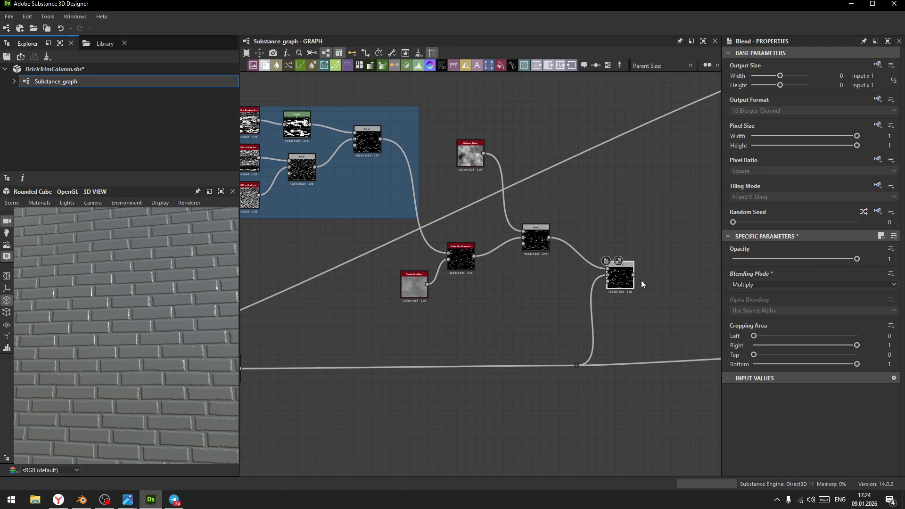
pyautogui.scroll(3, 641, 280)
pyautogui.moveTo(606, 373); pyautogui.dragTo(627, 316, button='middle')
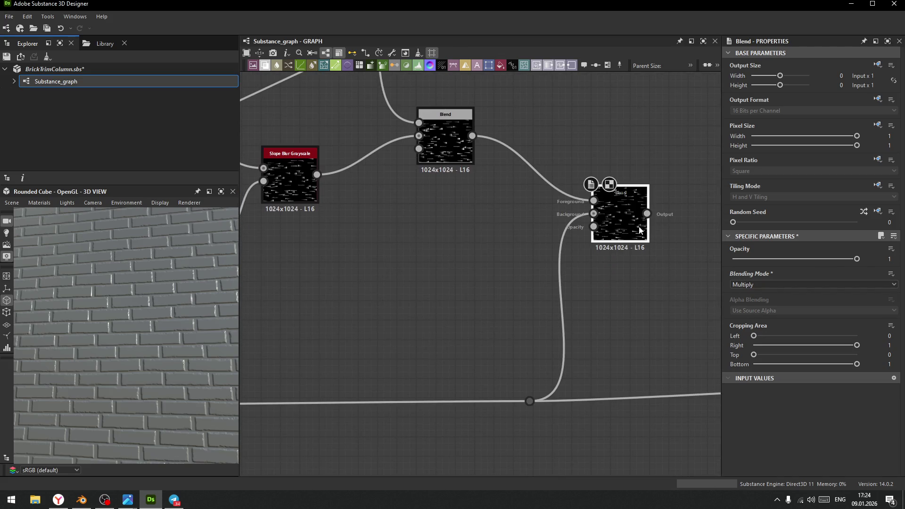
pyautogui.click(768, 283)
pyautogui.click(757, 301)
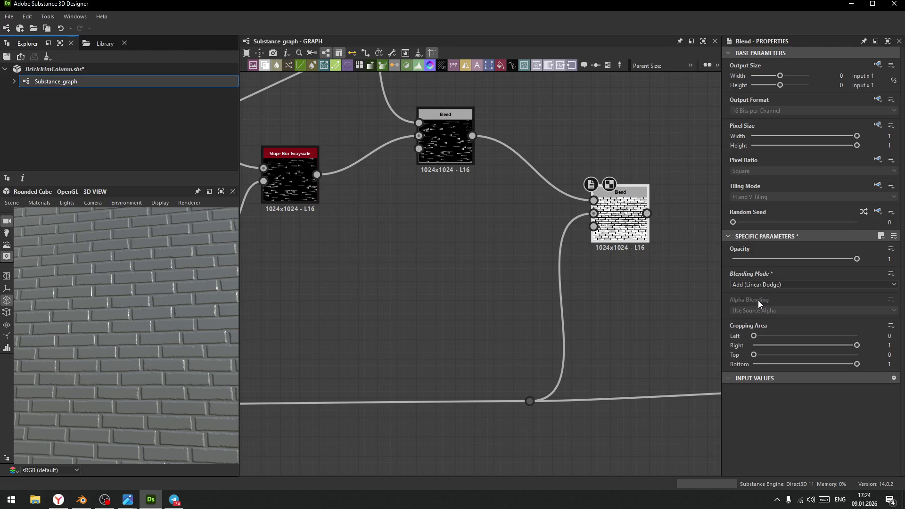
pyautogui.moveTo(854, 259)
pyautogui.mouseDown()
pyautogui.moveTo(730, 266)
pyautogui.moveTo(765, 273)
pyautogui.moveTo(739, 275)
pyautogui.moveTo(750, 275)
pyautogui.mouseUp()
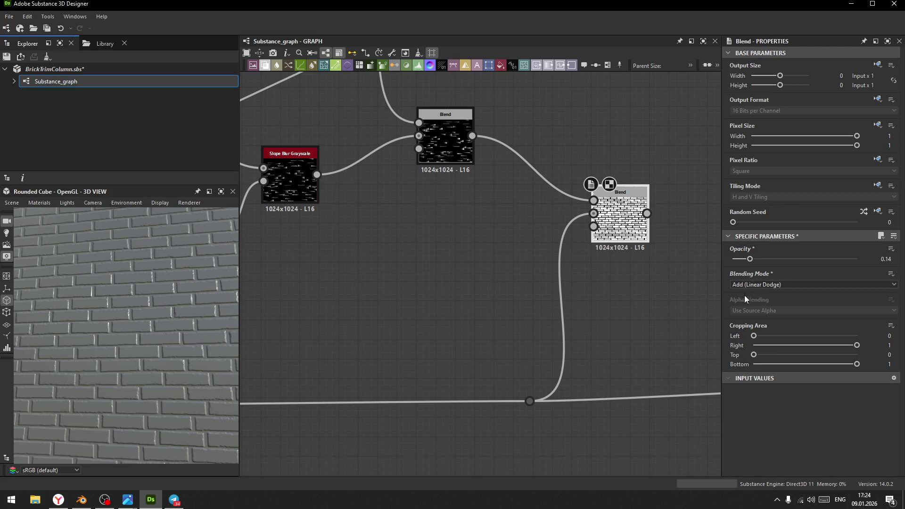
pyautogui.click(763, 284)
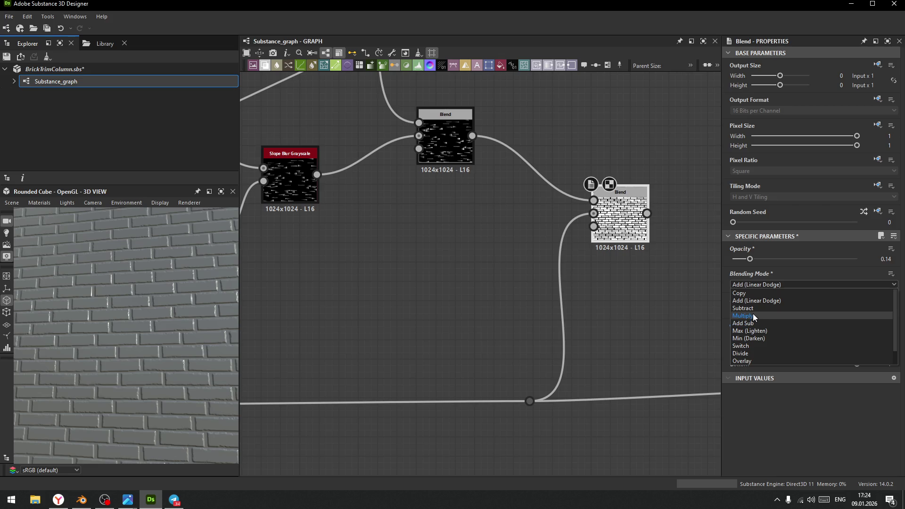
pyautogui.click(753, 361)
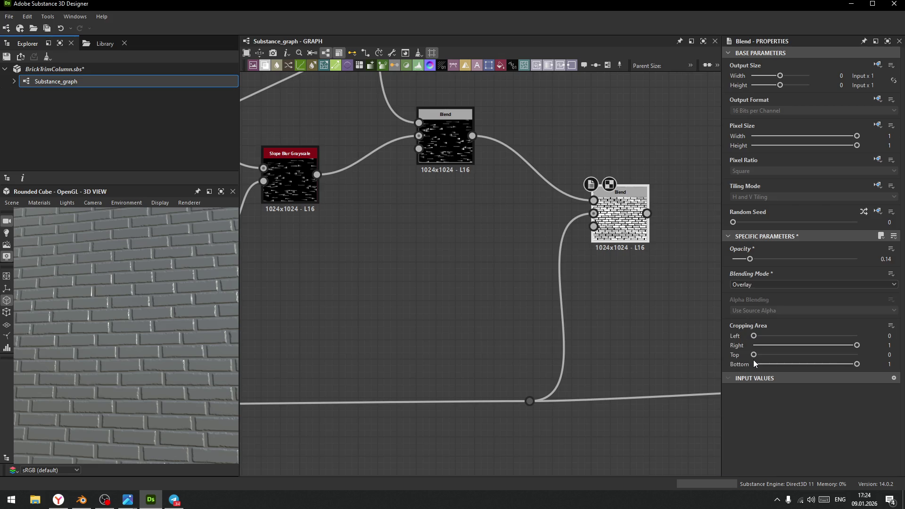
pyautogui.moveTo(748, 259)
pyautogui.mouseDown()
pyautogui.moveTo(864, 265)
pyautogui.moveTo(773, 273)
pyautogui.mouseUp()
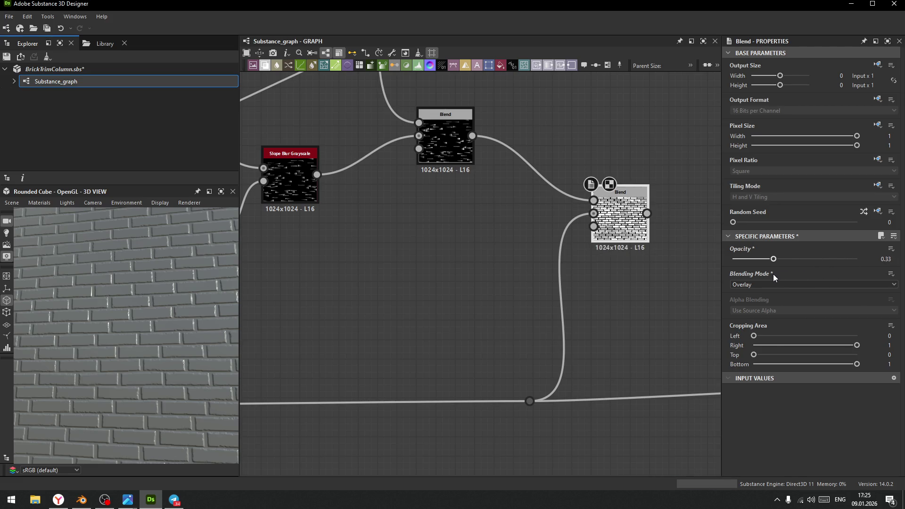
pyautogui.scroll(-3, 656, 321)
pyautogui.moveTo(657, 321); pyautogui.dragTo(509, 295, button='middle')
pyautogui.moveTo(485, 254); pyautogui.dragTo(494, 306)
pyautogui.scroll(-3, 522, 298)
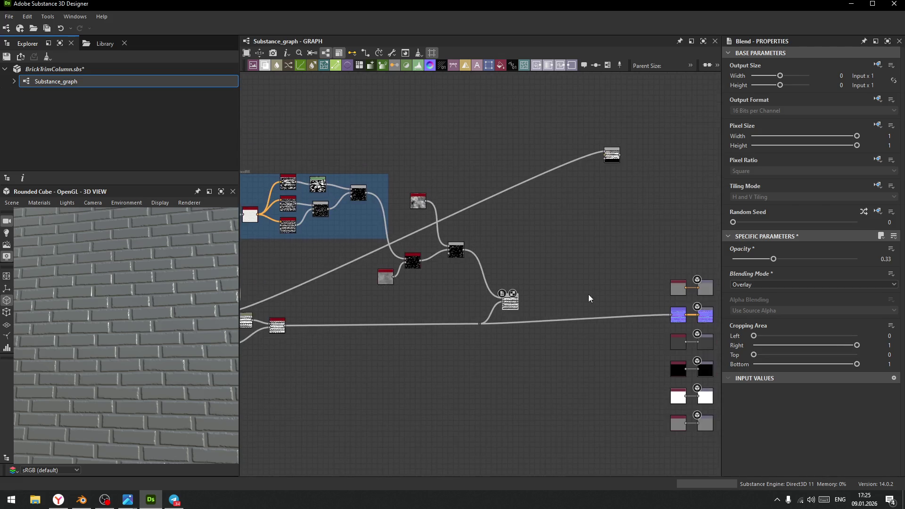
# Connect the new Blend's output to the Normal output node
pyautogui.moveTo(530, 298); pyautogui.dragTo(449, 295, button='middle')
pyautogui.moveTo(437, 295); pyautogui.dragTo(596, 309)
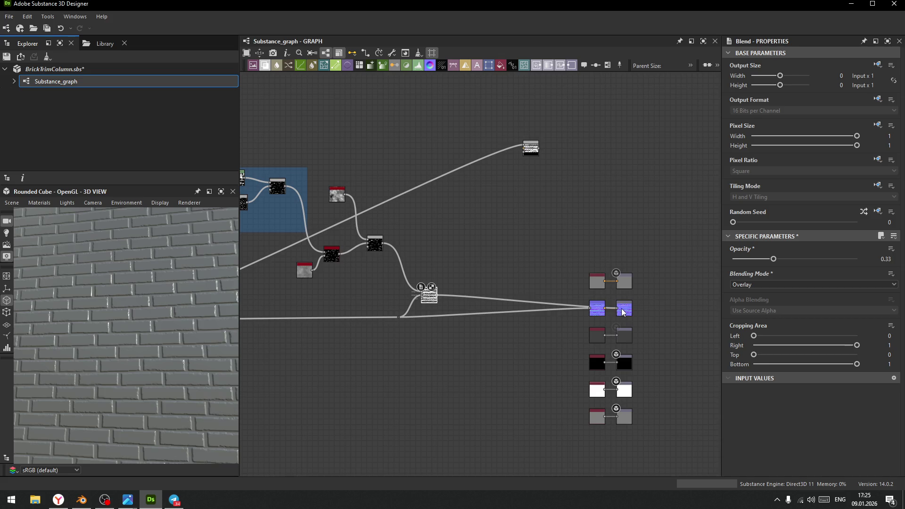
pyautogui.scroll(3, 147, 289)
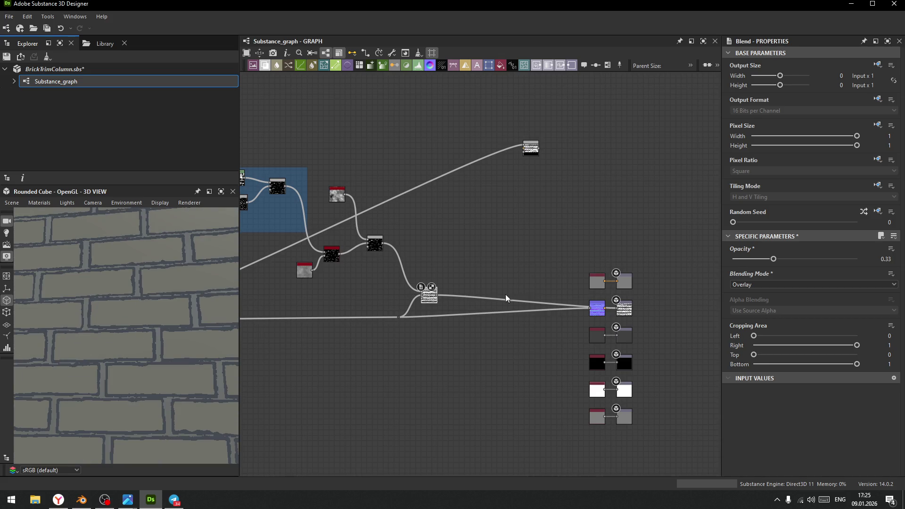
pyautogui.moveTo(436, 295)
pyautogui.mouseDown()
pyautogui.moveTo(464, 307)
pyautogui.moveTo(590, 308)
pyautogui.mouseUp()
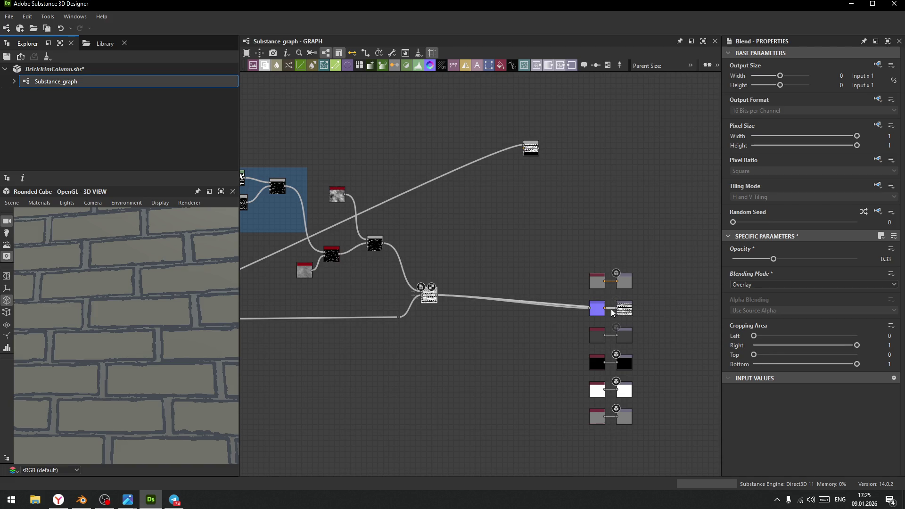
pyautogui.scroll(-3, 156, 306)
pyautogui.moveTo(156, 307)
pyautogui.mouseDown()
pyautogui.moveTo(174, 292)
pyautogui.moveTo(179, 312)
pyautogui.mouseUp()
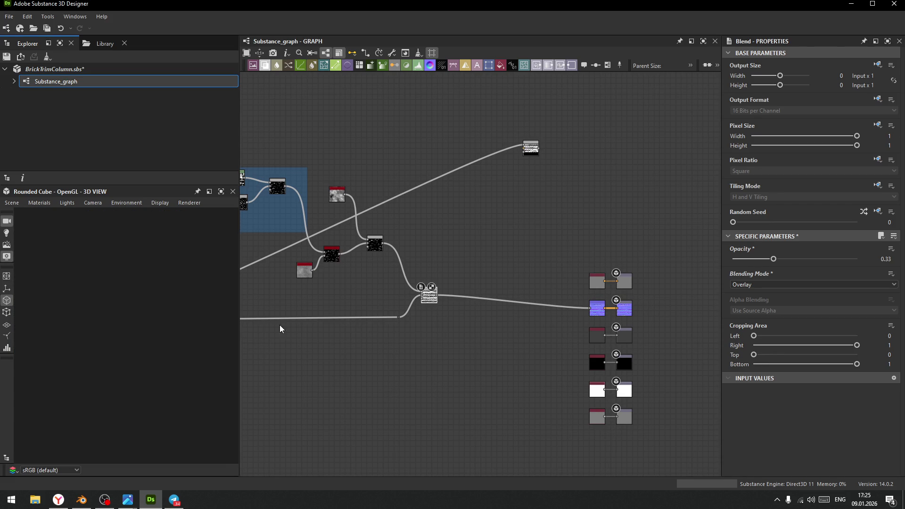
# Set the roughness Uniform Color value to 175
pyautogui.scroll(5, 608, 370)
pyautogui.click(572, 318)
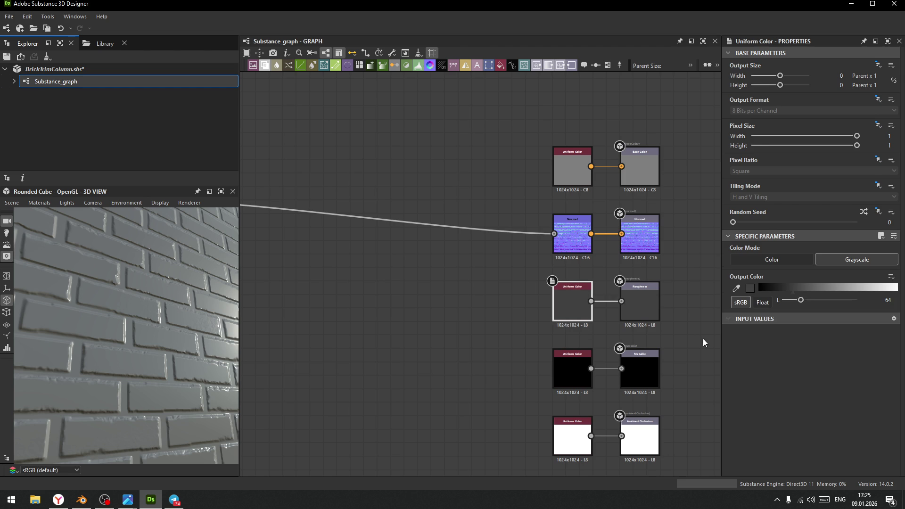
pyautogui.moveTo(801, 300)
pyautogui.mouseDown()
pyautogui.moveTo(842, 305)
pyautogui.moveTo(833, 301)
pyautogui.mouseUp()
pyautogui.moveTo(57, 304); pyautogui.dragTo(132, 286)
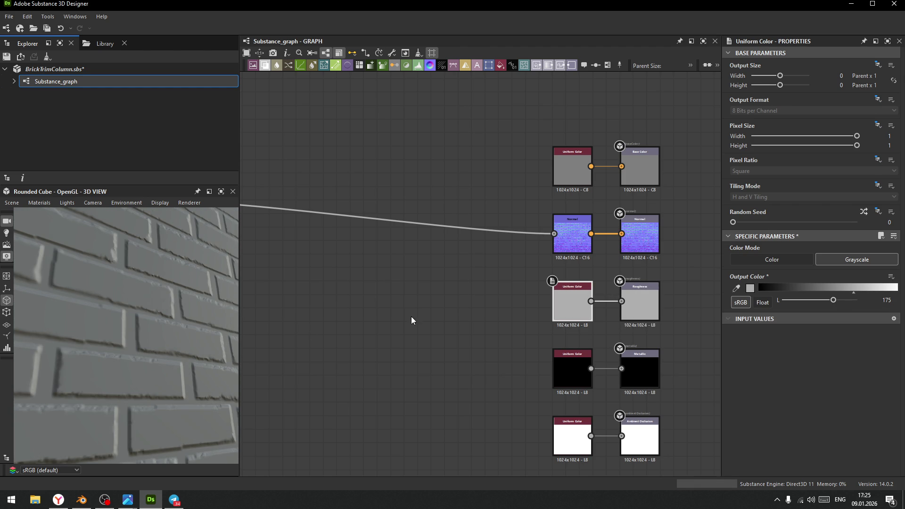
# Raise the Overlay Blend's opacity to 1
pyautogui.moveTo(245, 223); pyautogui.dragTo(420, 299, button='middle')
pyautogui.click(348, 273)
pyautogui.moveTo(774, 260); pyautogui.dragTo(867, 263)
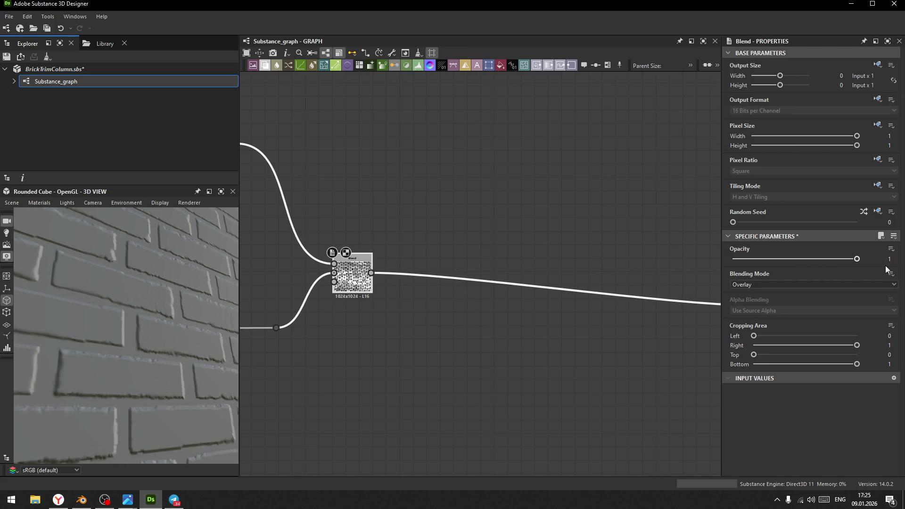
# Cycle the normal-output Blend's modes from Multiply onward until Soft Light is selected
pyautogui.moveTo(33, 304)
pyautogui.mouseDown()
pyautogui.moveTo(178, 303)
pyautogui.moveTo(83, 303)
pyautogui.moveTo(135, 330)
pyautogui.moveTo(146, 307)
pyautogui.moveTo(169, 379)
pyautogui.moveTo(178, 364)
pyautogui.moveTo(155, 316)
pyautogui.moveTo(187, 324)
pyautogui.moveTo(138, 318)
pyautogui.moveTo(168, 361)
pyautogui.mouseUp()
pyautogui.scroll(5, 87, 306)
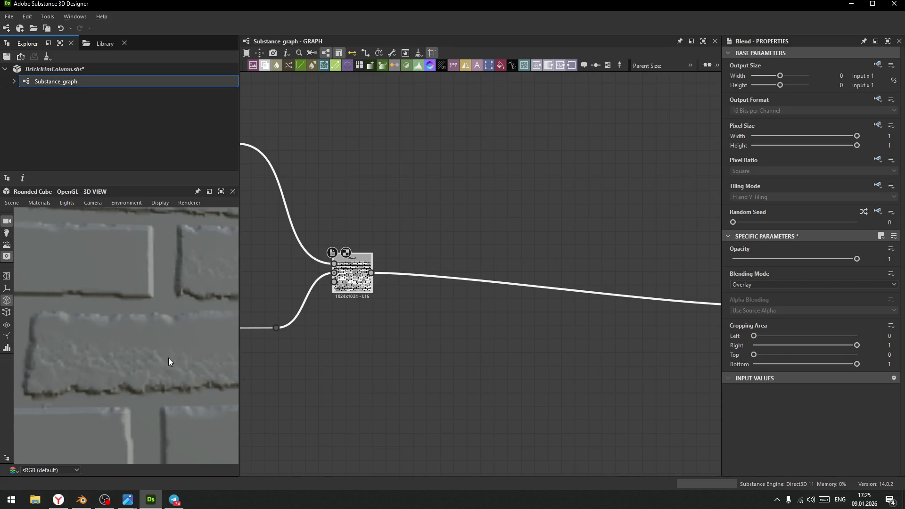
pyautogui.click(771, 285)
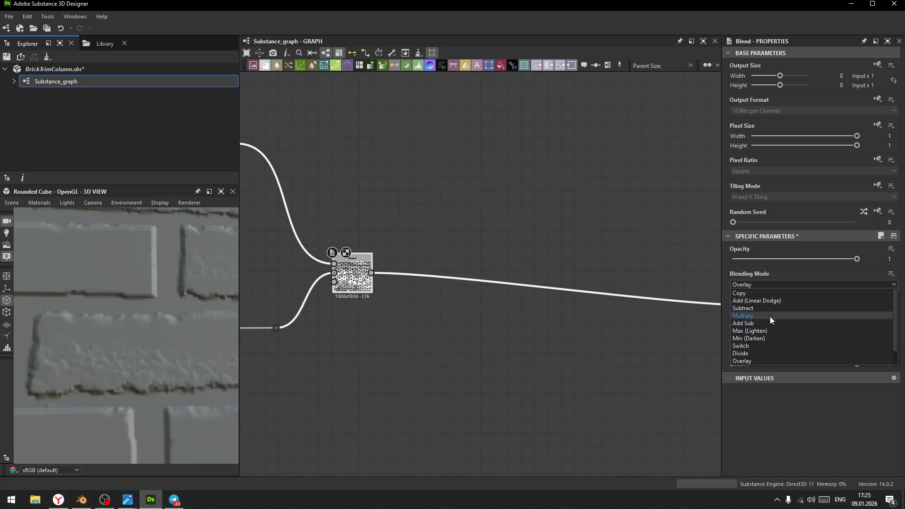
pyautogui.click(764, 315)
pyautogui.scroll(-3, 769, 285)
pyautogui.scroll(-2, 776, 286)
pyautogui.scroll(-3, 777, 286)
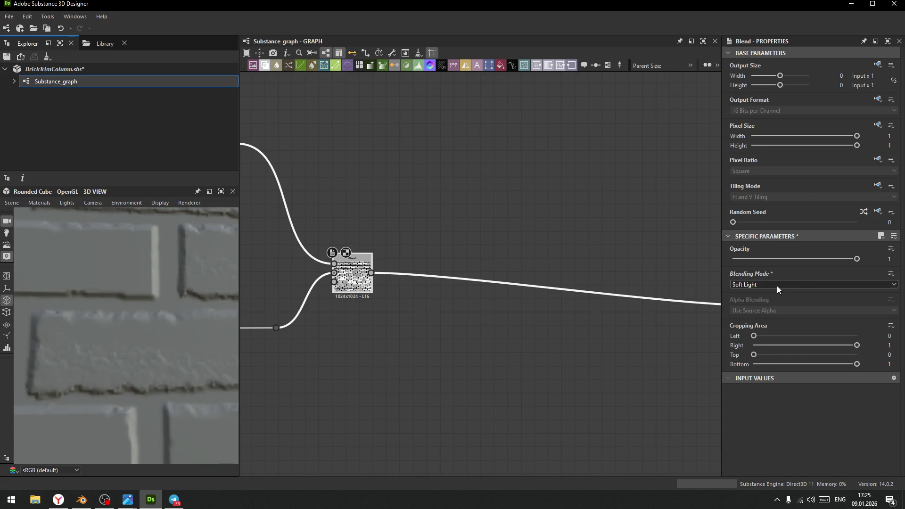
pyautogui.scroll(-4, 159, 300)
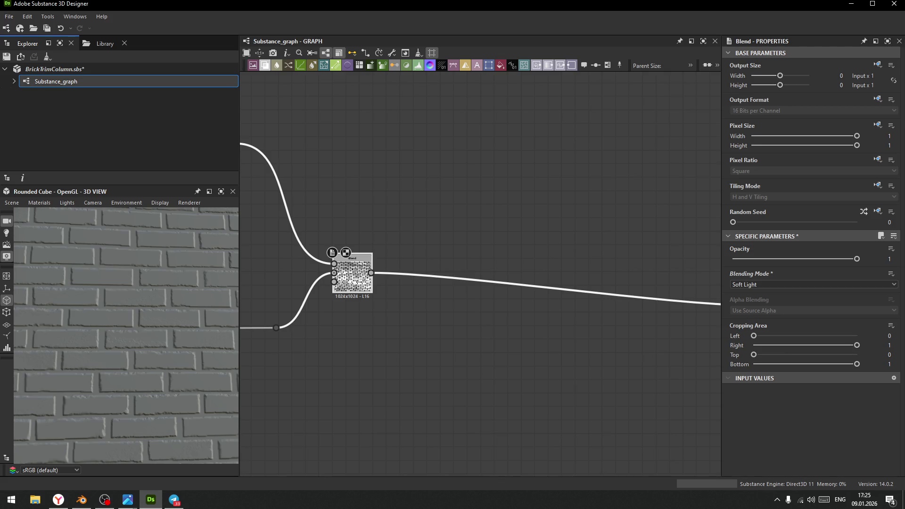
# Review Slope Blur and Fractal Sum Base, then link Fractal Sum Base into the lower Blend's Foreground
pyautogui.moveTo(380, 362); pyautogui.dragTo(452, 378, button='middle')
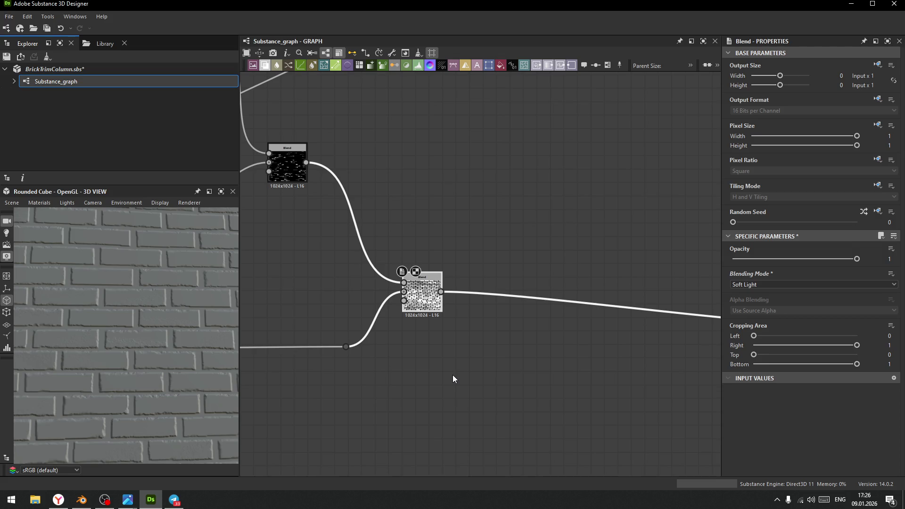
pyautogui.moveTo(331, 252)
pyautogui.mouseDown(button='middle')
pyautogui.moveTo(420, 287)
pyautogui.moveTo(392, 324)
pyautogui.mouseUp(button='middle')
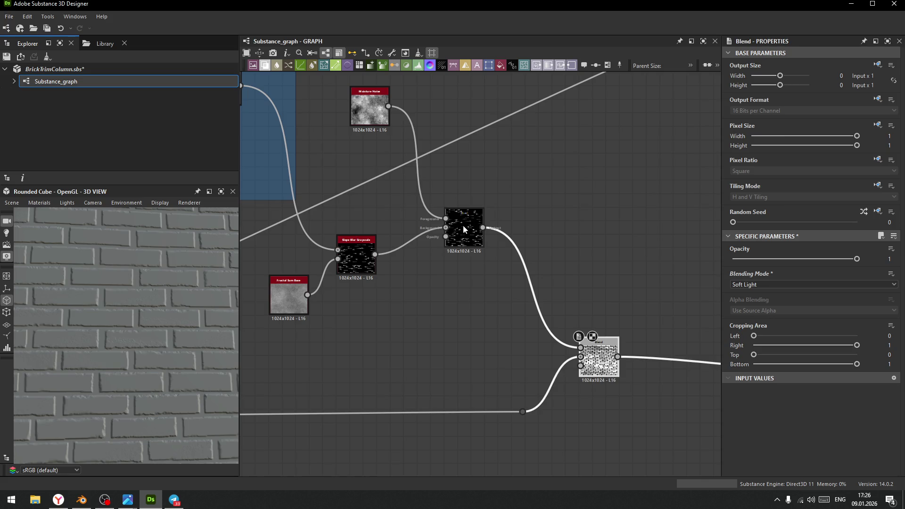
pyautogui.moveTo(463, 225); pyautogui.dragTo(463, 247)
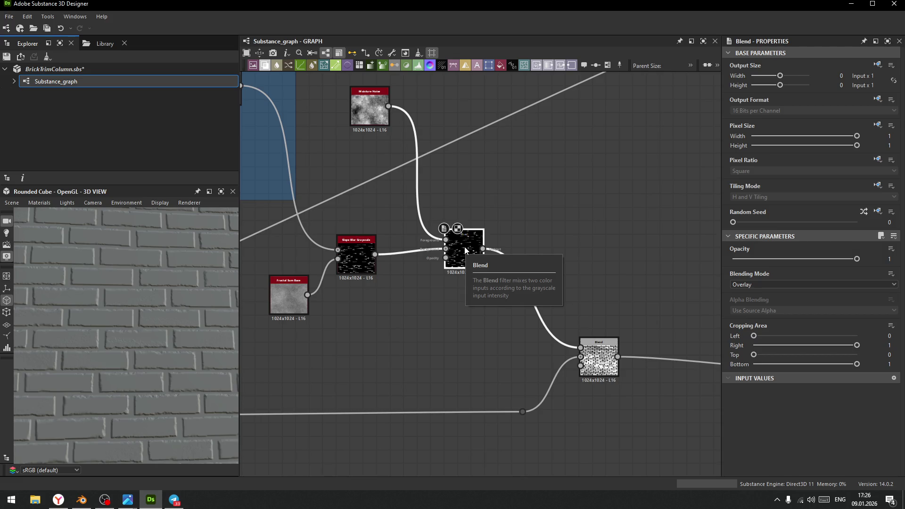
pyautogui.click(361, 257)
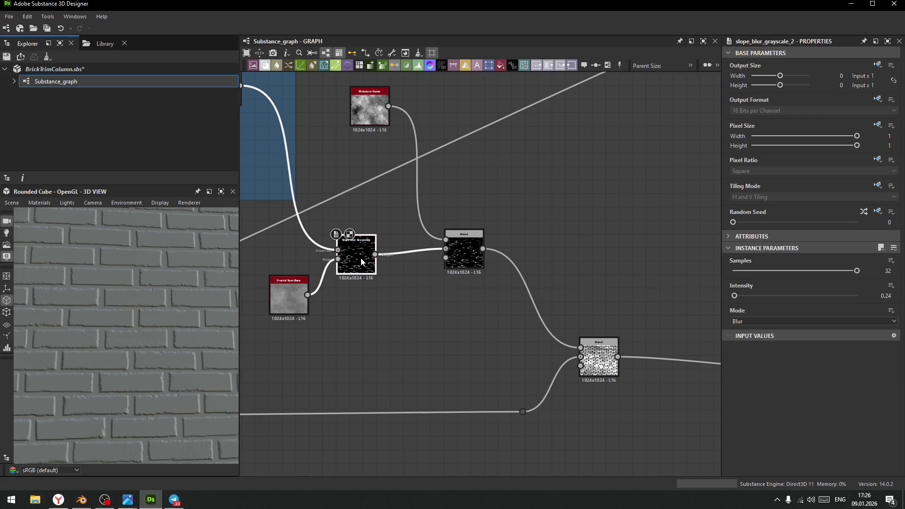
pyautogui.click(285, 298)
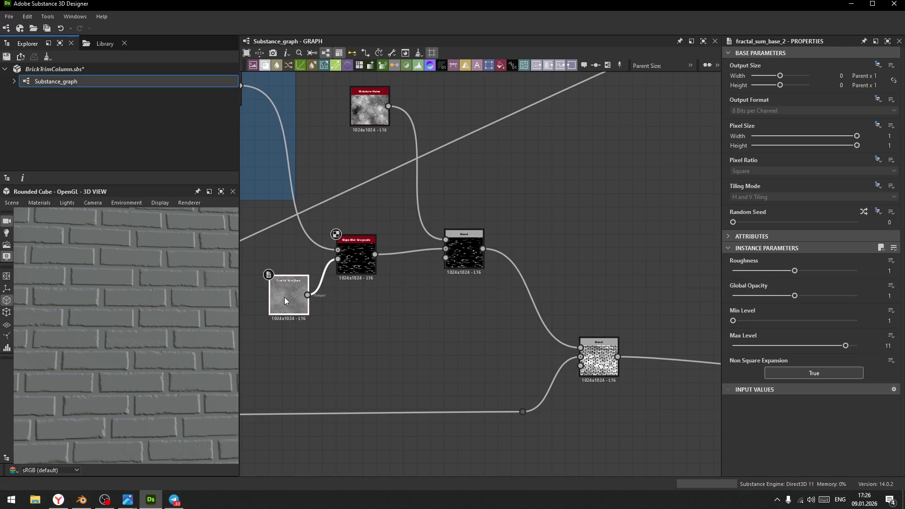
pyautogui.doubleClick(284, 297)
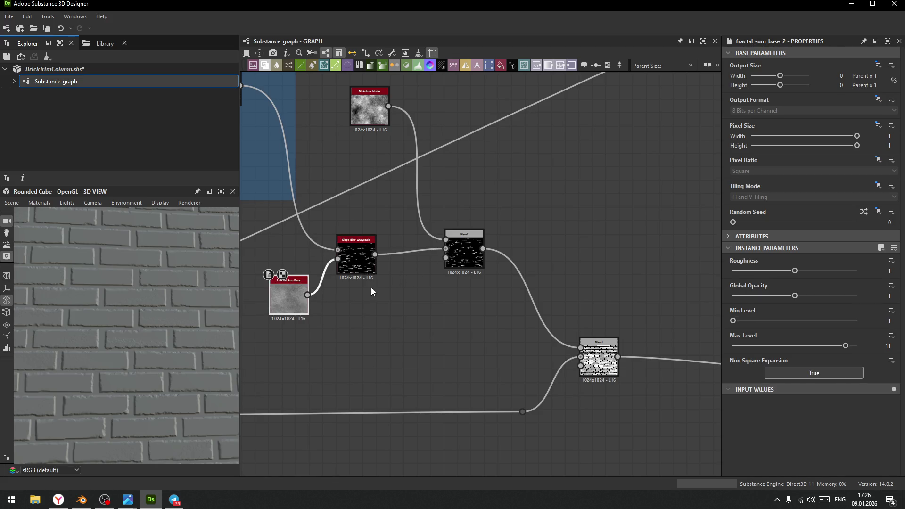
pyautogui.click(359, 262)
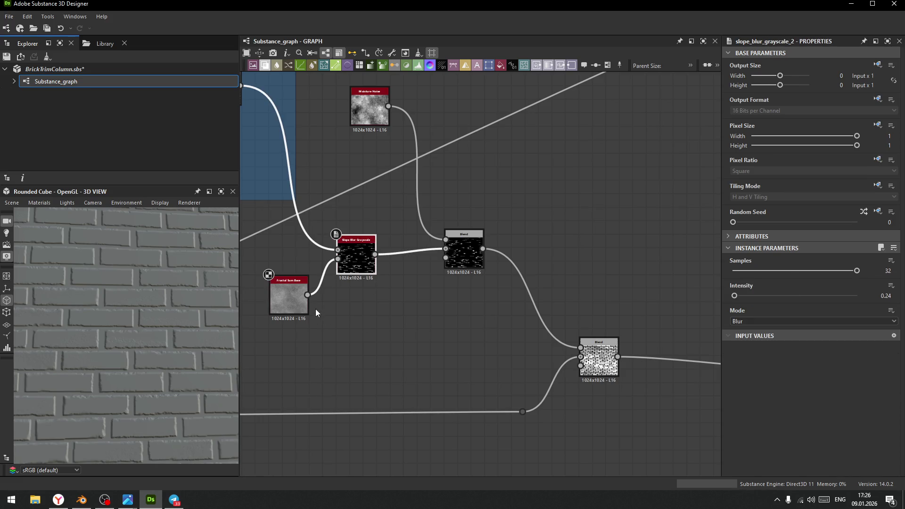
pyautogui.moveTo(306, 296); pyautogui.dragTo(599, 349)
pyautogui.click(597, 361)
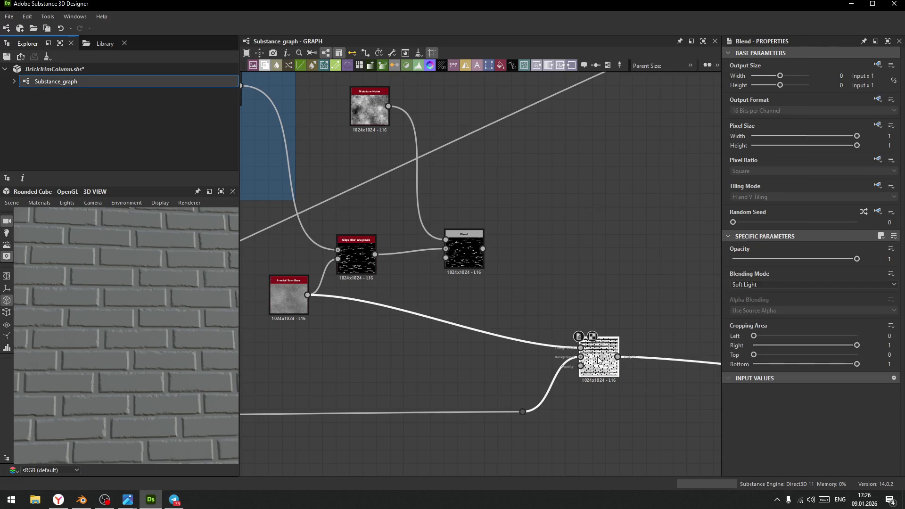
# Set the lower Blend to Multiply at 0.4 opacity and check the brick preview
pyautogui.scroll(5, 138, 288)
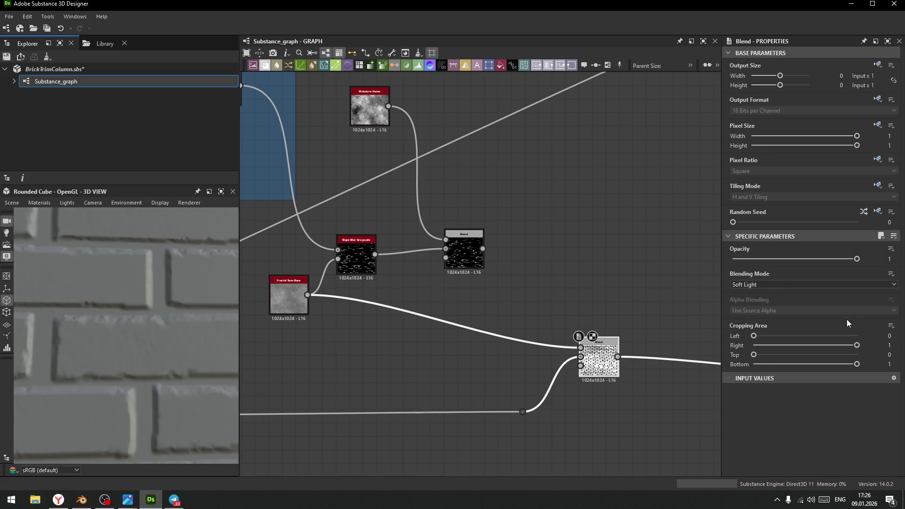
pyautogui.click(772, 283)
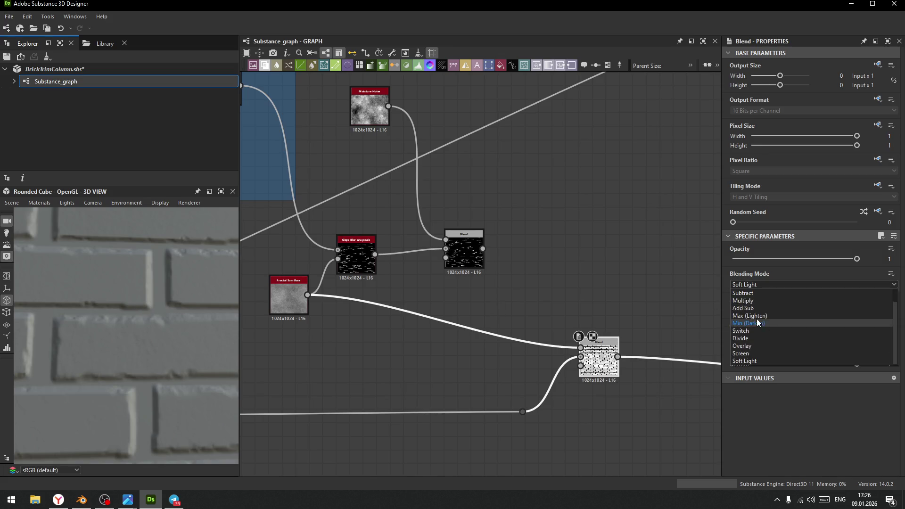
pyautogui.click(756, 318)
pyautogui.moveTo(856, 258)
pyautogui.mouseDown()
pyautogui.moveTo(763, 264)
pyautogui.moveTo(781, 267)
pyautogui.mouseUp()
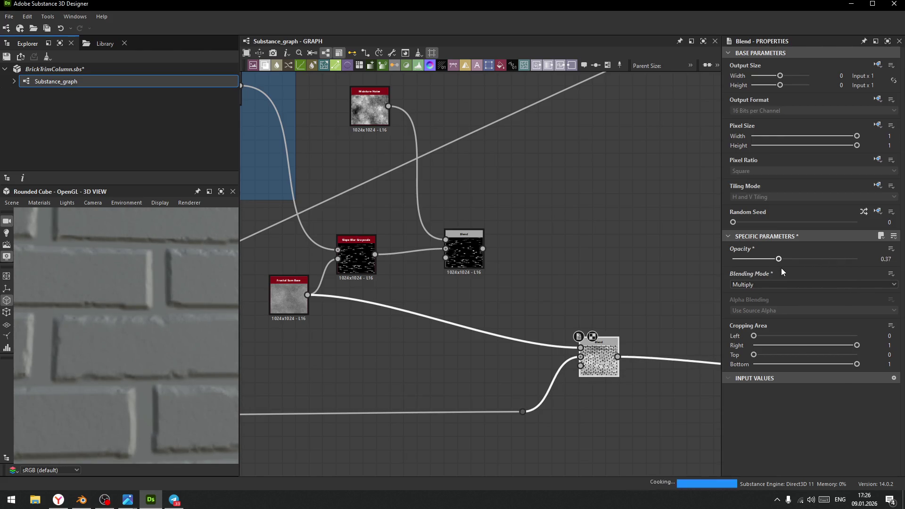
pyautogui.scroll(-2, 349, 380)
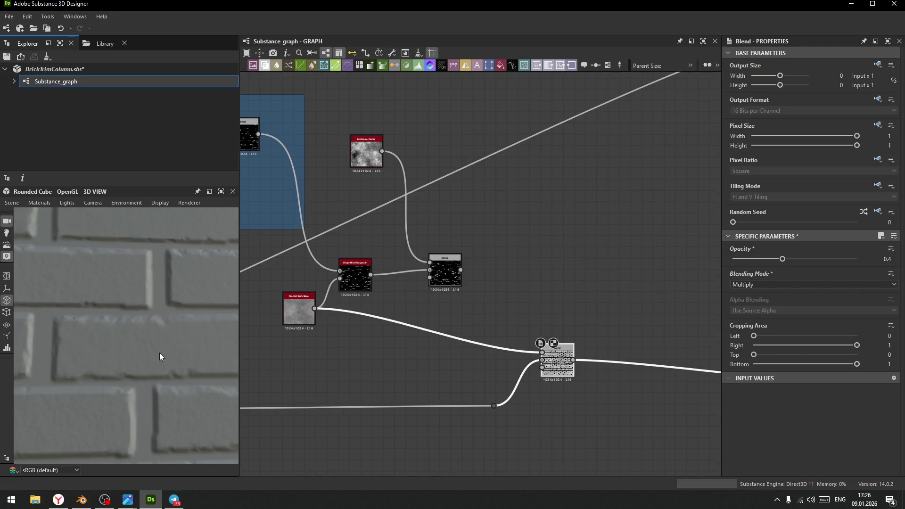
pyautogui.scroll(-2, 159, 353)
pyautogui.moveTo(168, 346); pyautogui.dragTo(205, 296)
pyautogui.scroll(5, 156, 318)
pyautogui.scroll(-5, 157, 319)
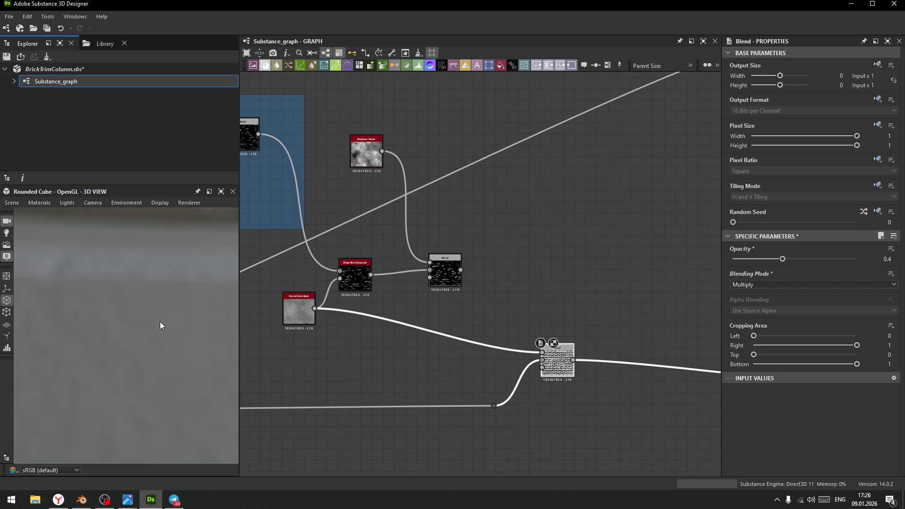
pyautogui.moveTo(150, 329); pyautogui.dragTo(138, 331)
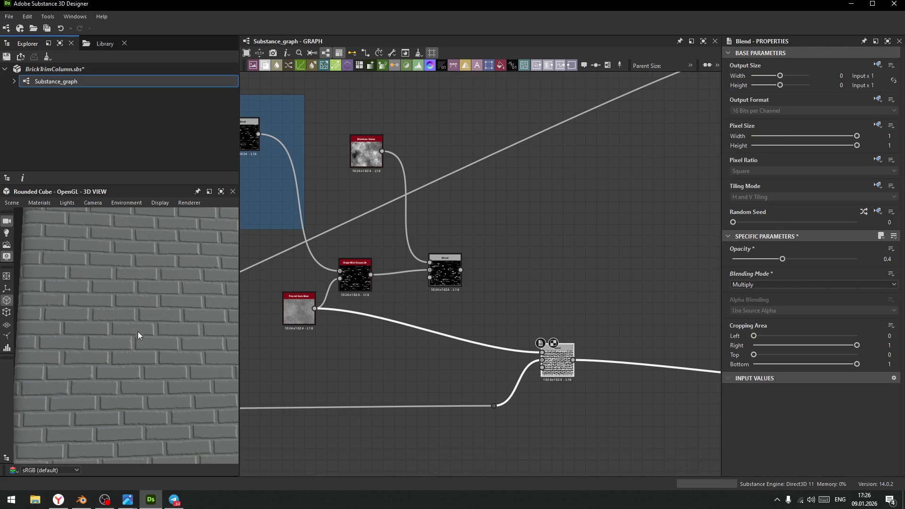
pyautogui.moveTo(151, 302); pyautogui.dragTo(152, 313)
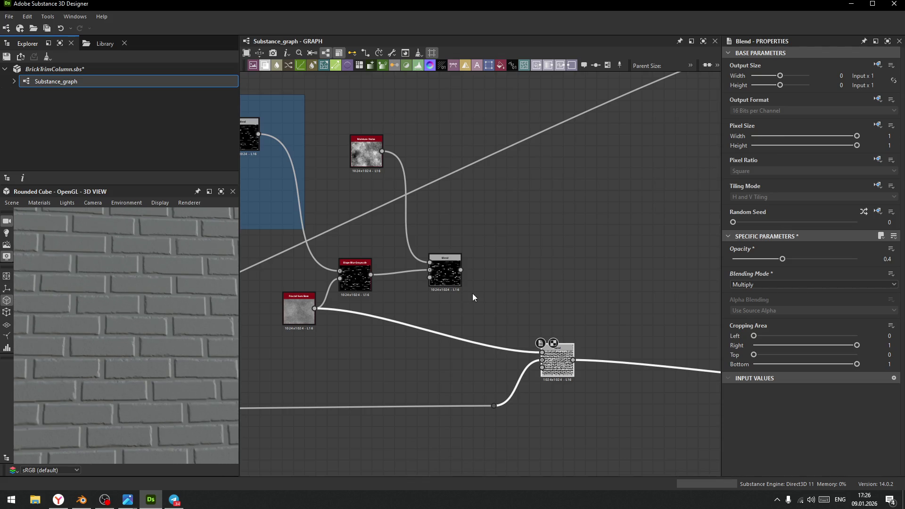
pyautogui.scroll(2, 472, 293)
# Move Slope Blur Grayscale, the middle Blend and Moisture Noise closer together
pyautogui.moveTo(367, 288); pyautogui.dragTo(422, 256)
pyautogui.moveTo(528, 286); pyautogui.dragTo(553, 248)
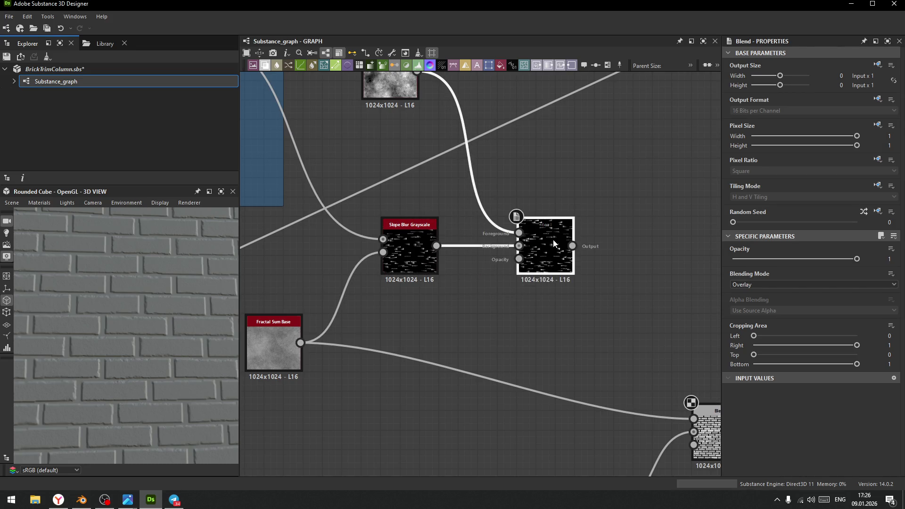
pyautogui.doubleClick(548, 243)
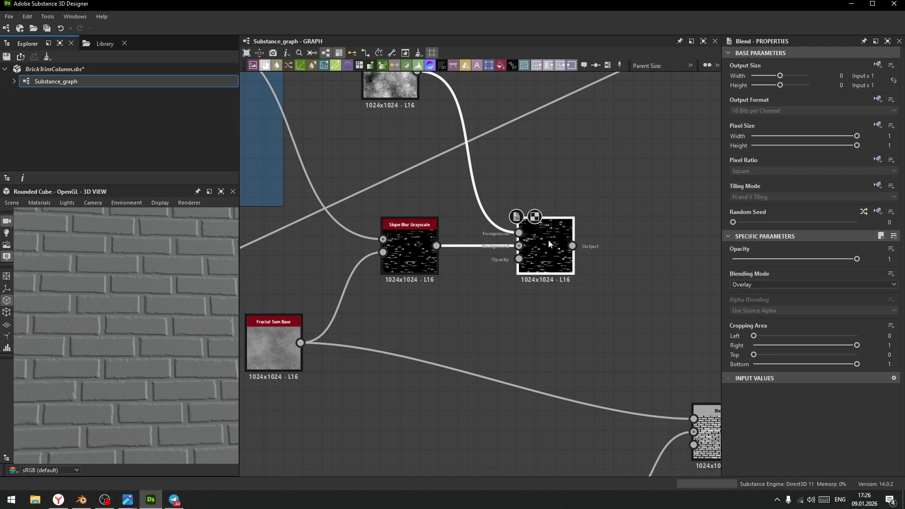
pyautogui.click(408, 243)
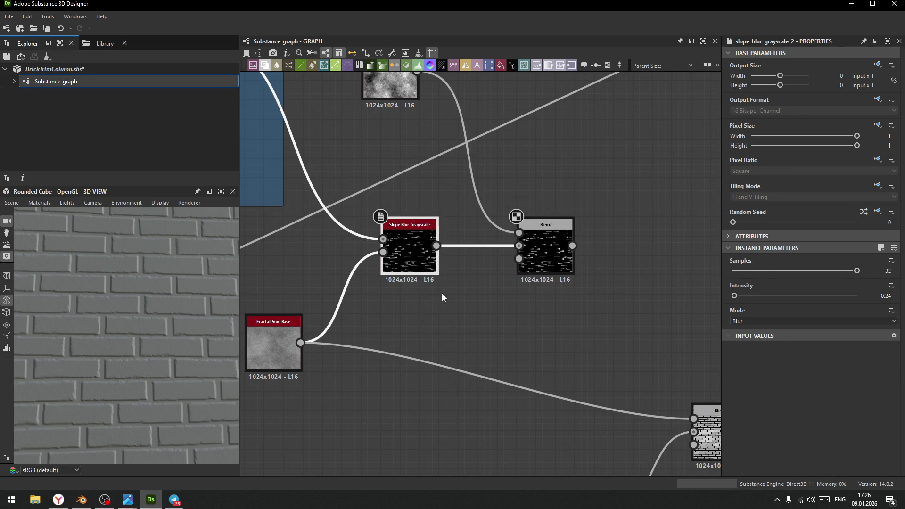
pyautogui.moveTo(442, 293); pyautogui.dragTo(501, 378, button='middle')
pyautogui.moveTo(471, 154); pyautogui.dragTo(511, 217)
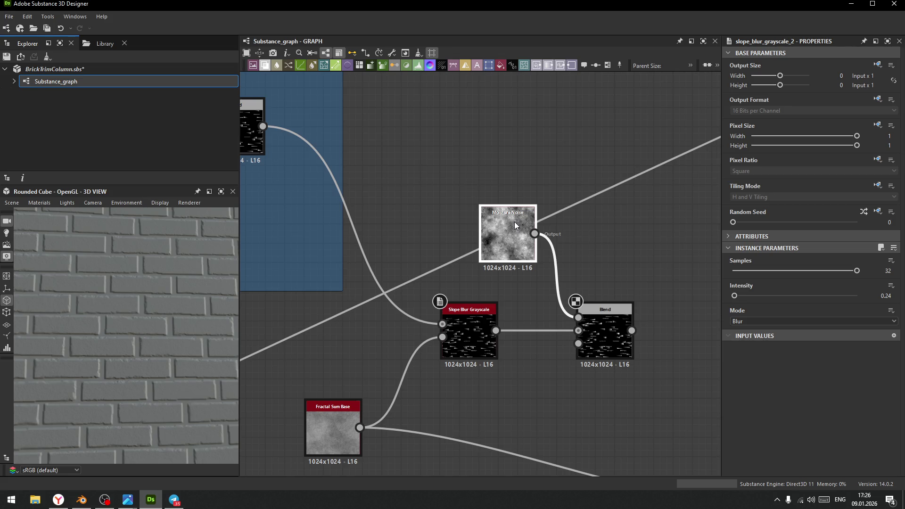
pyautogui.moveTo(508, 306); pyautogui.dragTo(581, 351, button='middle')
pyautogui.scroll(-5, 509, 287)
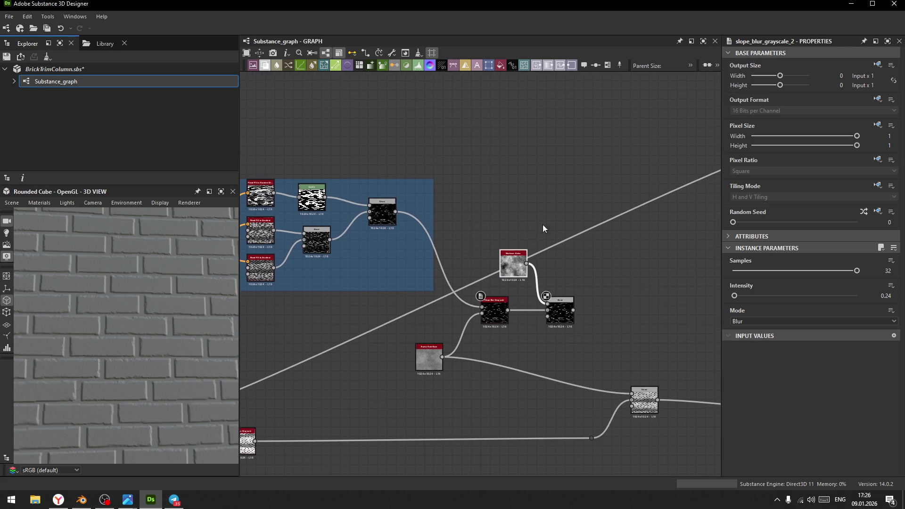
# Add a Directional Warp fed by the brick pattern and Moisture Noise
pyautogui.press('space')
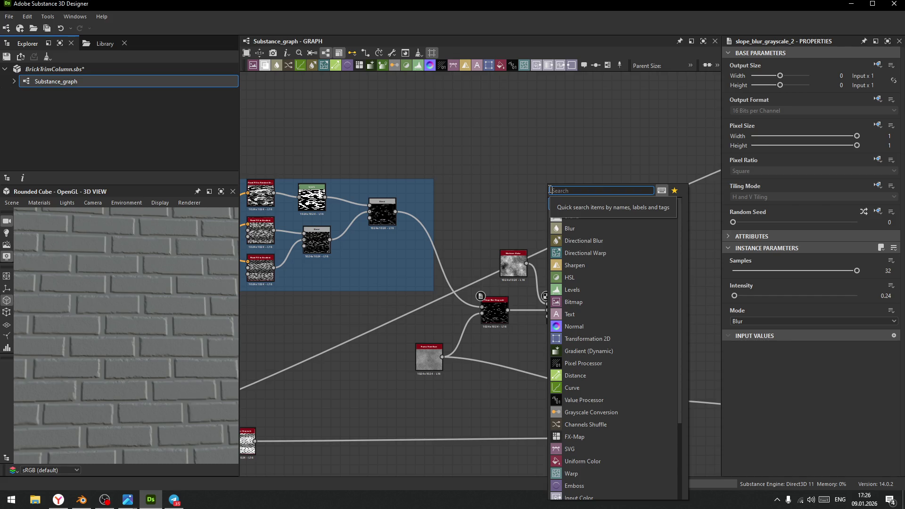
pyautogui.write('di')
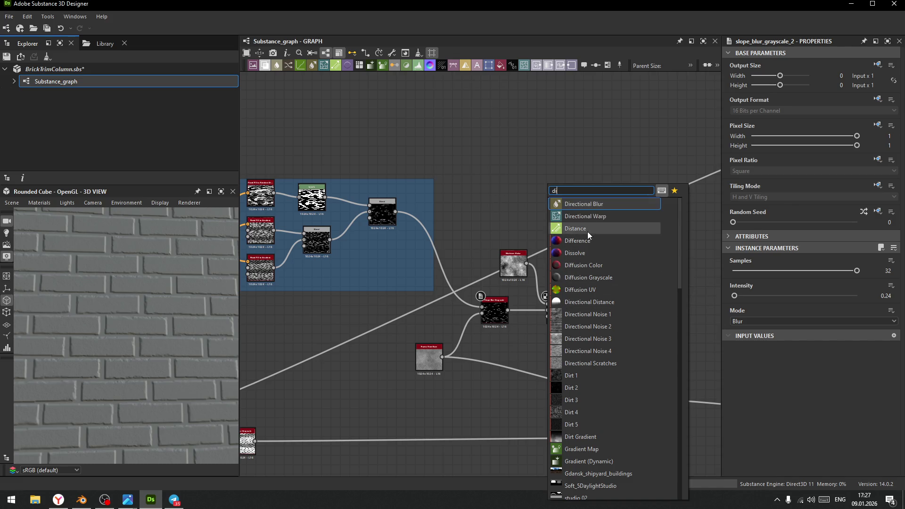
pyautogui.click(583, 218)
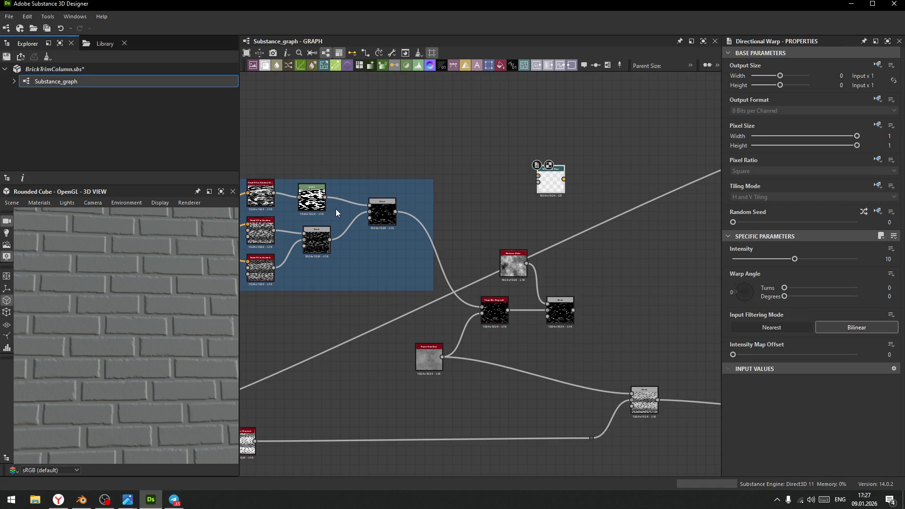
pyautogui.moveTo(336, 209); pyautogui.dragTo(393, 214, button='middle')
pyautogui.moveTo(330, 199); pyautogui.dragTo(593, 181)
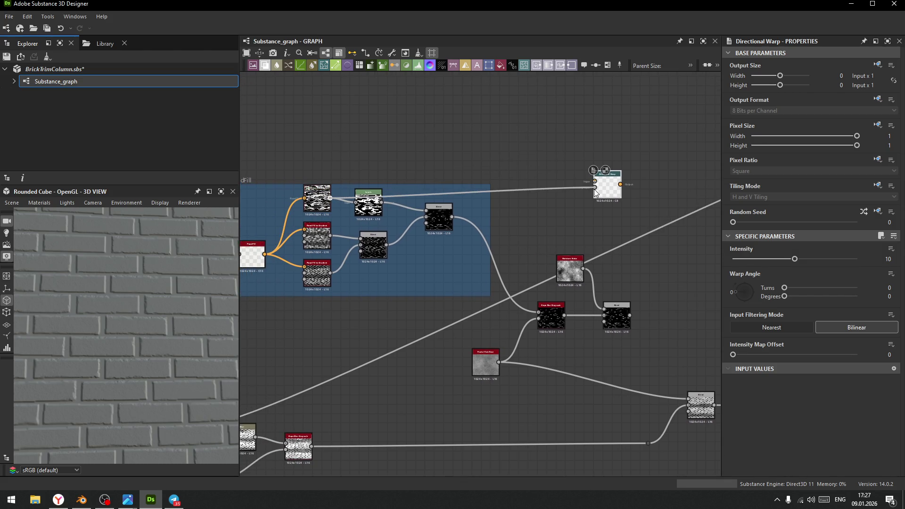
pyautogui.moveTo(583, 268); pyautogui.dragTo(595, 181)
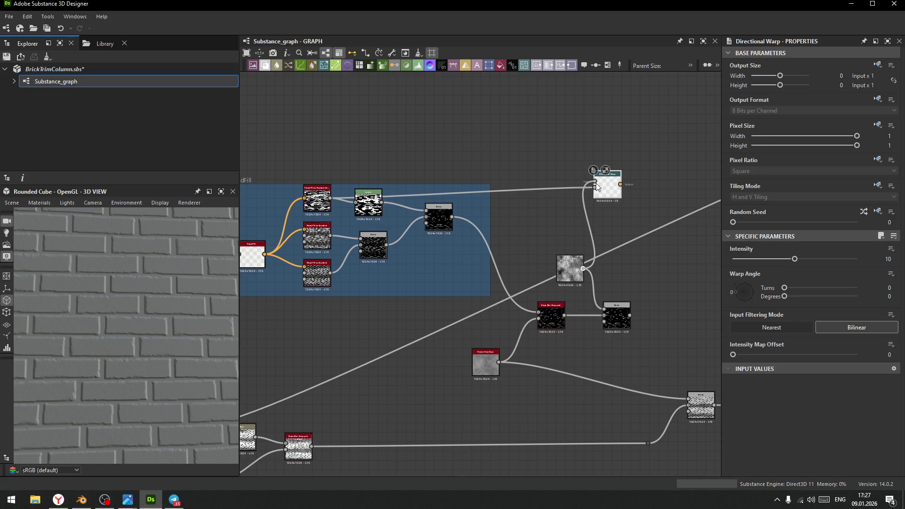
# Set the Directional Warp intensity to 200 and warp angle to about -72.85°
pyautogui.moveTo(796, 258); pyautogui.dragTo(886, 268)
pyautogui.write('200')
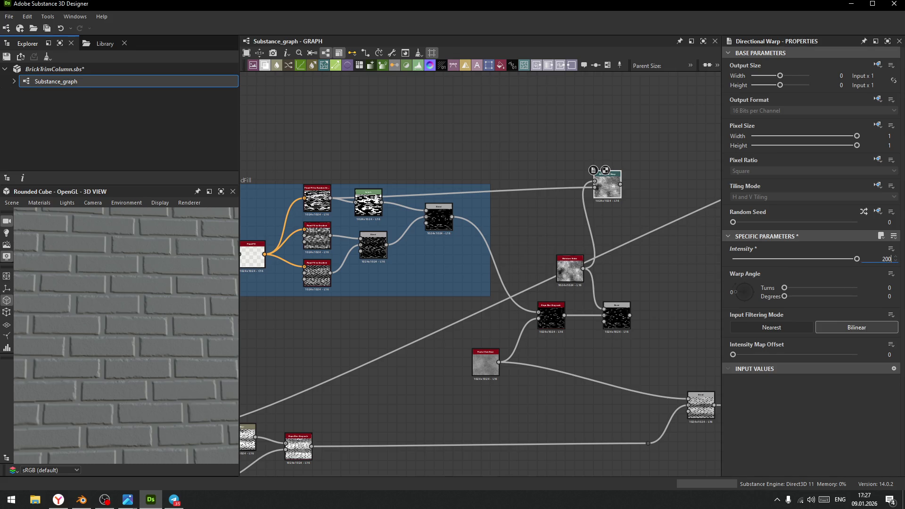
pyautogui.press('Return')
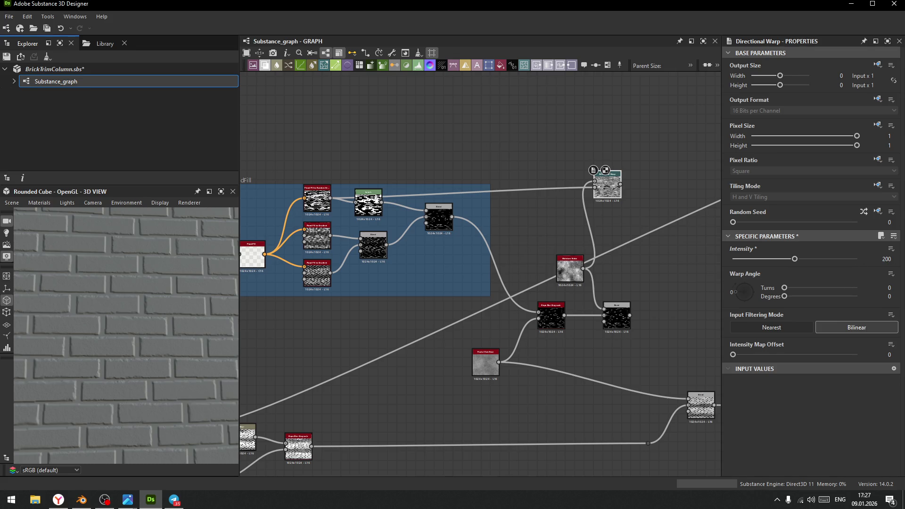
pyautogui.moveTo(746, 296); pyautogui.dragTo(741, 302)
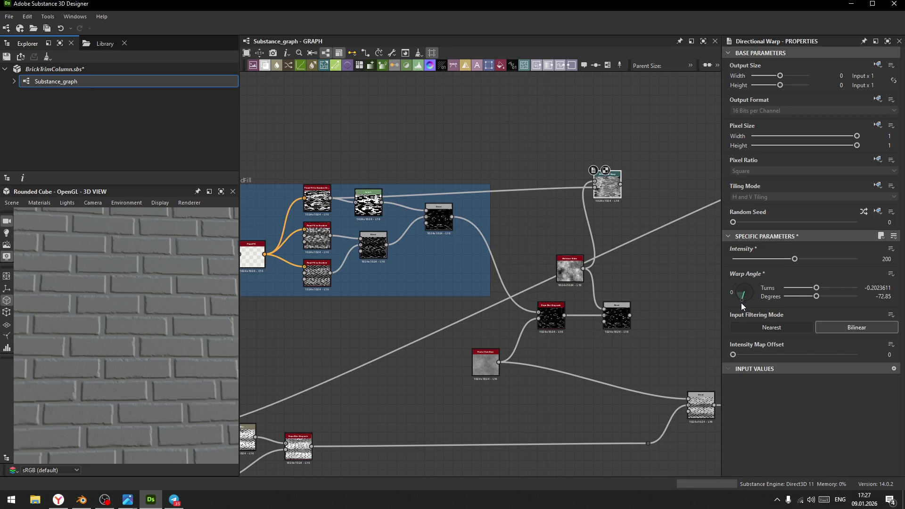
pyautogui.moveTo(658, 238); pyautogui.dragTo(603, 264, button='middle')
pyautogui.scroll(5, 525, 179)
pyautogui.moveTo(527, 163); pyautogui.dragTo(582, 303)
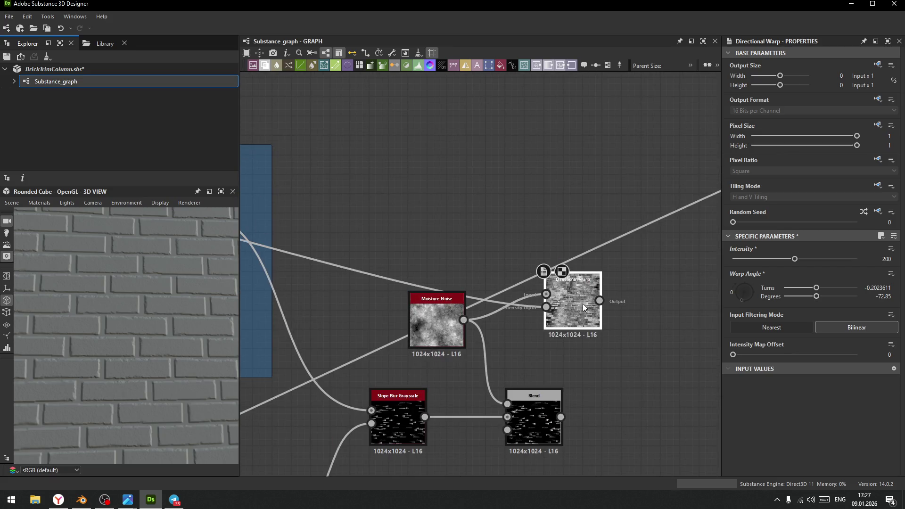
# Delete the old Blend and Slope Blur Grayscale nodes, moving Moisture Noise above Directional Warp
pyautogui.moveTo(602, 375); pyautogui.dragTo(592, 293, button='middle')
pyautogui.click(435, 253)
pyautogui.click(529, 345)
pyautogui.press('Delete')
pyautogui.click(398, 337)
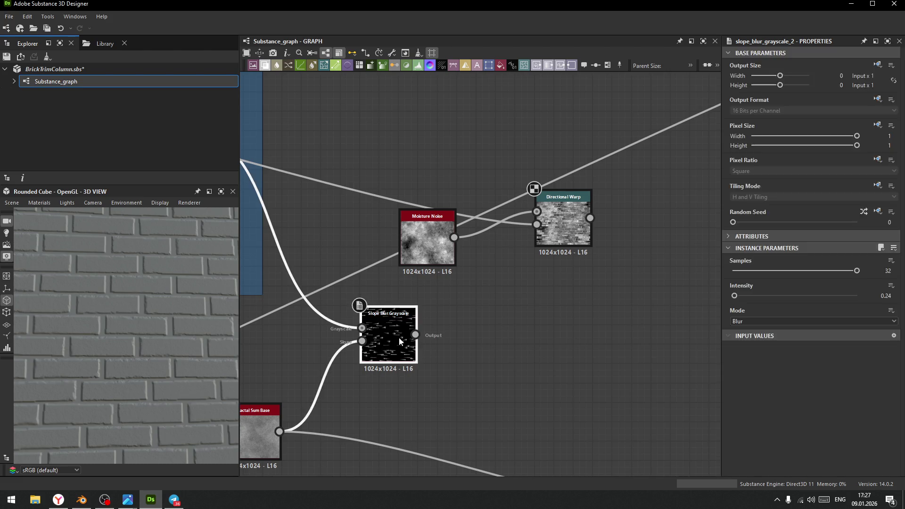
pyautogui.press('Delete')
pyautogui.moveTo(441, 245)
pyautogui.mouseDown()
pyautogui.moveTo(413, 280)
pyautogui.moveTo(420, 204)
pyautogui.moveTo(461, 158)
pyautogui.mouseUp()
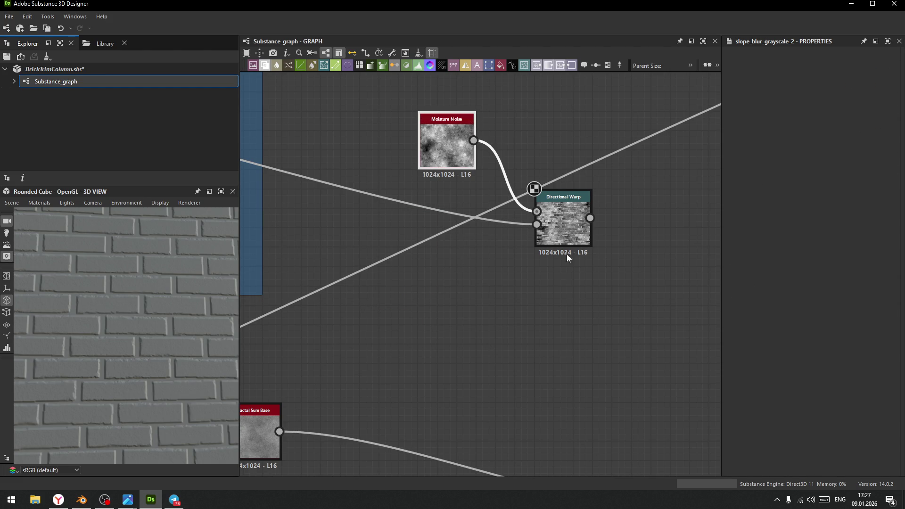
# Add a Blend after the lower Blend, feed Directional Warp into it, and set it to Multiply
pyautogui.moveTo(561, 226); pyautogui.dragTo(541, 245)
pyautogui.scroll(-5, 561, 307)
pyautogui.moveTo(567, 324); pyautogui.dragTo(546, 242, button='middle')
pyautogui.scroll(1, 545, 242)
pyautogui.moveTo(625, 325); pyautogui.dragTo(655, 236)
pyautogui.click(680, 228)
pyautogui.moveTo(548, 189); pyautogui.dragTo(659, 224)
pyautogui.click(747, 284)
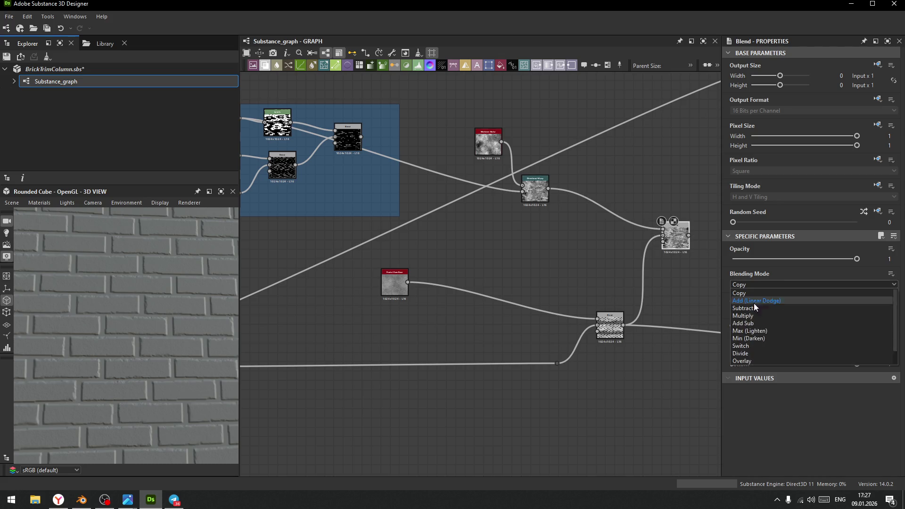
pyautogui.click(754, 315)
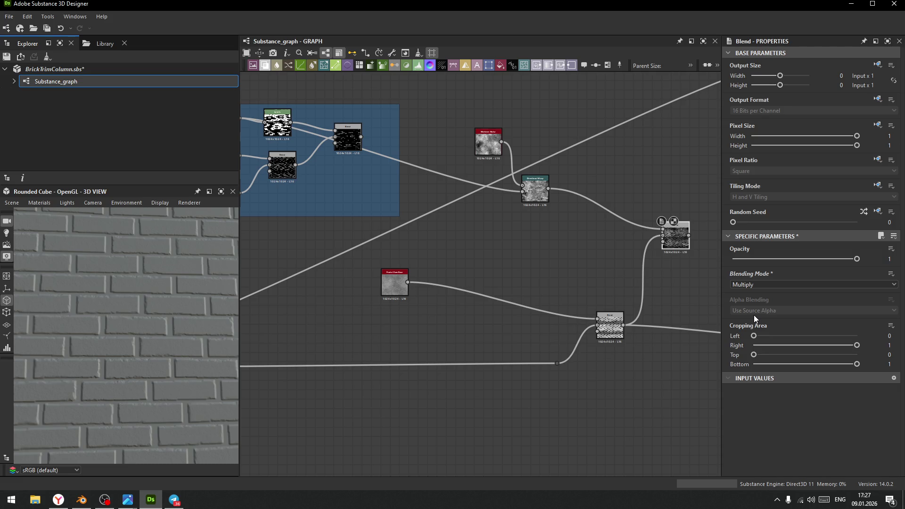
# Try Max (Lighten) on the upper Blend, then settle on Min (Darken)
pyautogui.scroll(3, 675, 265)
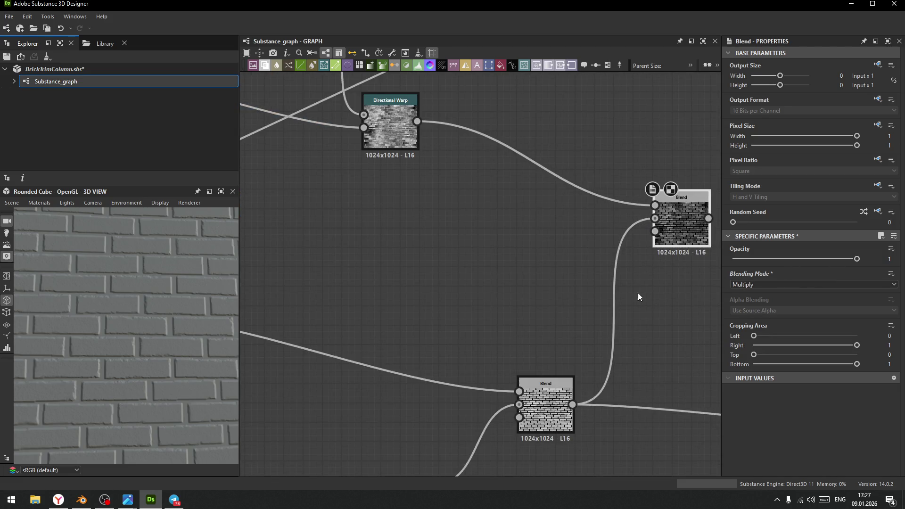
pyautogui.moveTo(638, 292); pyautogui.dragTo(532, 288, button='middle')
pyautogui.moveTo(473, 398)
pyautogui.keyDown('shift'); pyautogui.mouseDown()
pyautogui.moveTo(604, 215)
pyautogui.moveTo(558, 358)
pyautogui.mouseUp(); pyautogui.keyUp('shift')
pyautogui.scroll(3, 134, 293)
pyautogui.moveTo(134, 289)
pyautogui.mouseDown()
pyautogui.moveTo(155, 308)
pyautogui.moveTo(128, 296)
pyautogui.moveTo(139, 349)
pyautogui.moveTo(173, 315)
pyautogui.moveTo(127, 304)
pyautogui.mouseUp()
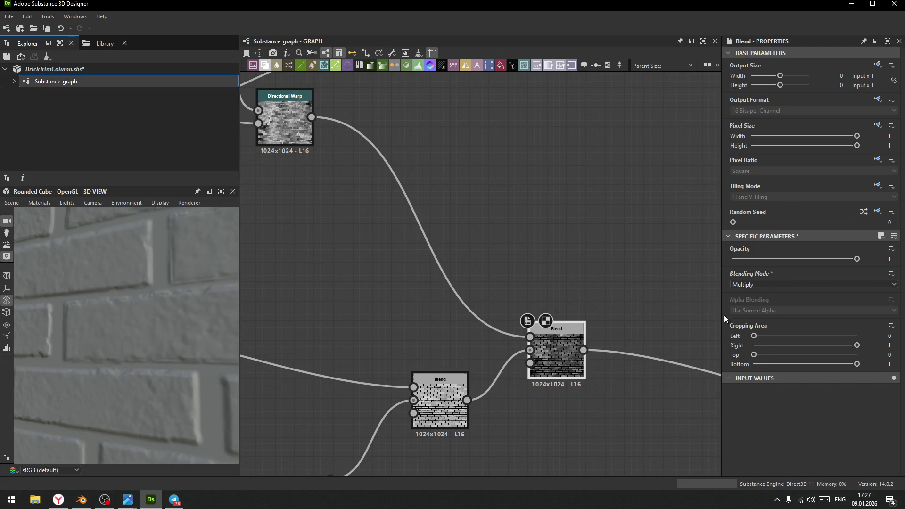
pyautogui.click(781, 283)
pyautogui.click(756, 330)
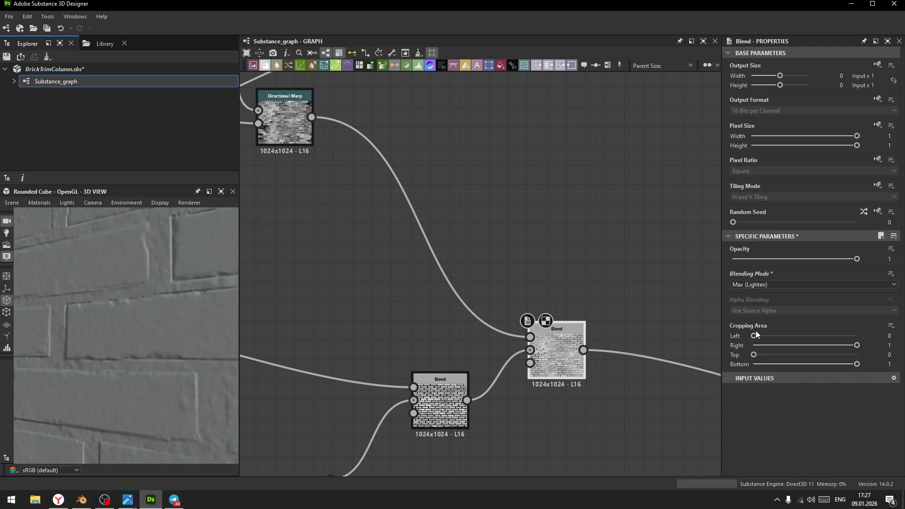
pyautogui.click(777, 283)
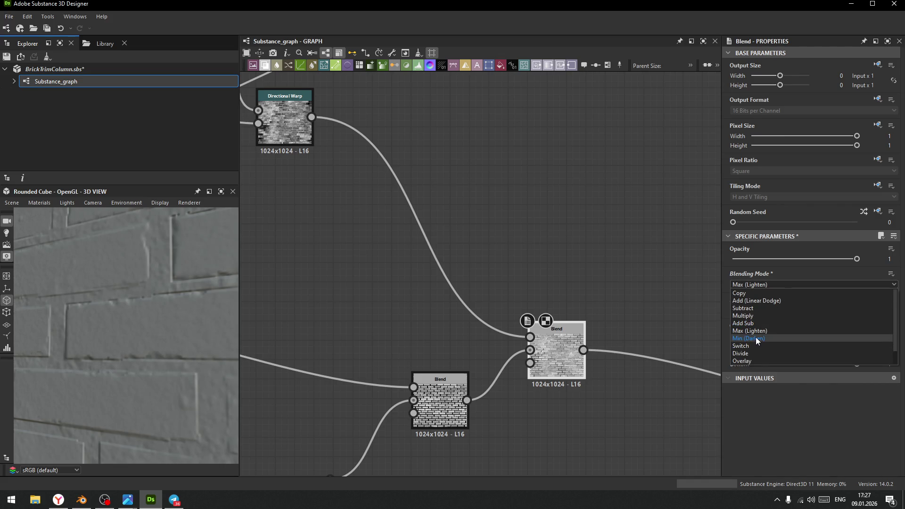
pyautogui.click(756, 337)
# Orbit and pan the 3D preview to inspect the darkened brick wall
pyautogui.moveTo(180, 321)
pyautogui.mouseDown()
pyautogui.moveTo(128, 313)
pyautogui.moveTo(158, 305)
pyautogui.moveTo(154, 289)
pyautogui.moveTo(173, 342)
pyautogui.moveTo(152, 327)
pyautogui.mouseUp()
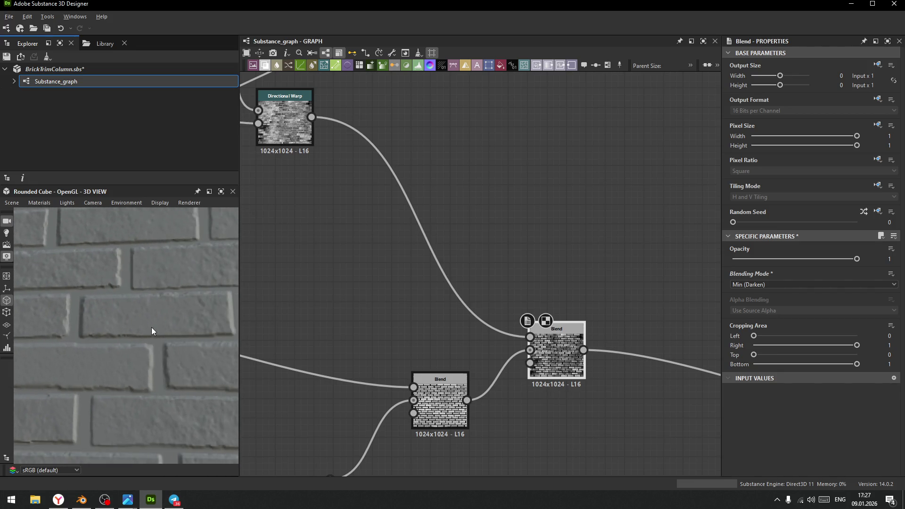
pyautogui.moveTo(849, 259)
pyautogui.mouseDown()
pyautogui.moveTo(755, 266)
pyautogui.moveTo(888, 272)
pyautogui.mouseUp()
pyautogui.scroll(-3, 120, 306)
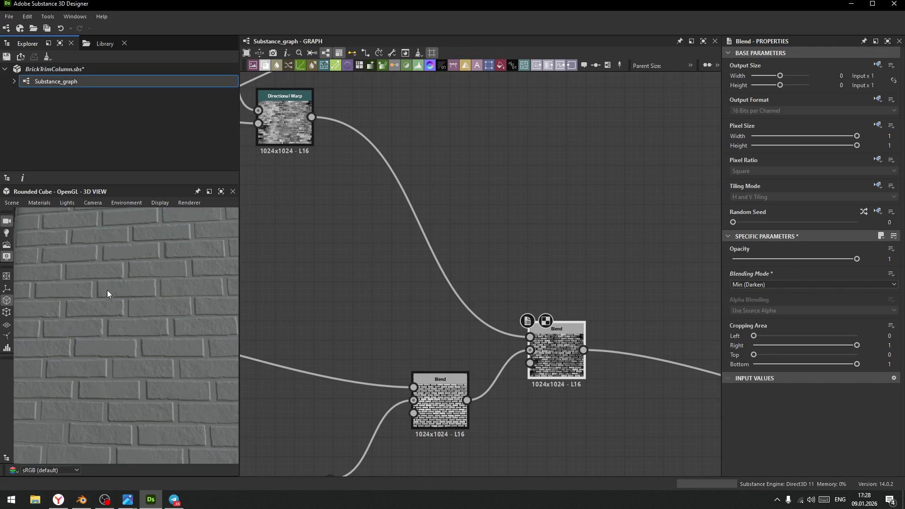
pyautogui.scroll(4, 119, 256)
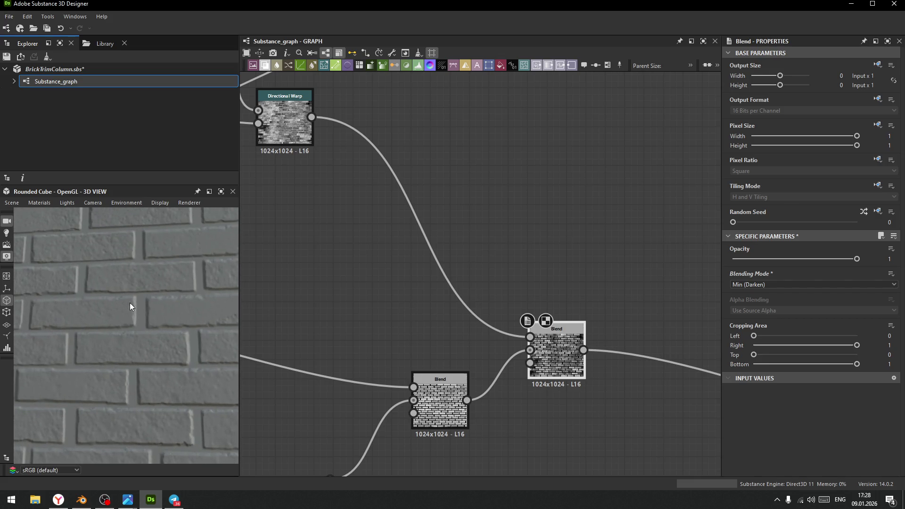
pyautogui.moveTo(138, 311); pyautogui.dragTo(119, 312)
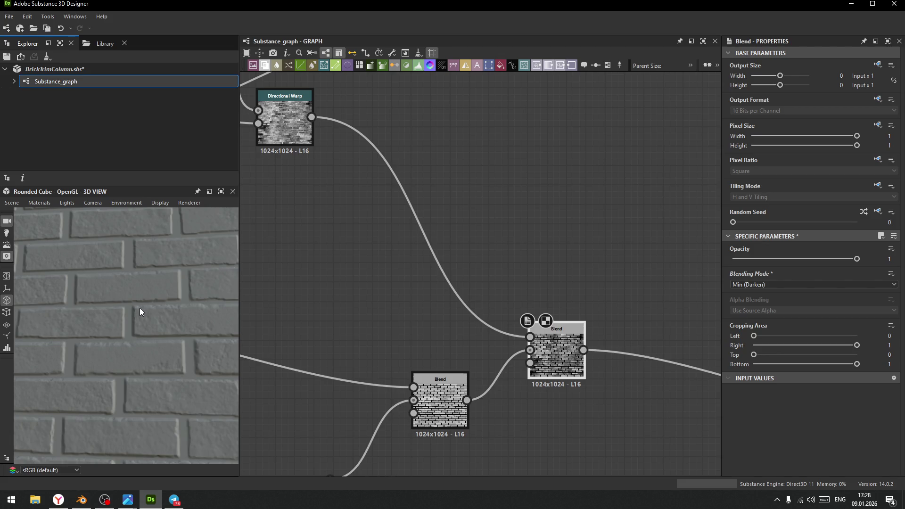
pyautogui.scroll(-2, 140, 311)
pyautogui.scroll(-2, 143, 309)
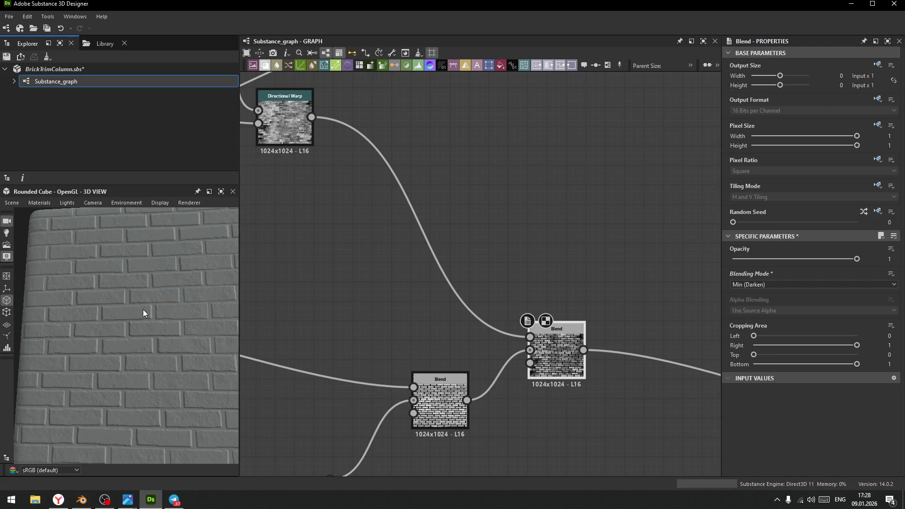
pyautogui.scroll(-4, 355, 275)
pyautogui.moveTo(355, 275); pyautogui.dragTo(583, 252, button='middle')
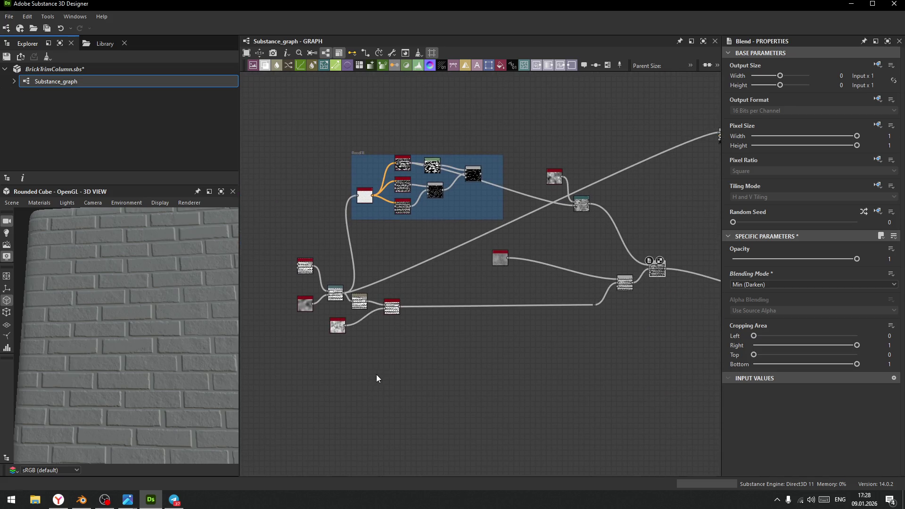
# Lower the brick Tile Generator's Rotation Random from 0.003 to 0.001
pyautogui.scroll(4, 376, 376)
pyautogui.scroll(3, 353, 327)
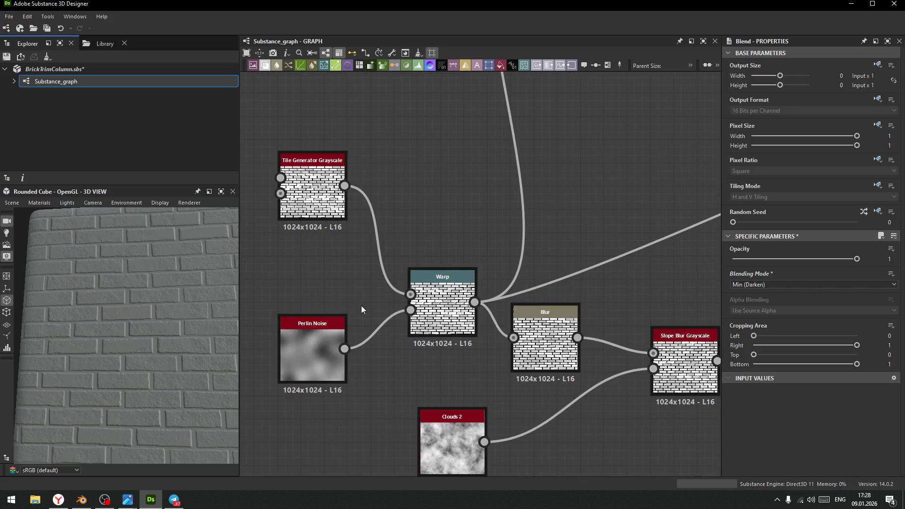
pyautogui.click(299, 160)
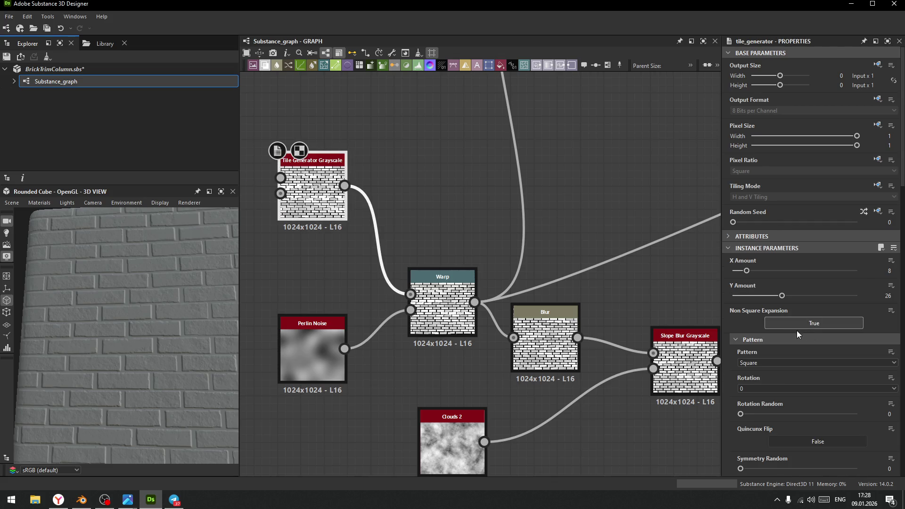
pyautogui.scroll(-4, 783, 333)
pyautogui.scroll(-7, 754, 332)
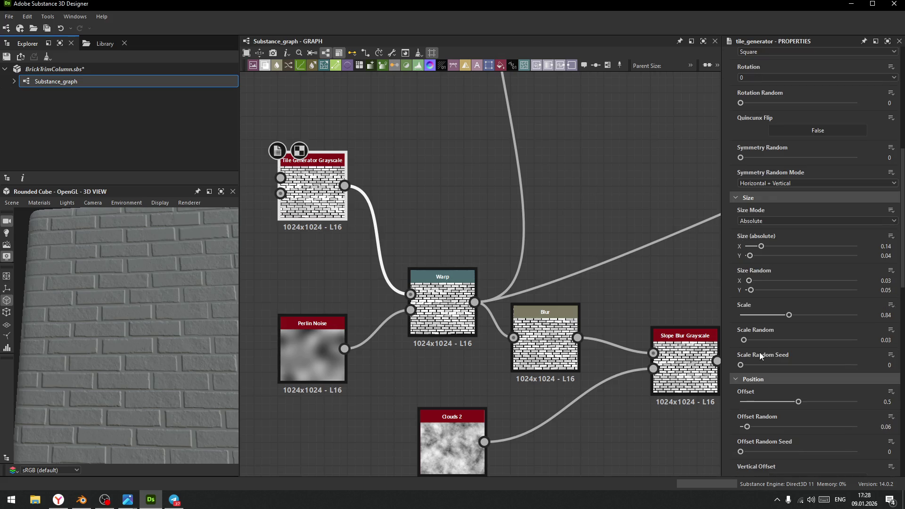
pyautogui.scroll(-11, 747, 366)
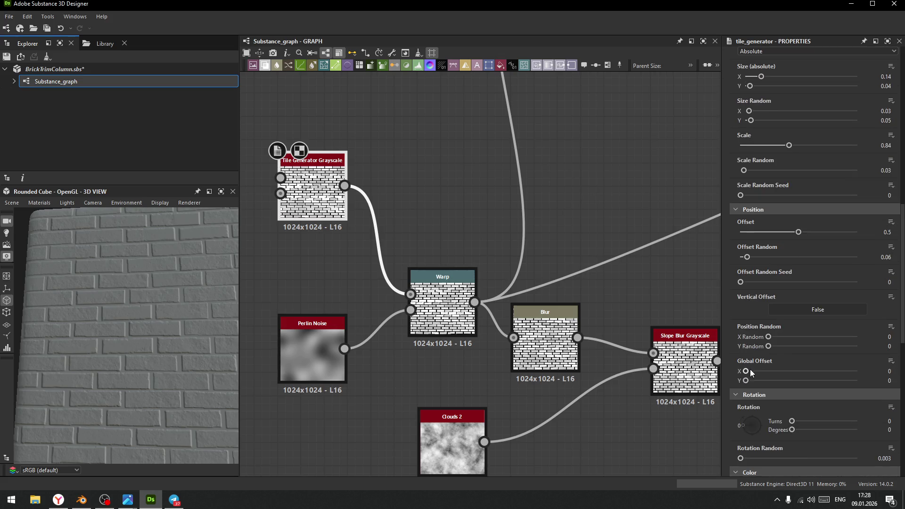
pyautogui.scroll(2, 743, 375)
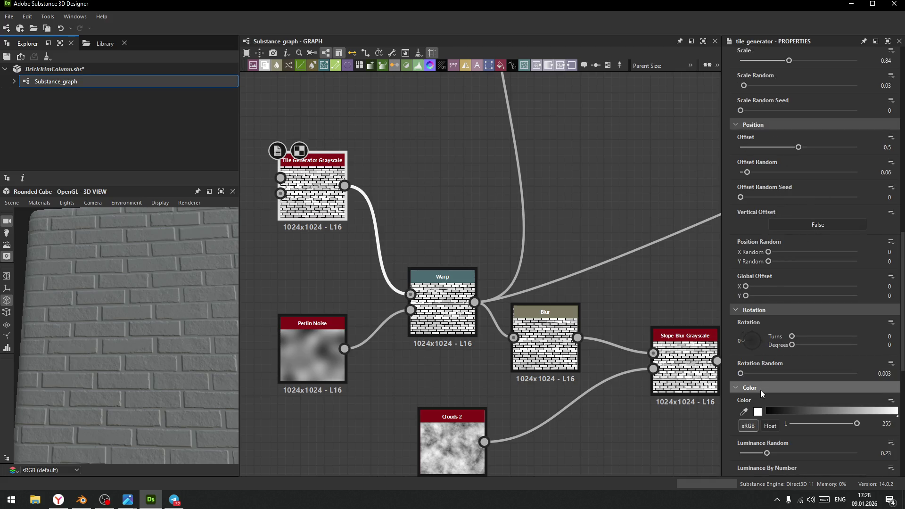
pyautogui.click(893, 374)
pyautogui.write('0.001')
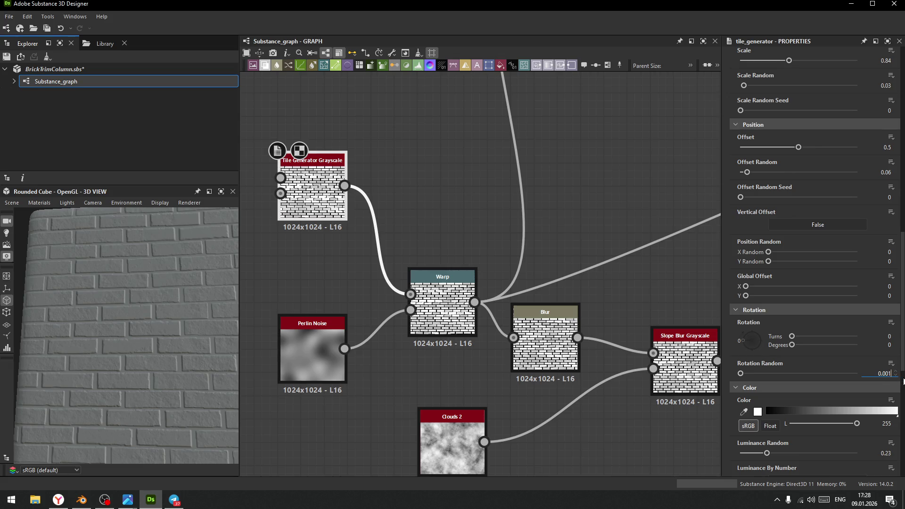
pyautogui.press('Return')
# Zoom the 3D preview onto the straighter bricks and frame the graph around the FloodFill frame
pyautogui.scroll(3, 191, 300)
pyautogui.moveTo(191, 295)
pyautogui.mouseDown(button='middle')
pyautogui.moveTo(157, 324)
pyautogui.moveTo(172, 327)
pyautogui.mouseUp(button='middle')
pyautogui.scroll(3, 109, 304)
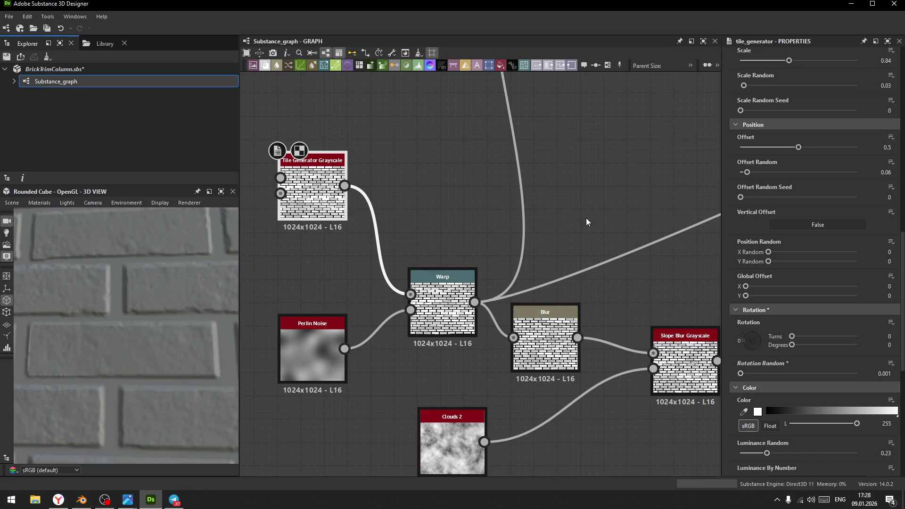
pyautogui.moveTo(586, 222); pyautogui.dragTo(494, 283, button='middle')
pyautogui.scroll(-6, 493, 283)
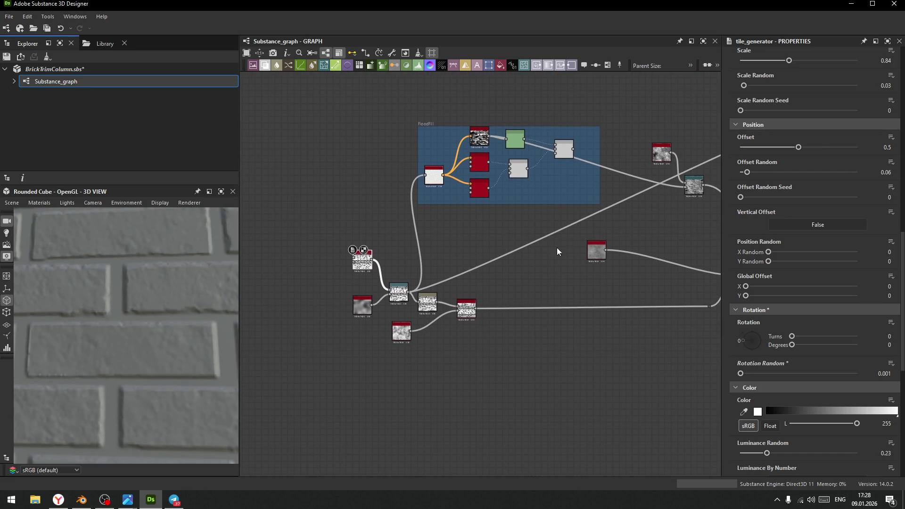
# Rearrange the graph, moving the Blend nodes lower and Fractal Sum Base beside the Blend
pyautogui.moveTo(549, 270); pyautogui.dragTo(501, 283, button='middle')
pyautogui.moveTo(606, 259); pyautogui.dragTo(525, 256, button='middle')
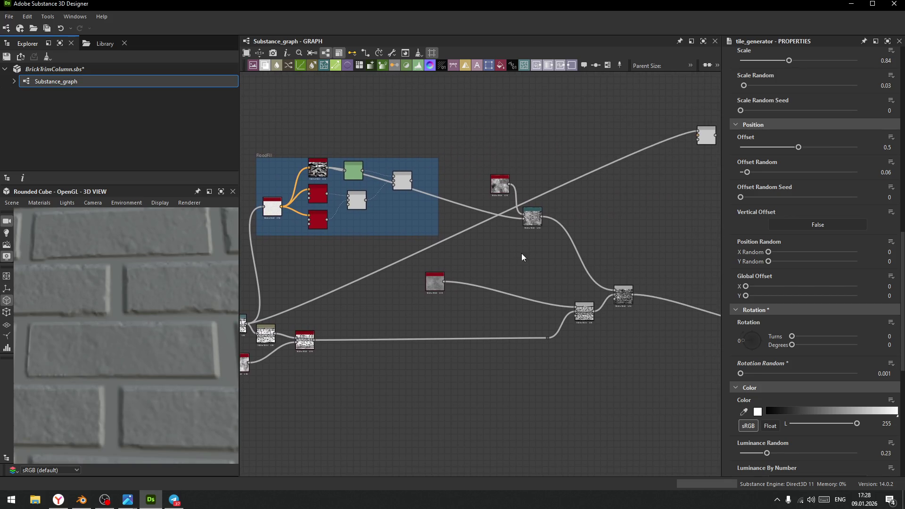
pyautogui.scroll(5, 591, 320)
pyautogui.moveTo(589, 312); pyautogui.dragTo(591, 353)
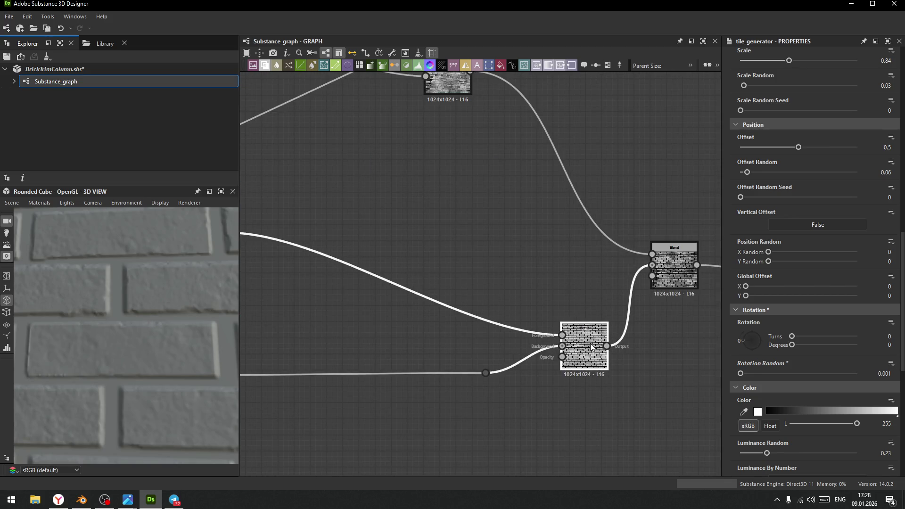
pyautogui.moveTo(602, 281); pyautogui.dragTo(450, 305, button='middle')
pyautogui.moveTo(521, 319); pyautogui.dragTo(567, 340)
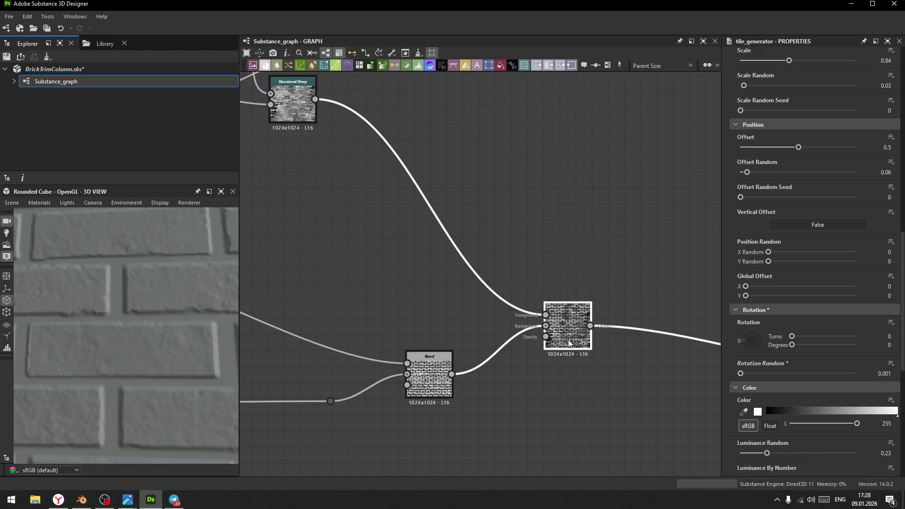
pyautogui.scroll(-3, 423, 284)
pyautogui.moveTo(424, 289); pyautogui.dragTo(563, 287, button='middle')
pyautogui.moveTo(399, 277); pyautogui.dragTo(518, 282)
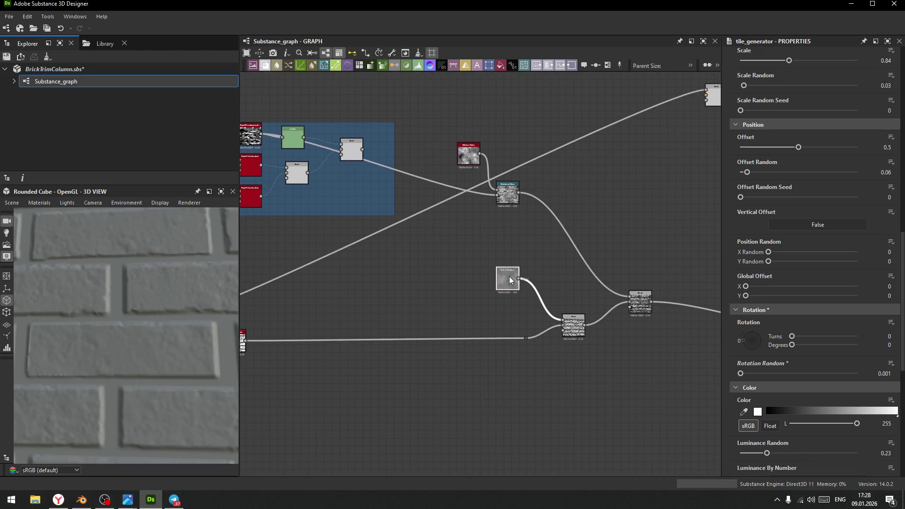
pyautogui.scroll(2, 519, 283)
pyautogui.scroll(4, 519, 283)
pyautogui.moveTo(610, 272); pyautogui.dragTo(470, 275, button='middle')
pyautogui.scroll(-4, 470, 275)
pyautogui.click(516, 233)
# Add a Multidir. Warp Grayscale node via search 'wa' and link Moisture Noise to its intensity
pyautogui.press('space')
pyautogui.press('Escape')
pyautogui.press('space')
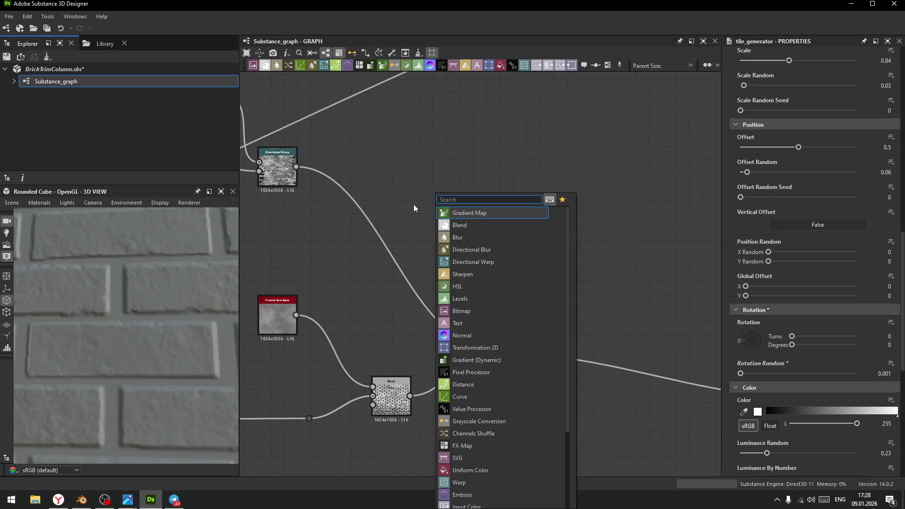
pyautogui.write('wa')
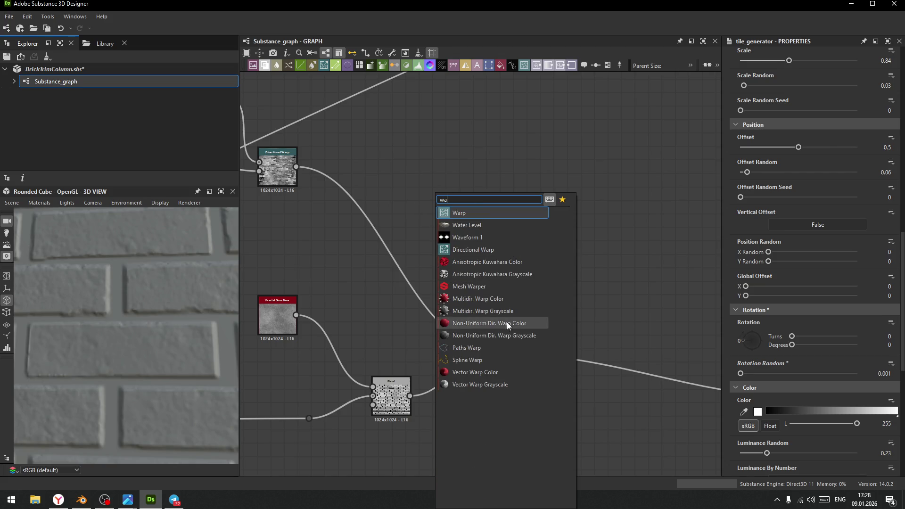
pyautogui.click(485, 310)
pyautogui.moveTo(442, 261); pyautogui.dragTo(521, 274)
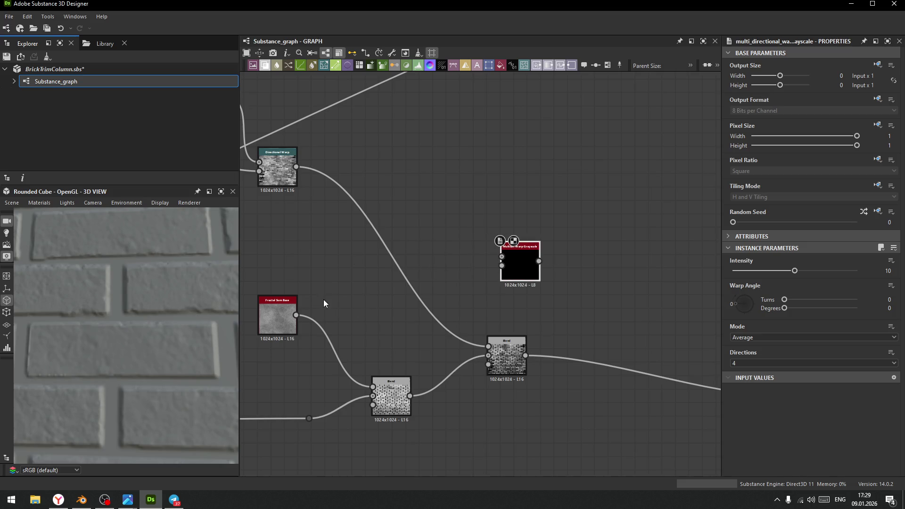
pyautogui.moveTo(323, 299); pyautogui.dragTo(436, 286, button='middle')
pyautogui.moveTo(342, 96); pyautogui.dragTo(634, 271)
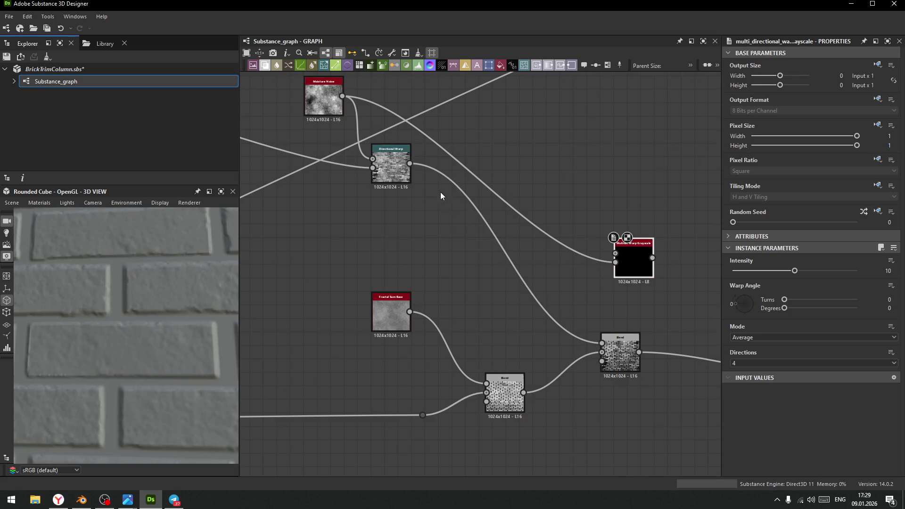
# Feed the brick pattern's output into the Multi-Directional Warp's input
pyautogui.moveTo(397, 263); pyautogui.dragTo(441, 282, button='middle')
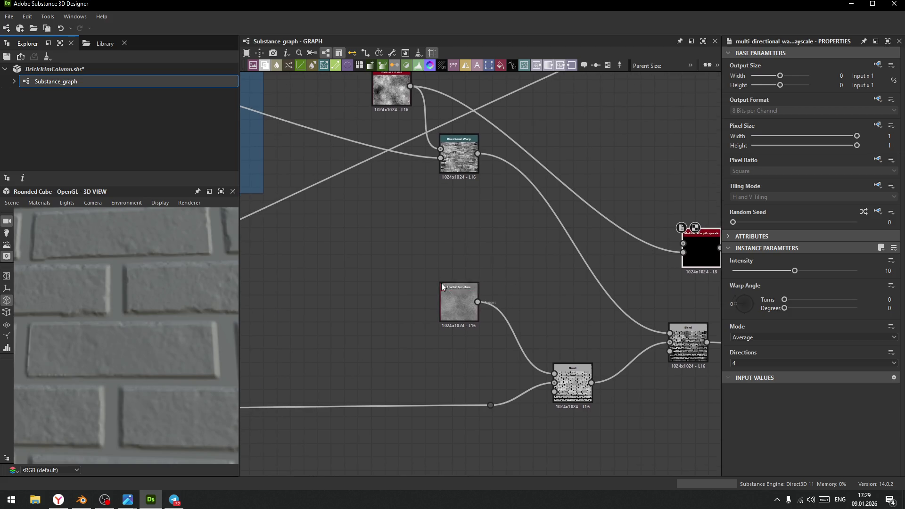
pyautogui.scroll(-5, 370, 304)
pyautogui.moveTo(370, 304); pyautogui.dragTo(480, 279, button='middle')
pyautogui.moveTo(420, 312)
pyautogui.mouseDown(button='middle')
pyautogui.moveTo(376, 310)
pyautogui.moveTo(487, 313)
pyautogui.moveTo(514, 300)
pyautogui.moveTo(480, 305)
pyautogui.mouseUp(button='middle')
pyautogui.scroll(3, 480, 242)
pyautogui.scroll(-1, 480, 304)
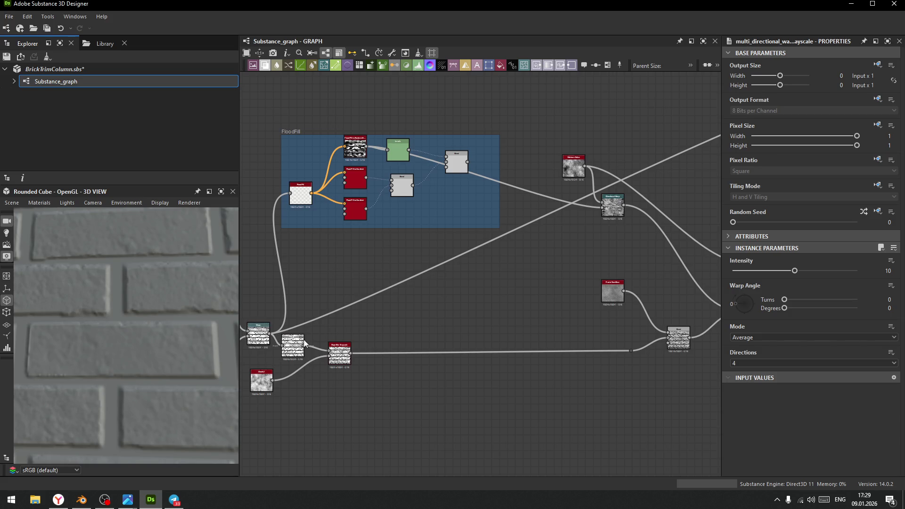
pyautogui.scroll(2, 480, 305)
pyautogui.moveTo(319, 330)
pyautogui.mouseDown(button='middle')
pyautogui.moveTo(508, 311)
pyautogui.moveTo(369, 313)
pyautogui.mouseUp(button='middle')
pyautogui.scroll(-2, 567, 307)
pyautogui.moveTo(574, 285); pyautogui.dragTo(365, 314, button='middle')
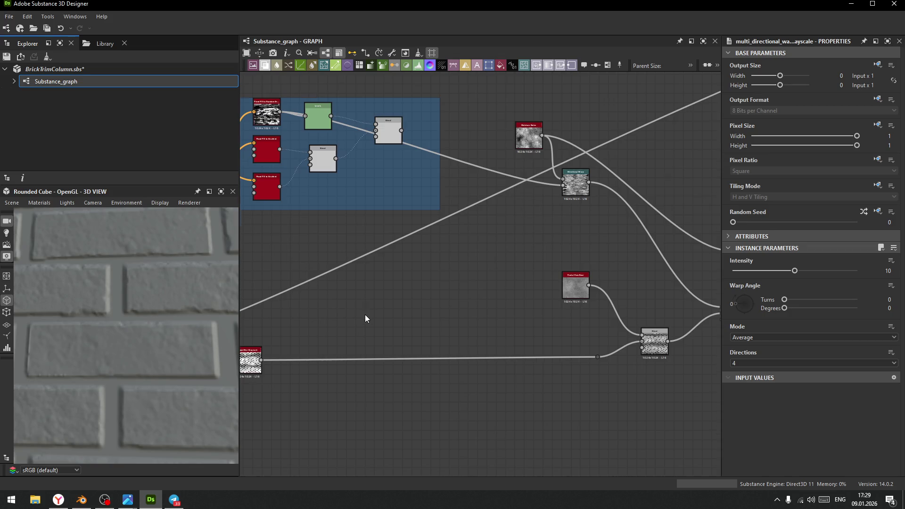
pyautogui.scroll(-2, 365, 315)
pyautogui.moveTo(293, 347); pyautogui.dragTo(619, 267)
pyautogui.scroll(2, 664, 288)
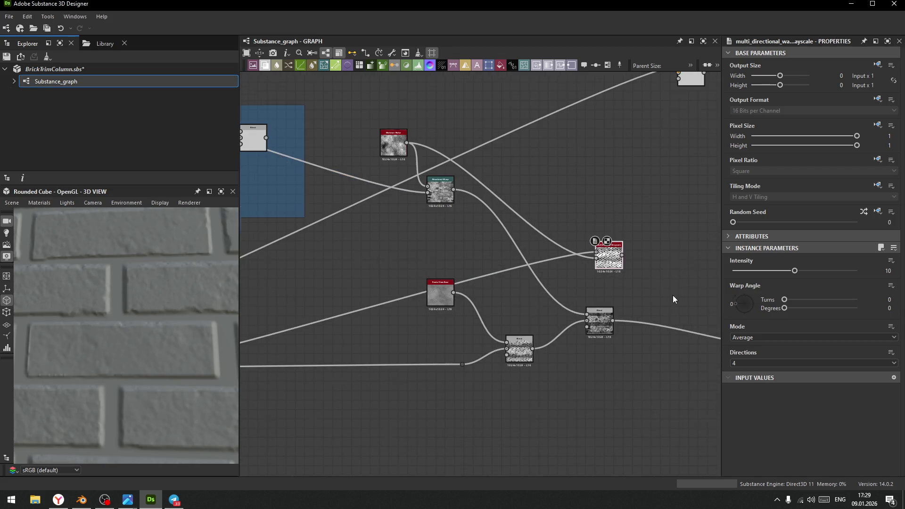
pyautogui.moveTo(672, 295); pyautogui.dragTo(549, 293, button='middle')
pyautogui.scroll(5, 564, 285)
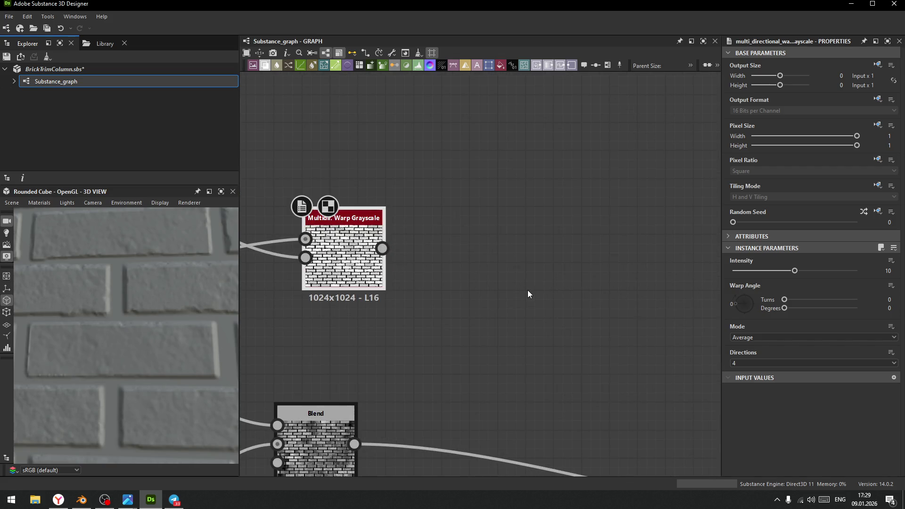
# Cycle the warp mode through Min, Max and Chain, then return it to Average
pyautogui.scroll(1, 526, 295)
pyautogui.scroll(-2, 511, 302)
pyautogui.click(766, 337)
pyautogui.click(750, 360)
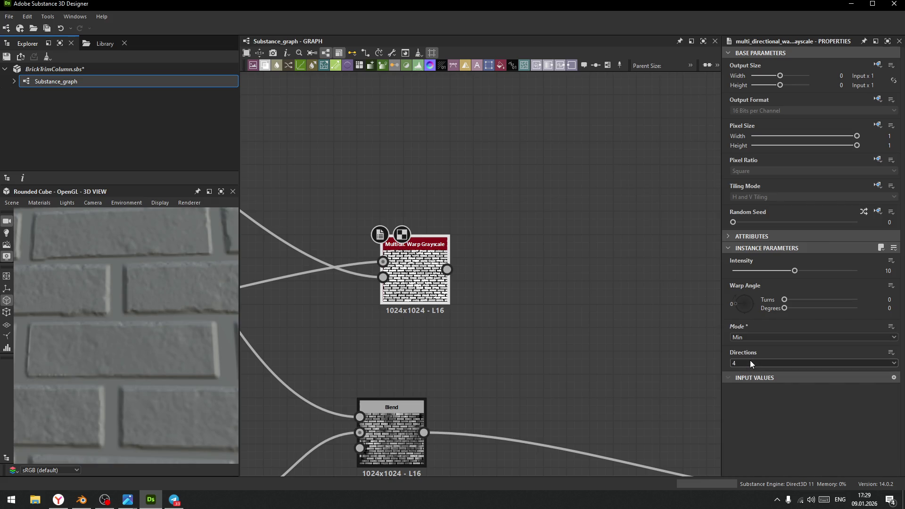
pyautogui.click(760, 338)
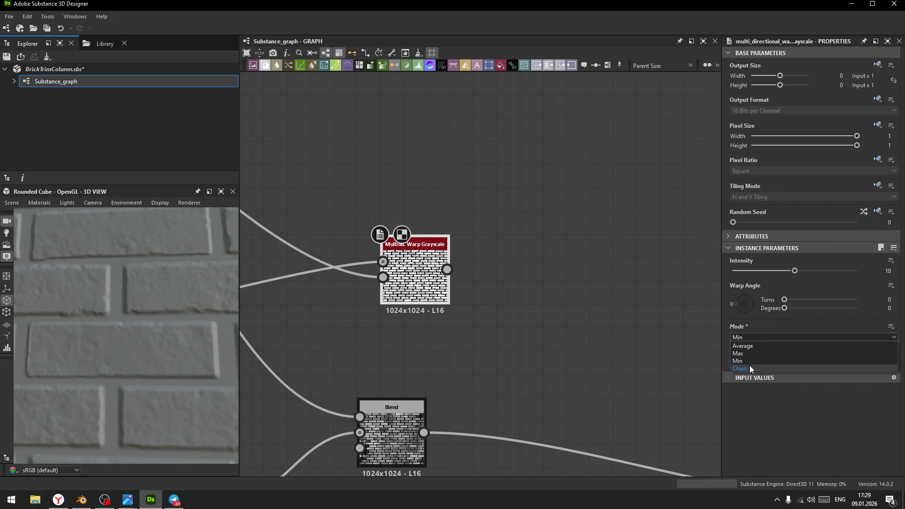
pyautogui.click(746, 354)
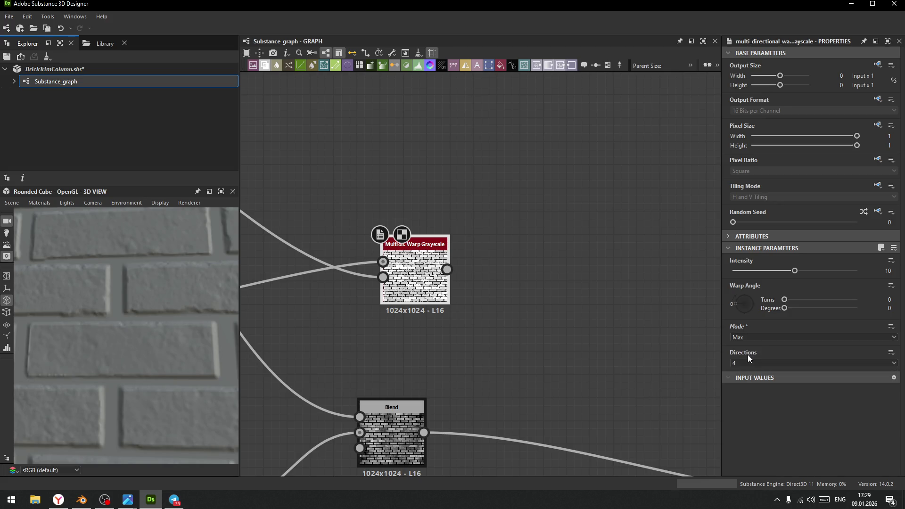
pyautogui.click(768, 337)
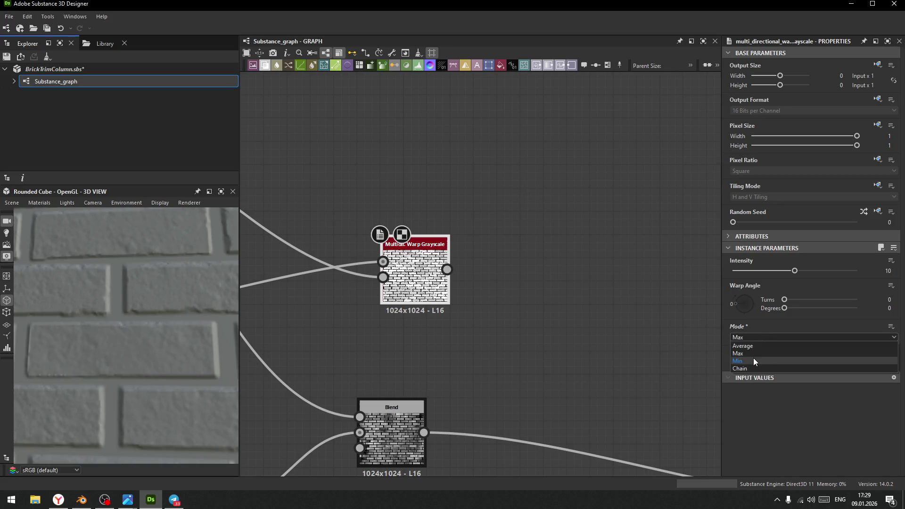
pyautogui.click(754, 360)
pyautogui.click(758, 337)
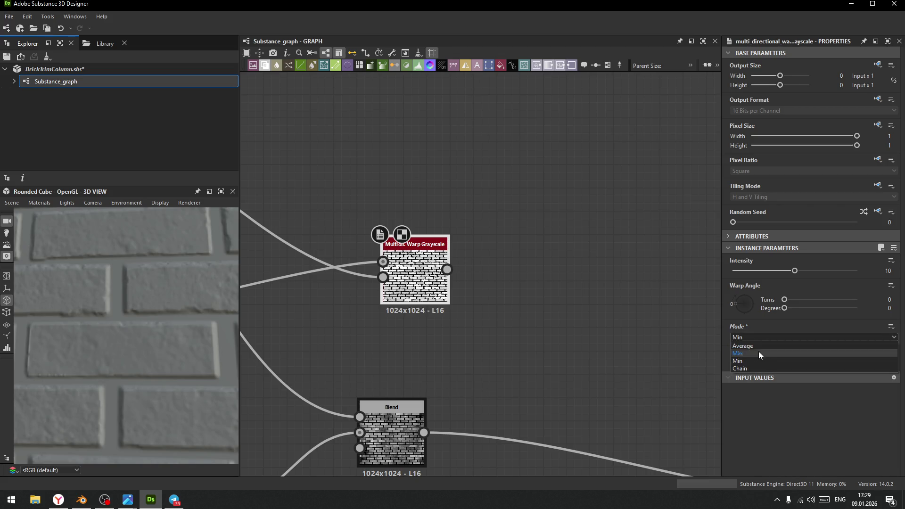
pyautogui.click(754, 369)
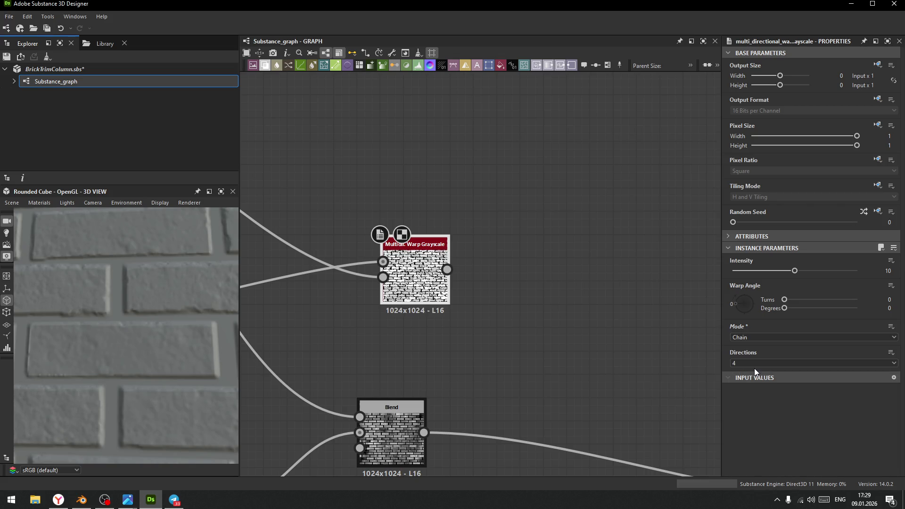
pyautogui.click(774, 338)
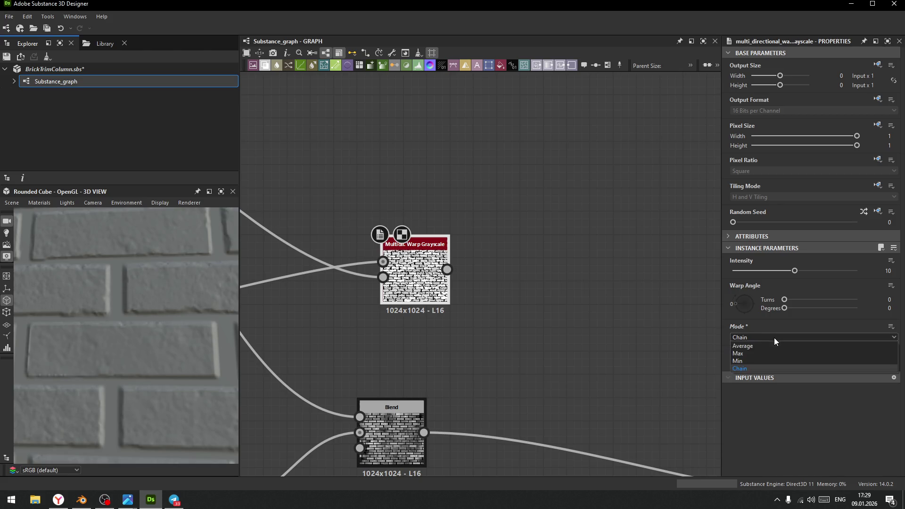
pyautogui.click(757, 349)
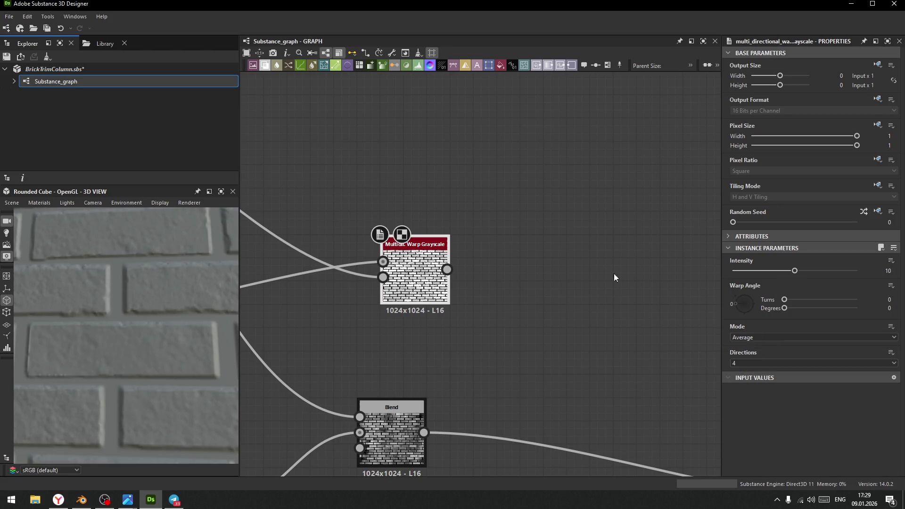
# Raise the warp intensity to 12.73 and pull a new link from the Blend output
pyautogui.moveTo(797, 270)
pyautogui.mouseDown()
pyautogui.moveTo(742, 276)
pyautogui.moveTo(819, 276)
pyautogui.moveTo(802, 278)
pyautogui.moveTo(819, 279)
pyautogui.moveTo(812, 279)
pyautogui.mouseUp()
pyautogui.moveTo(580, 346); pyautogui.dragTo(555, 295, button='middle')
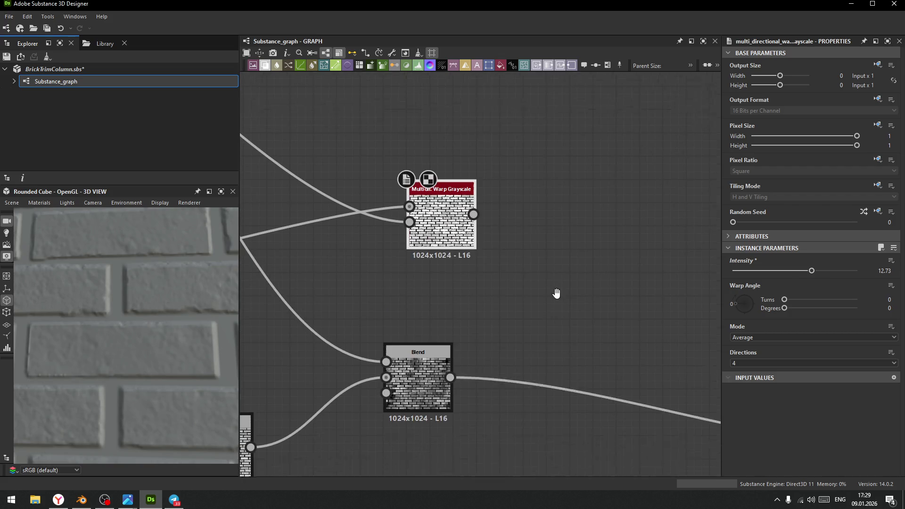
pyautogui.moveTo(455, 369); pyautogui.dragTo(550, 308)
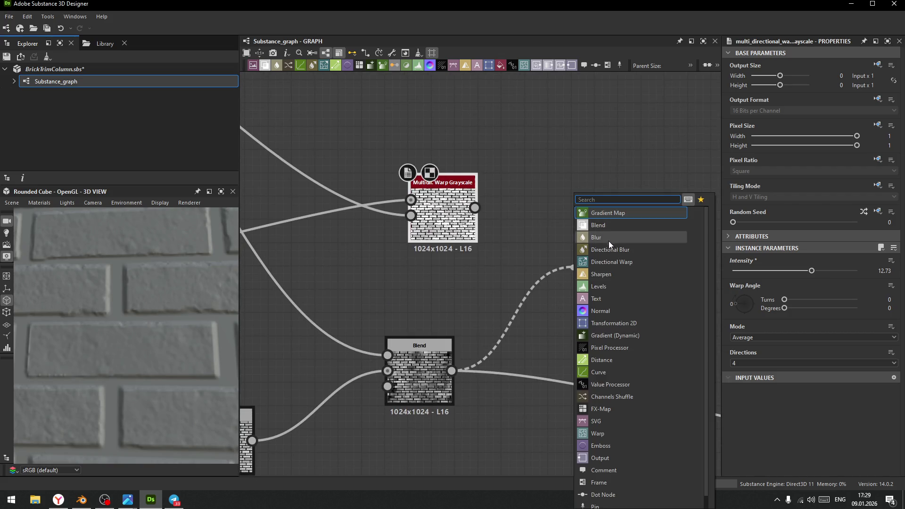
# Add a Multiply Blend with the warped bricks as foreground and route the output link from it
pyautogui.click(603, 225)
pyautogui.moveTo(475, 208); pyautogui.dragTo(574, 262)
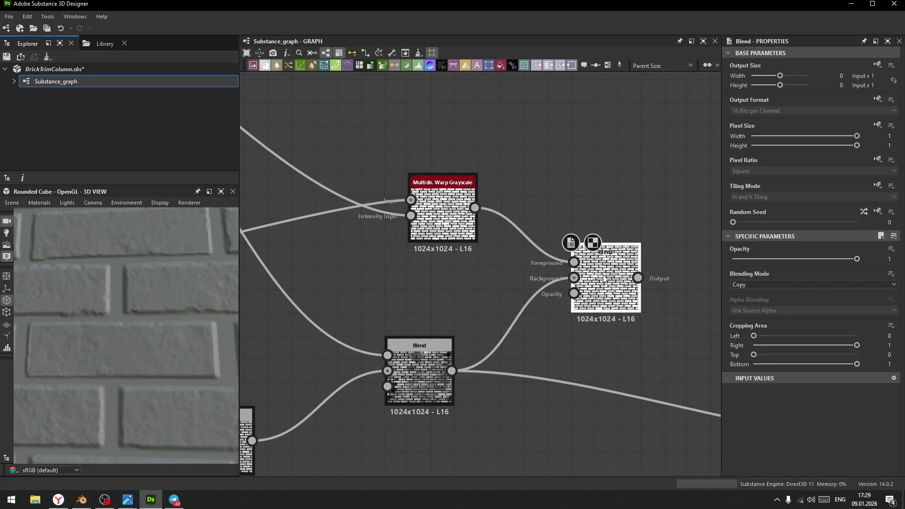
pyautogui.click(754, 285)
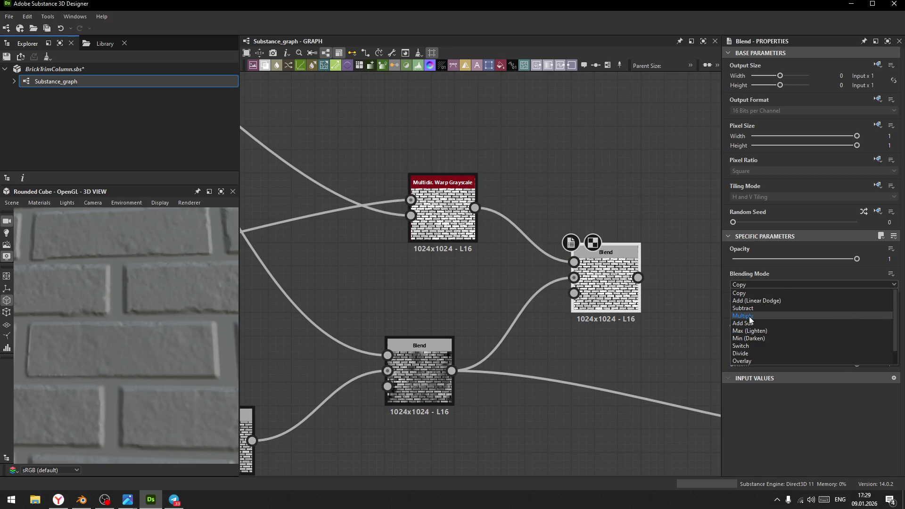
pyautogui.click(750, 316)
pyautogui.moveTo(455, 375)
pyautogui.keyDown('shift'); pyautogui.mouseDown()
pyautogui.moveTo(504, 352)
pyautogui.moveTo(612, 269)
pyautogui.mouseUp(); pyautogui.keyUp('shift')
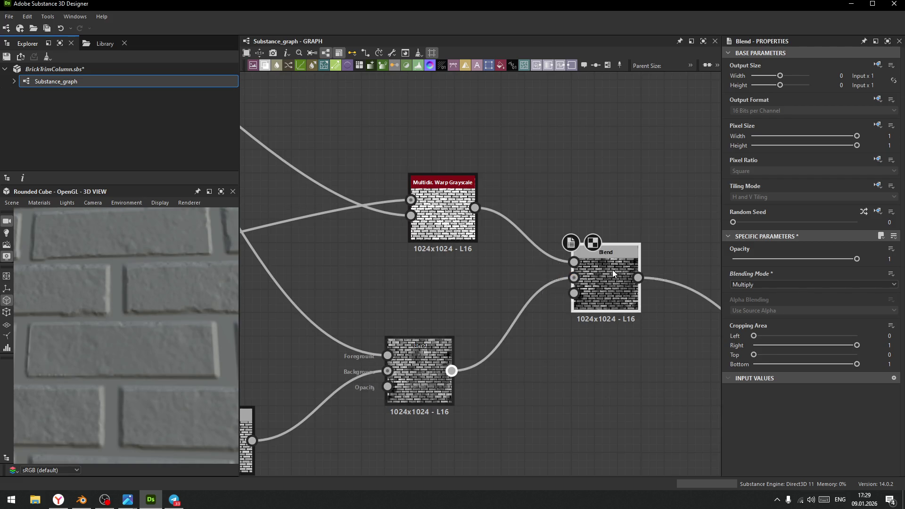
# Set the new Blend's opacity to 0.59 and tidy the Blend nodes' positions
pyautogui.scroll(-5, 126, 316)
pyautogui.moveTo(125, 333)
pyautogui.mouseDown()
pyautogui.moveTo(134, 344)
pyautogui.moveTo(139, 313)
pyautogui.mouseUp()
pyautogui.scroll(10, 118, 283)
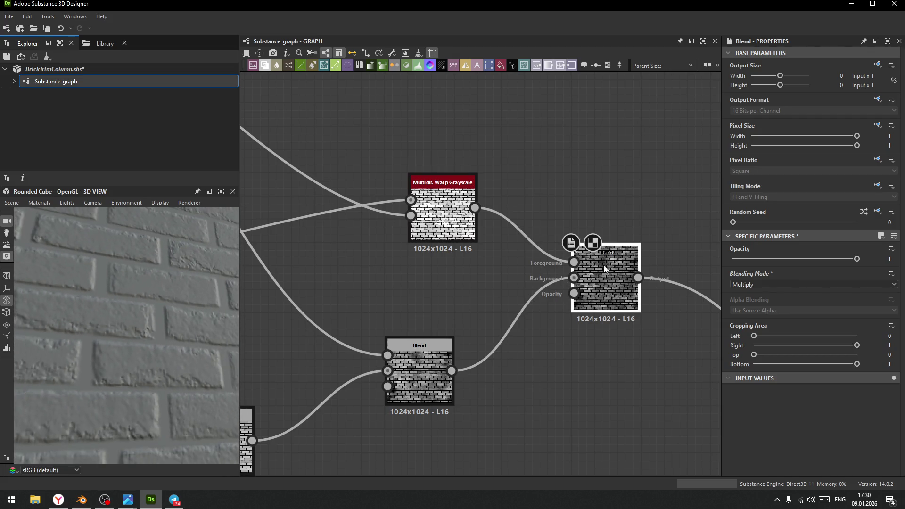
pyautogui.moveTo(823, 259)
pyautogui.mouseDown()
pyautogui.moveTo(831, 260)
pyautogui.moveTo(791, 260)
pyautogui.moveTo(805, 264)
pyautogui.mouseUp()
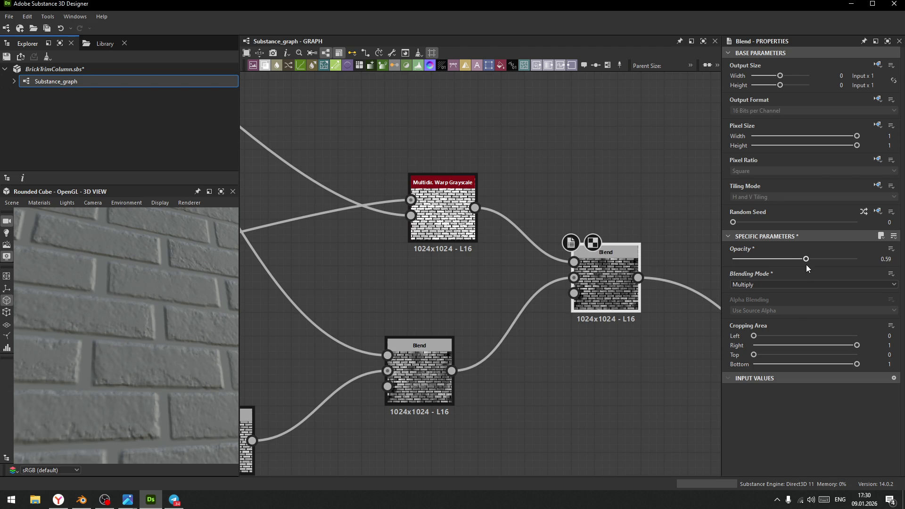
pyautogui.moveTo(125, 347); pyautogui.dragTo(145, 347)
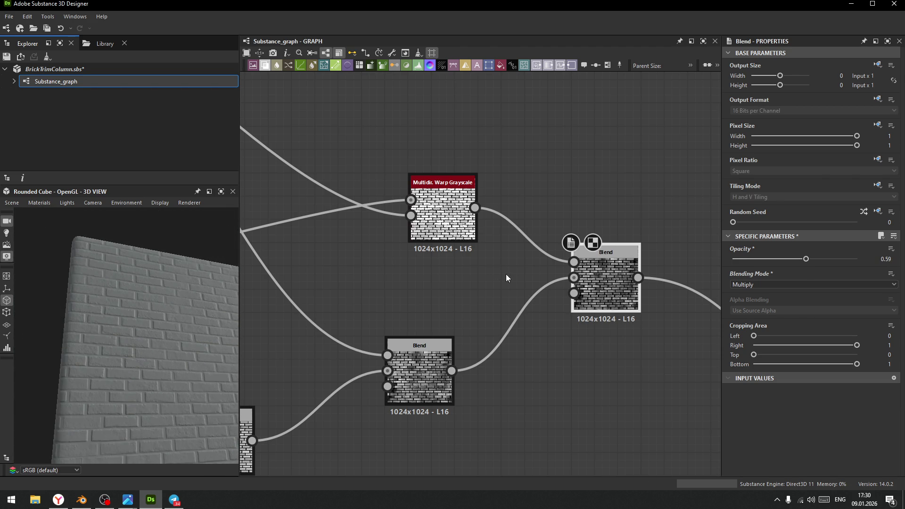
pyautogui.scroll(-3, 506, 273)
pyautogui.moveTo(541, 280); pyautogui.dragTo(527, 327)
pyautogui.moveTo(172, 357)
pyautogui.mouseDown()
pyautogui.moveTo(108, 316)
pyautogui.moveTo(160, 463)
pyautogui.moveTo(63, 356)
pyautogui.moveTo(111, 372)
pyautogui.moveTo(122, 362)
pyautogui.moveTo(152, 384)
pyautogui.moveTo(145, 406)
pyautogui.moveTo(140, 362)
pyautogui.moveTo(148, 380)
pyautogui.moveTo(134, 371)
pyautogui.moveTo(147, 397)
pyautogui.moveTo(113, 333)
pyautogui.moveTo(135, 384)
pyautogui.moveTo(129, 366)
pyautogui.moveTo(137, 377)
pyautogui.moveTo(183, 320)
pyautogui.moveTo(140, 340)
pyautogui.moveTo(149, 360)
pyautogui.moveTo(132, 322)
pyautogui.mouseUp()
pyautogui.moveTo(443, 337); pyautogui.dragTo(405, 362)
# Add an Ambient Occlusion (HBAO) node from the final Blend, wire it to the AO output, and delete the Uniform Color
pyautogui.moveTo(531, 319); pyautogui.dragTo(505, 352)
pyautogui.scroll(-2, 463, 328)
pyautogui.moveTo(504, 352); pyautogui.dragTo(416, 308, button='middle')
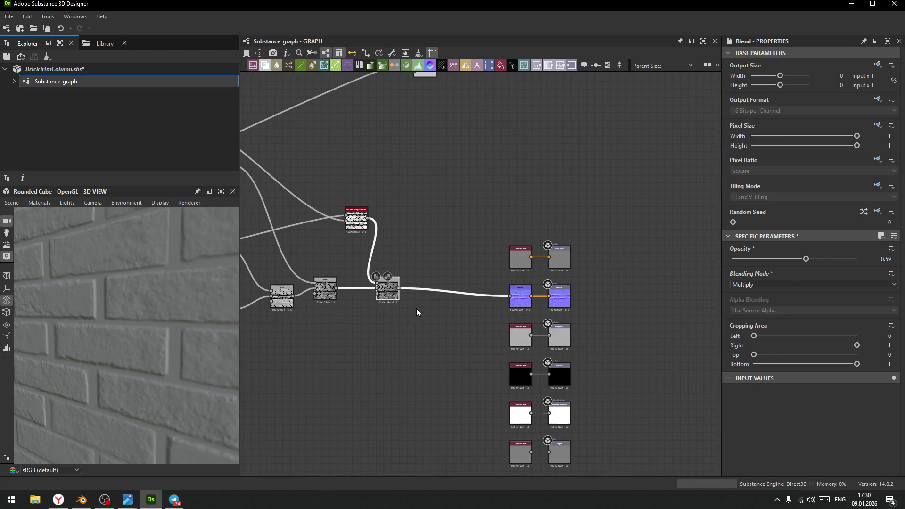
pyautogui.moveTo(399, 288); pyautogui.dragTo(433, 426)
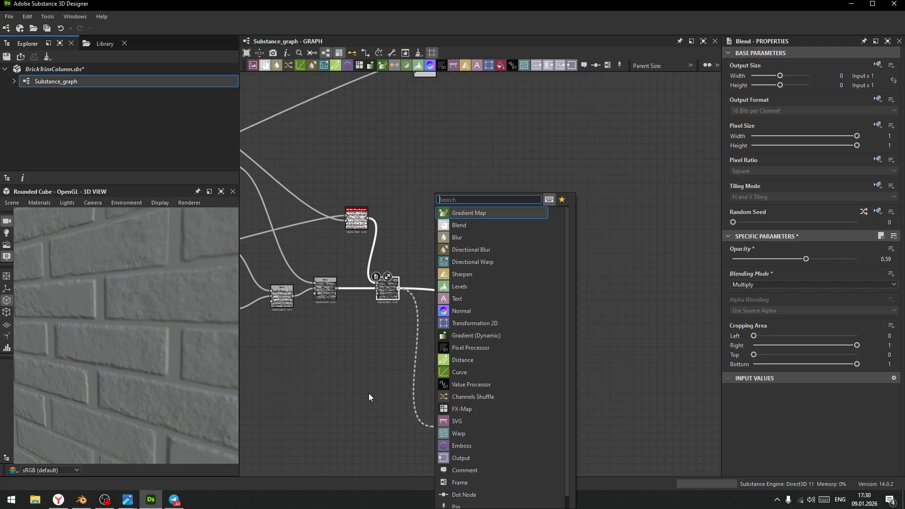
pyautogui.write('ap')
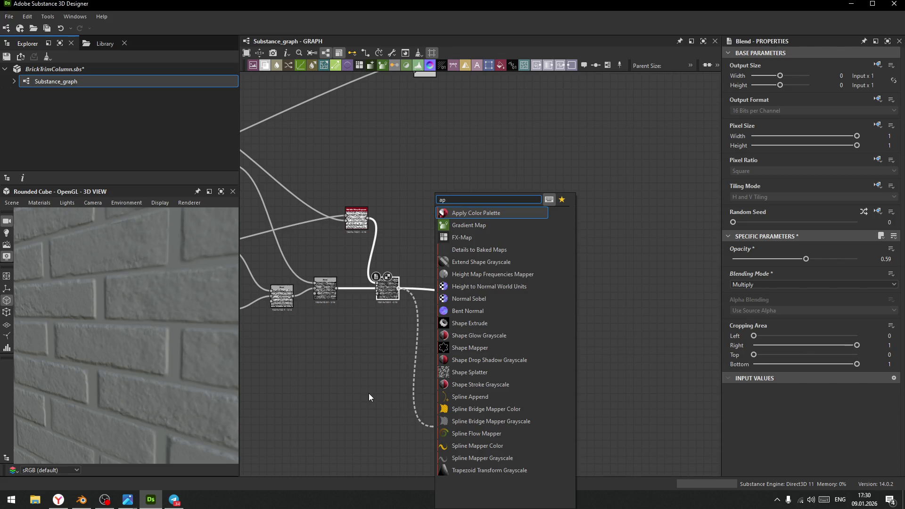
pyautogui.write('o')
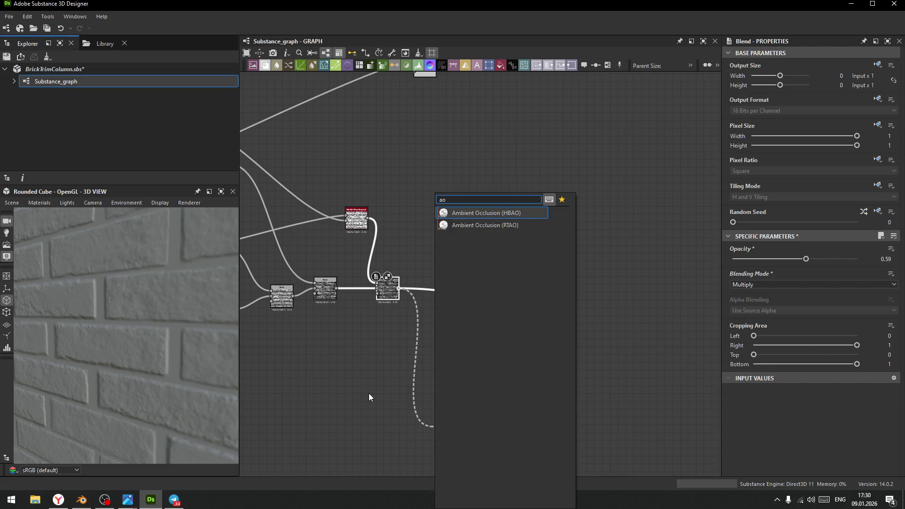
pyautogui.press('Return')
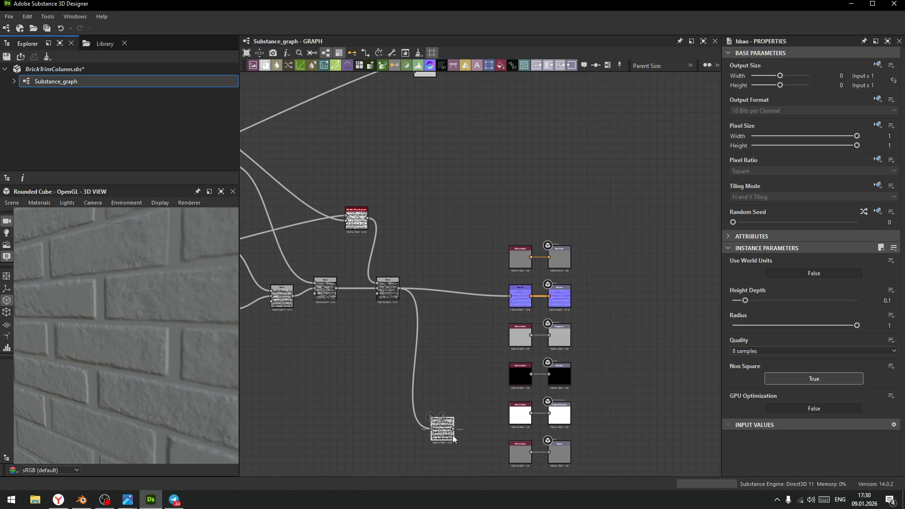
pyautogui.moveTo(455, 430); pyautogui.dragTo(524, 413)
pyautogui.click(524, 413)
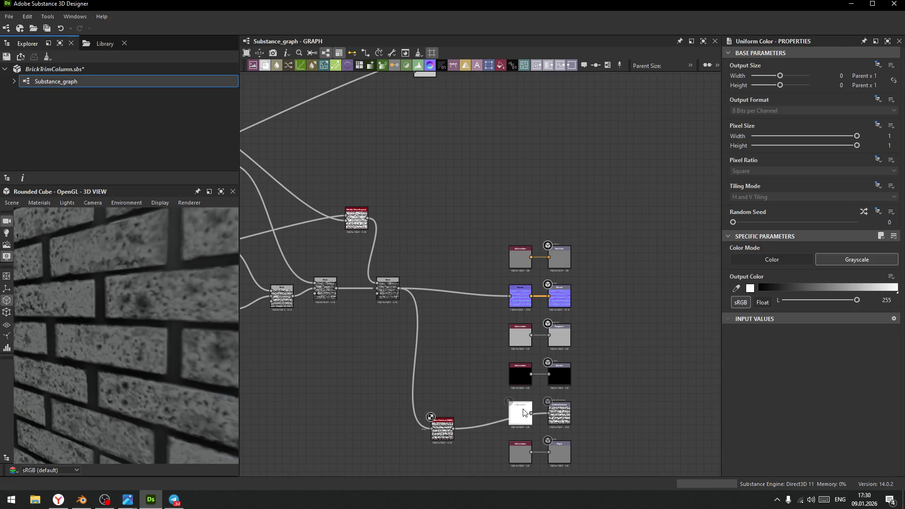
pyautogui.press('Delete')
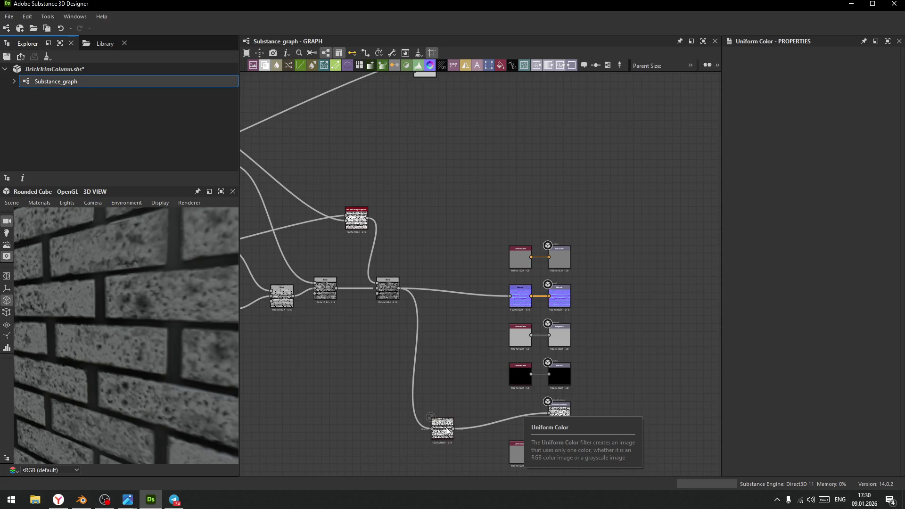
# Set HBAO height depth 0.01, quality 16 samples, and radius about 0.02
pyautogui.click(447, 430)
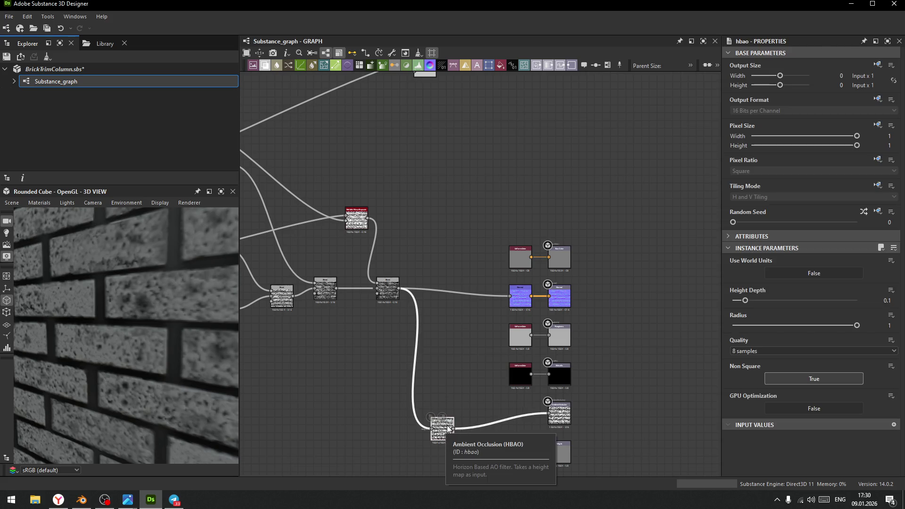
pyautogui.moveTo(447, 428); pyautogui.dragTo(471, 413)
pyautogui.moveTo(748, 299); pyautogui.dragTo(735, 300)
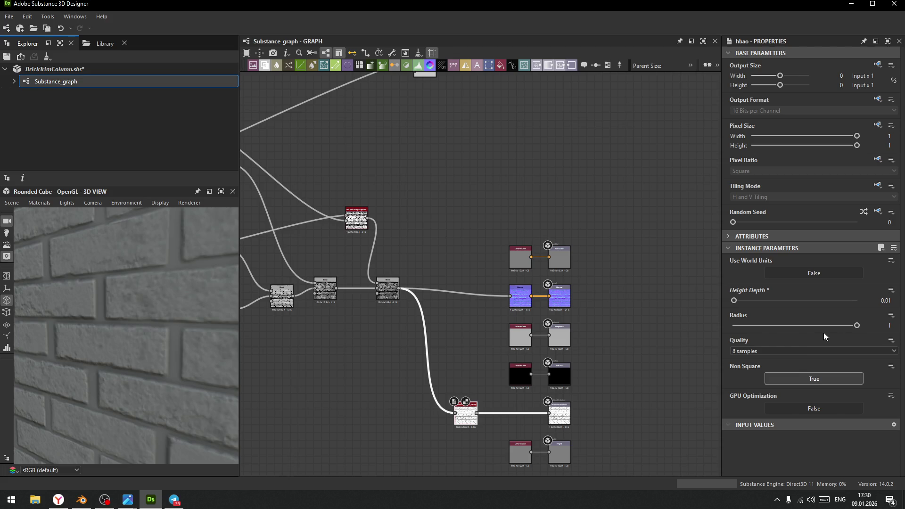
pyautogui.click(787, 353)
pyautogui.click(757, 372)
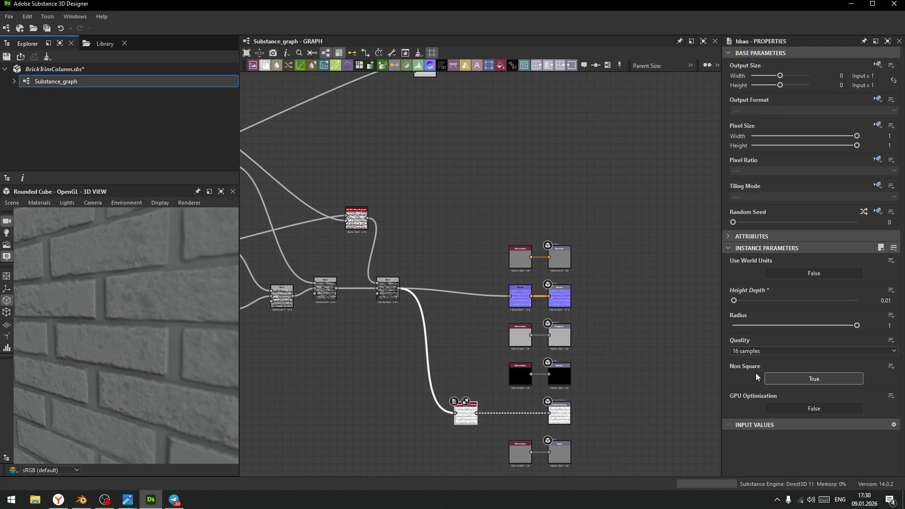
pyautogui.moveTo(855, 326); pyautogui.dragTo(735, 338)
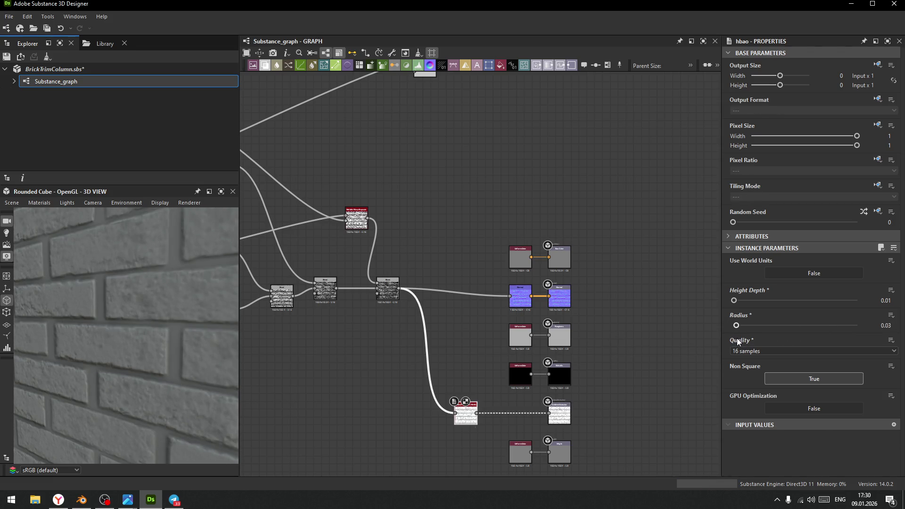
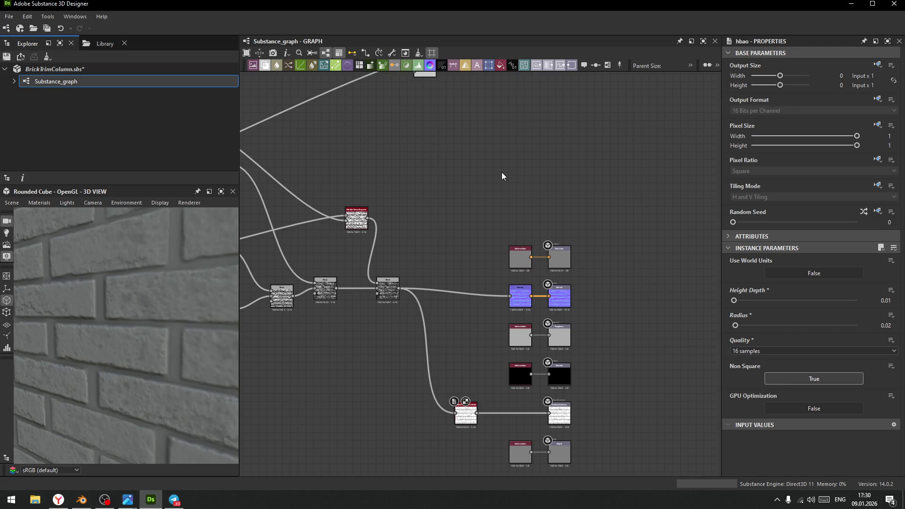
# Apply the Adobe Standard Material 'Tesselation + Displacement' preview to the cube
pyautogui.moveTo(203, 278)
pyautogui.mouseDown()
pyautogui.moveTo(132, 290)
pyautogui.moveTo(140, 314)
pyautogui.moveTo(160, 284)
pyautogui.moveTo(207, 407)
pyautogui.moveTo(121, 312)
pyautogui.moveTo(105, 365)
pyautogui.moveTo(103, 321)
pyautogui.moveTo(128, 376)
pyautogui.moveTo(111, 331)
pyautogui.mouseUp()
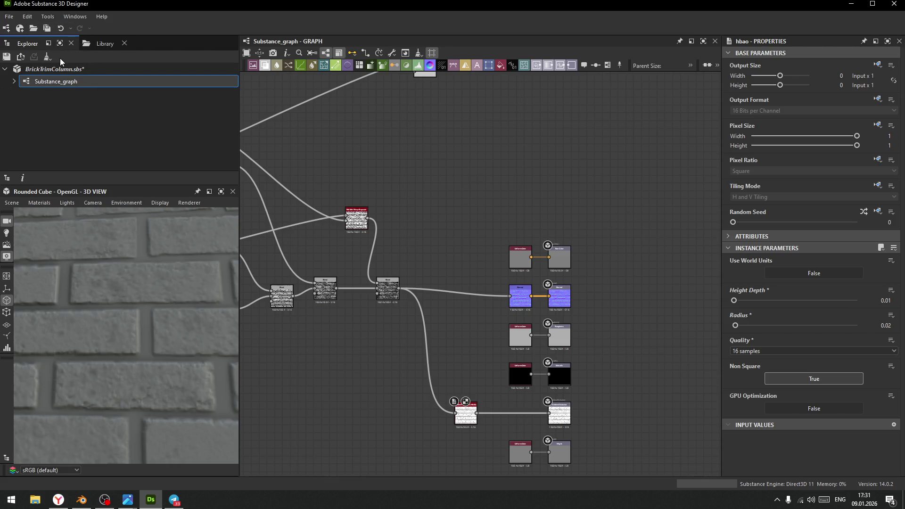
pyautogui.click(29, 204)
pyautogui.moveTo(62, 214)
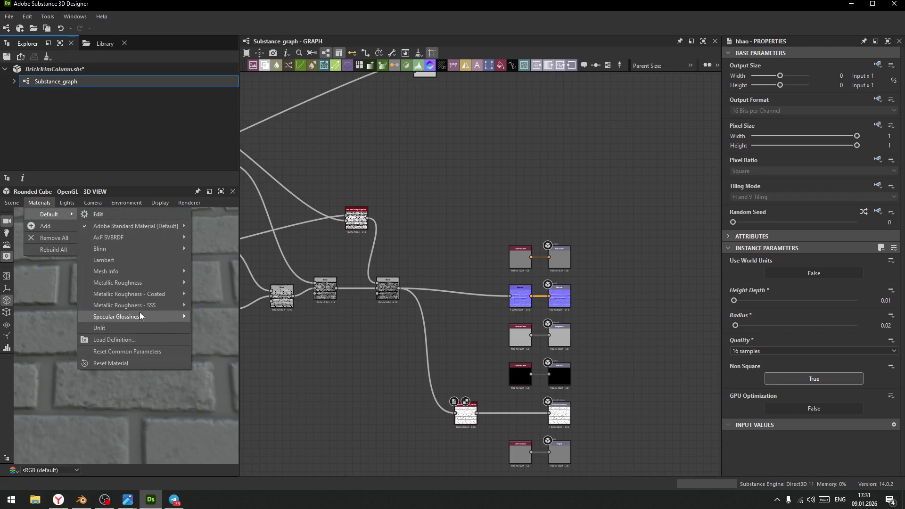
pyautogui.moveTo(147, 224)
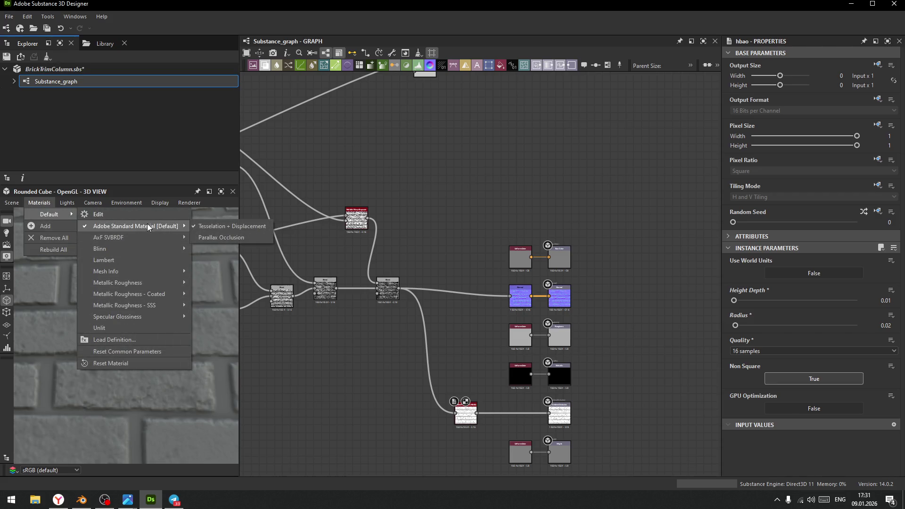
pyautogui.click(232, 227)
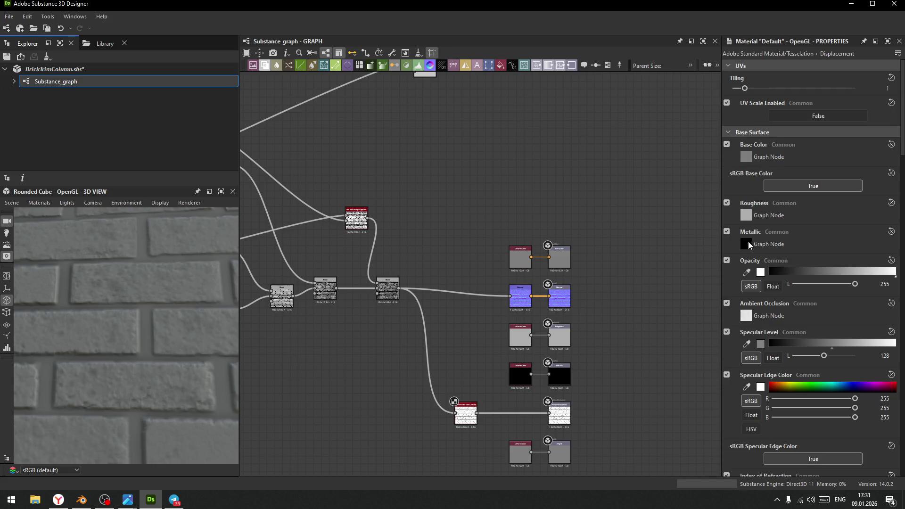
# Set Tessellation Factor to 16 and displacement Height Scale to 1.09
pyautogui.scroll(-6, 751, 266)
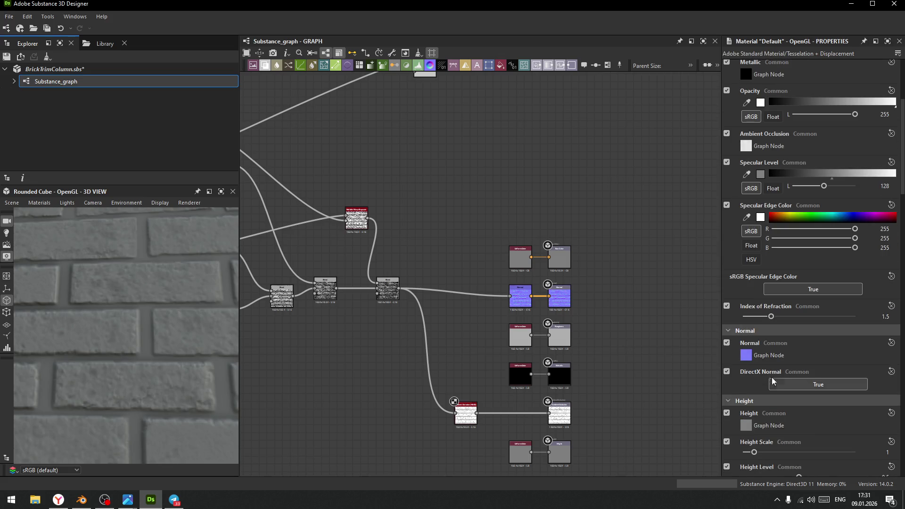
pyautogui.scroll(-5, 744, 401)
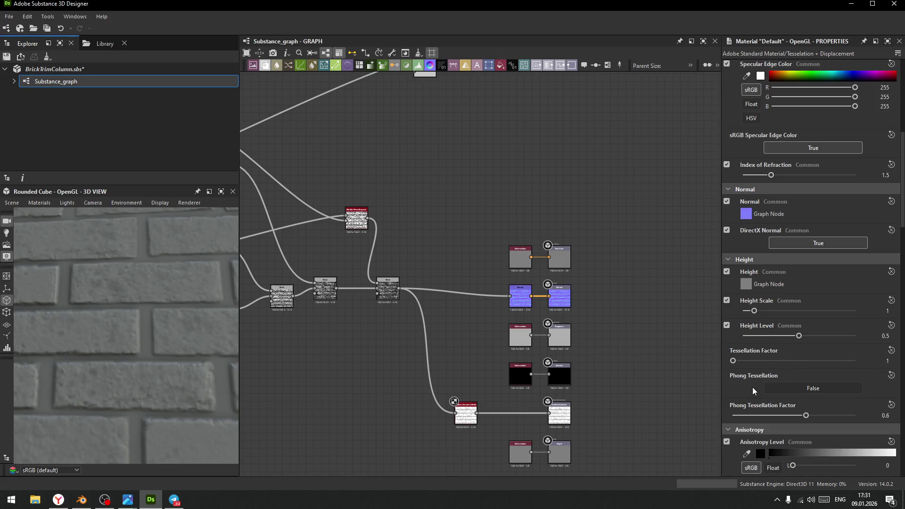
pyautogui.moveTo(733, 361); pyautogui.dragTo(863, 361)
pyautogui.moveTo(206, 332)
pyautogui.mouseDown()
pyautogui.moveTo(148, 327)
pyautogui.moveTo(159, 335)
pyautogui.moveTo(119, 316)
pyautogui.moveTo(134, 335)
pyautogui.moveTo(119, 310)
pyautogui.mouseUp()
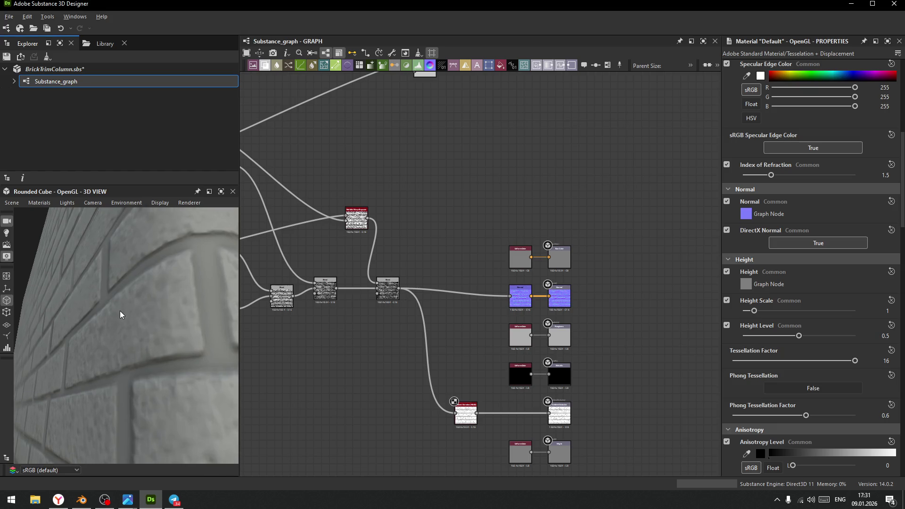
pyautogui.moveTo(754, 311)
pyautogui.mouseDown()
pyautogui.moveTo(802, 312)
pyautogui.moveTo(738, 314)
pyautogui.moveTo(821, 317)
pyautogui.moveTo(773, 313)
pyautogui.moveTo(758, 332)
pyautogui.mouseUp()
pyautogui.moveTo(818, 330)
pyautogui.mouseDown()
pyautogui.moveTo(848, 330)
pyautogui.moveTo(684, 332)
pyautogui.moveTo(753, 328)
pyautogui.mouseUp()
pyautogui.scroll(4, 745, 397)
pyautogui.moveTo(198, 368)
pyautogui.mouseDown()
pyautogui.moveTo(135, 347)
pyautogui.moveTo(162, 323)
pyautogui.moveTo(126, 323)
pyautogui.moveTo(148, 347)
pyautogui.moveTo(137, 324)
pyautogui.moveTo(150, 284)
pyautogui.mouseUp()
# Connect the Blend result to the Height output in place of the Uniform Color node
pyautogui.scroll(5, 125, 339)
pyautogui.scroll(-4, 179, 327)
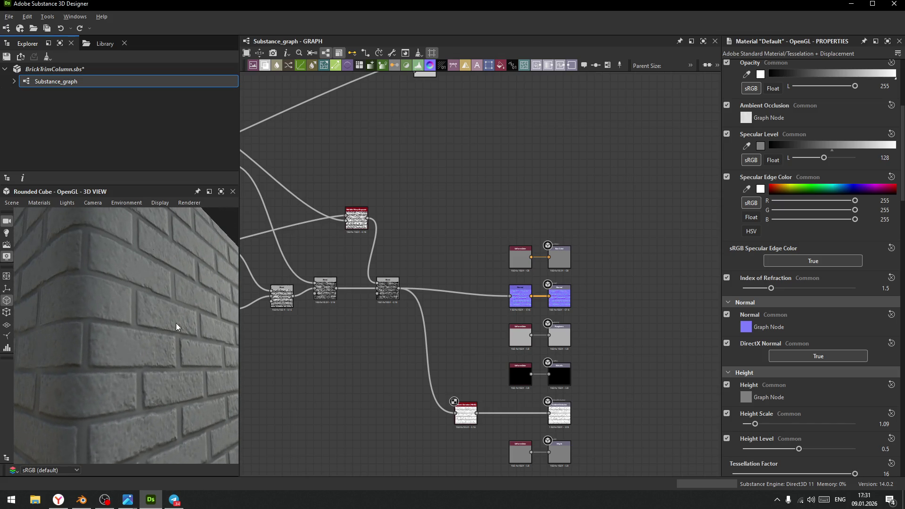
pyautogui.moveTo(399, 288)
pyautogui.mouseDown()
pyautogui.moveTo(415, 325)
pyautogui.moveTo(548, 452)
pyautogui.mouseUp()
pyautogui.click(522, 453)
# Delete the Uniform Color node that previously fed the Height output
pyautogui.press('Delete')
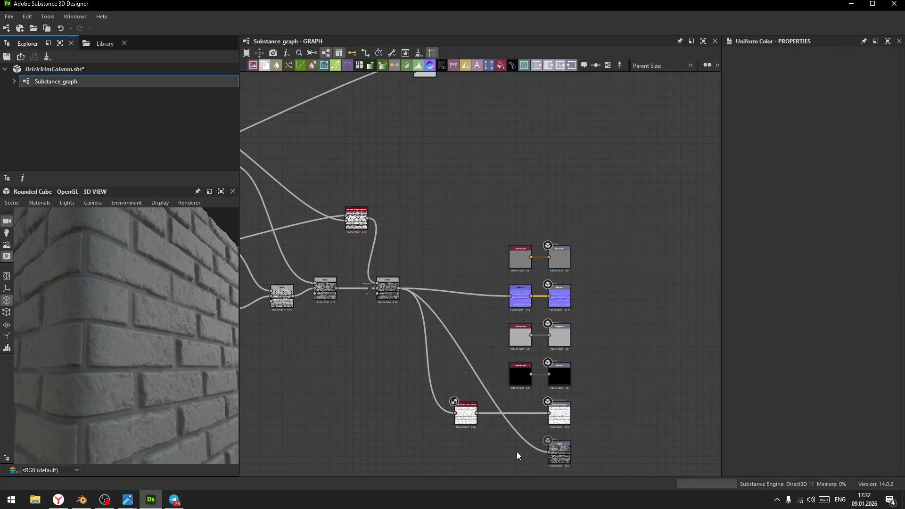
pyautogui.moveTo(163, 364)
pyautogui.mouseDown()
pyautogui.moveTo(111, 327)
pyautogui.moveTo(135, 328)
pyautogui.moveTo(128, 314)
pyautogui.moveTo(131, 343)
pyautogui.moveTo(115, 340)
pyautogui.moveTo(86, 279)
pyautogui.moveTo(131, 345)
pyautogui.moveTo(112, 294)
pyautogui.moveTo(145, 361)
pyautogui.moveTo(140, 339)
pyautogui.moveTo(156, 354)
pyautogui.moveTo(137, 300)
pyautogui.moveTo(131, 323)
pyautogui.moveTo(126, 297)
pyautogui.moveTo(138, 330)
pyautogui.mouseUp()
pyautogui.scroll(5, 135, 328)
pyautogui.scroll(-5, 497, 210)
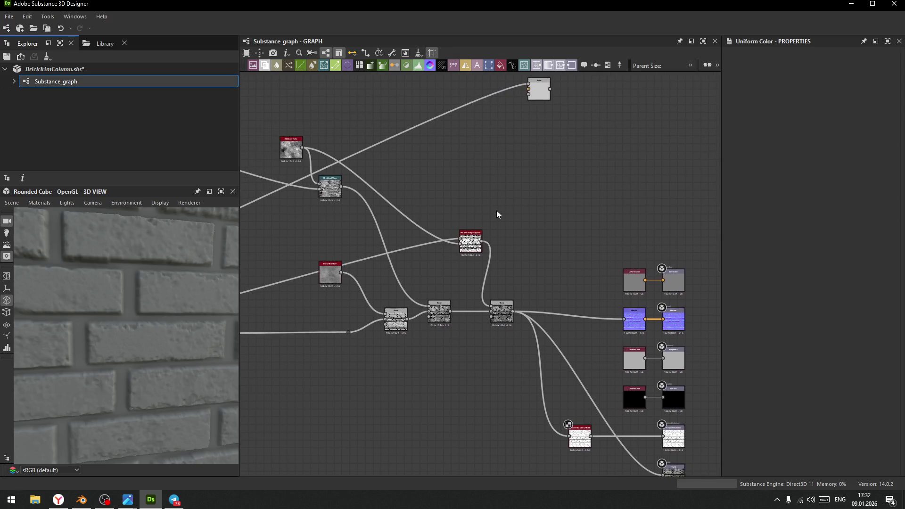
pyautogui.moveTo(408, 285); pyautogui.dragTo(436, 309, button='middle')
pyautogui.scroll(2, 411, 303)
# Move the left nodes with their frame and the middle node group down-left to compact the graph
pyautogui.moveTo(311, 214); pyautogui.dragTo(404, 327)
pyautogui.moveTo(311, 133); pyautogui.dragTo(476, 377)
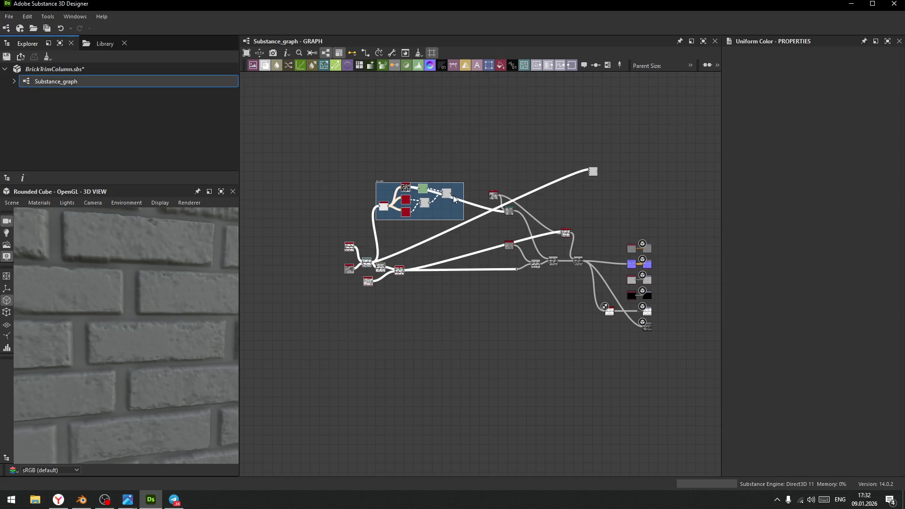
pyautogui.moveTo(458, 185); pyautogui.dragTo(349, 213)
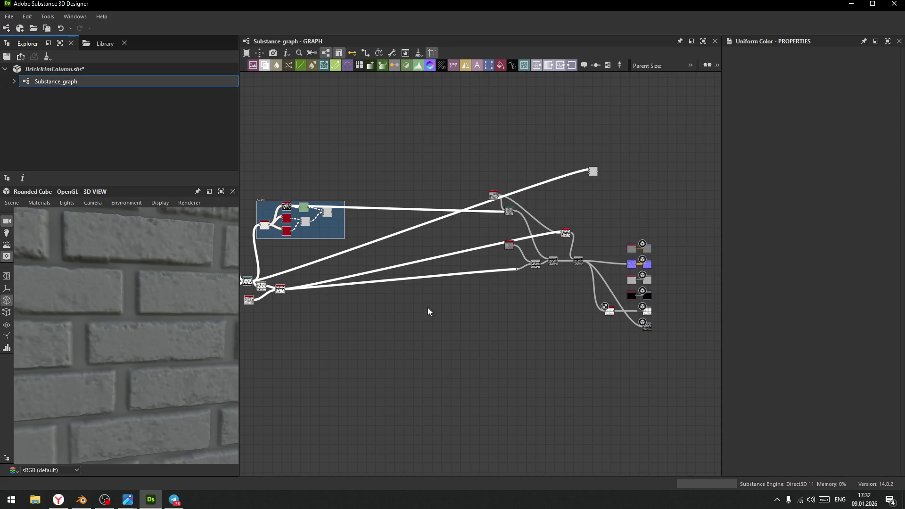
pyautogui.scroll(5, 459, 284)
pyautogui.moveTo(394, 165); pyautogui.dragTo(606, 404)
pyautogui.moveTo(568, 259)
pyautogui.mouseDown()
pyautogui.moveTo(411, 323)
pyautogui.moveTo(418, 331)
pyautogui.mouseUp()
pyautogui.moveTo(627, 138)
pyautogui.mouseDown()
pyautogui.moveTo(311, 180)
pyautogui.moveTo(291, 193)
pyautogui.mouseUp()
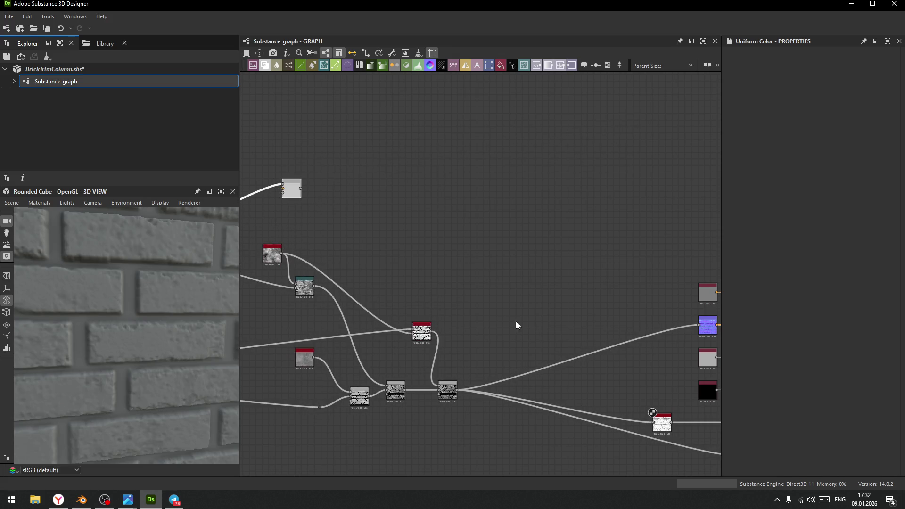
# Place the white texture node beside its output and recentre the upstream nodes
pyautogui.moveTo(607, 289); pyautogui.dragTo(421, 228, button='middle')
pyautogui.moveTo(479, 363); pyautogui.dragTo(524, 364)
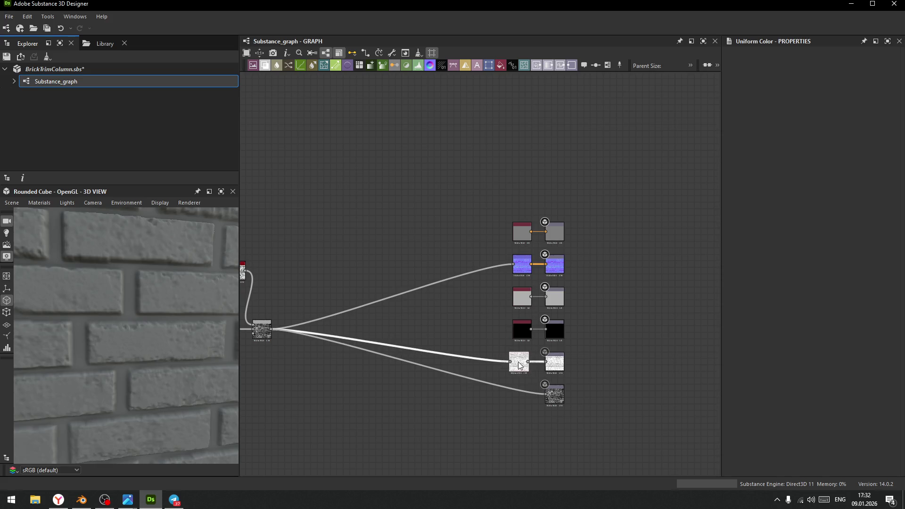
pyautogui.click(521, 333)
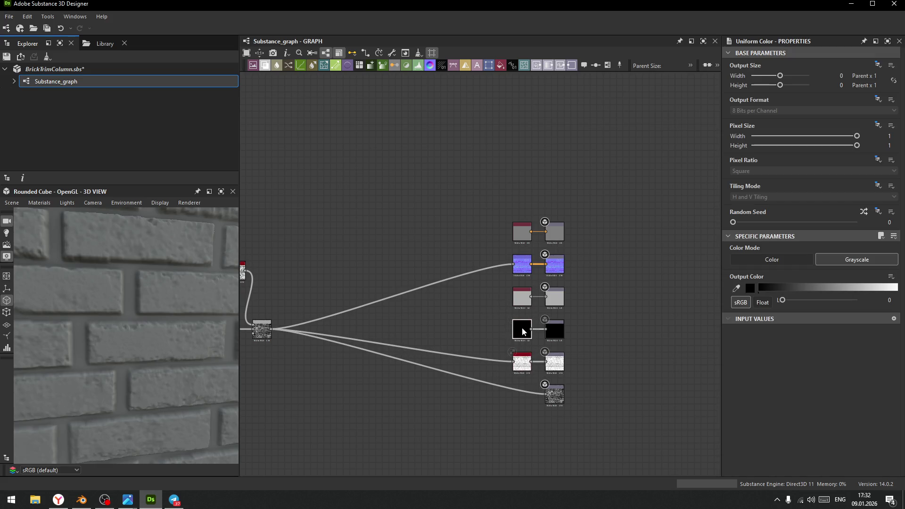
pyautogui.scroll(-5, 167, 307)
pyautogui.moveTo(396, 221); pyautogui.dragTo(528, 220, button='middle')
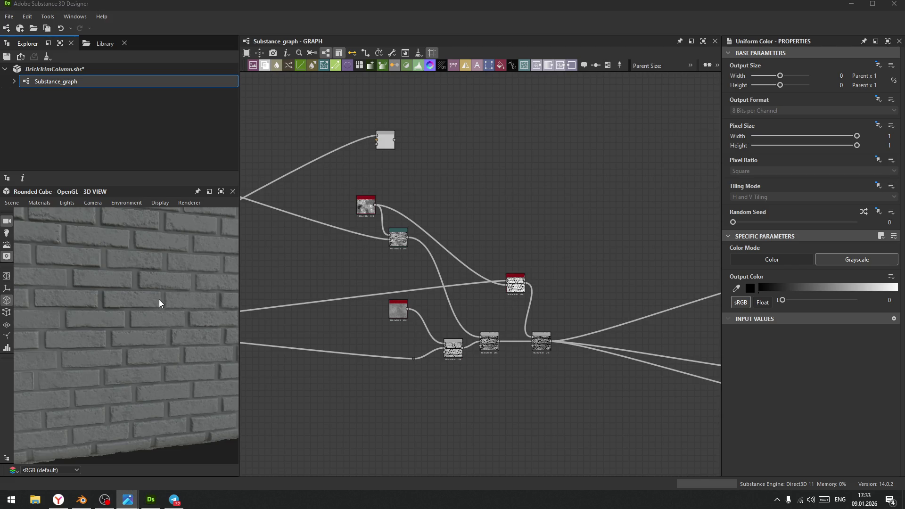
pyautogui.scroll(-2, 420, 246)
pyautogui.scroll(6, 454, 295)
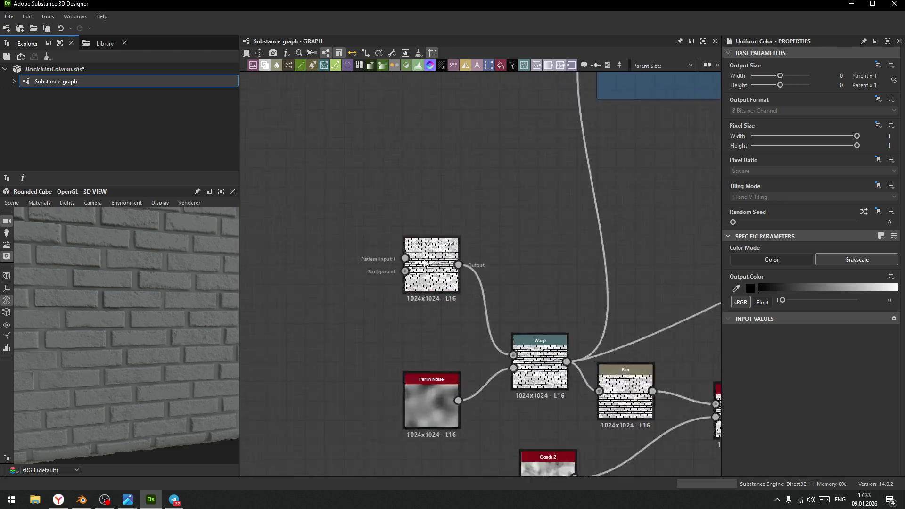
pyautogui.scroll(4, 425, 263)
# Raise the brick Tile Generator's Scale from 0.84 to 0.9
pyautogui.click(453, 263)
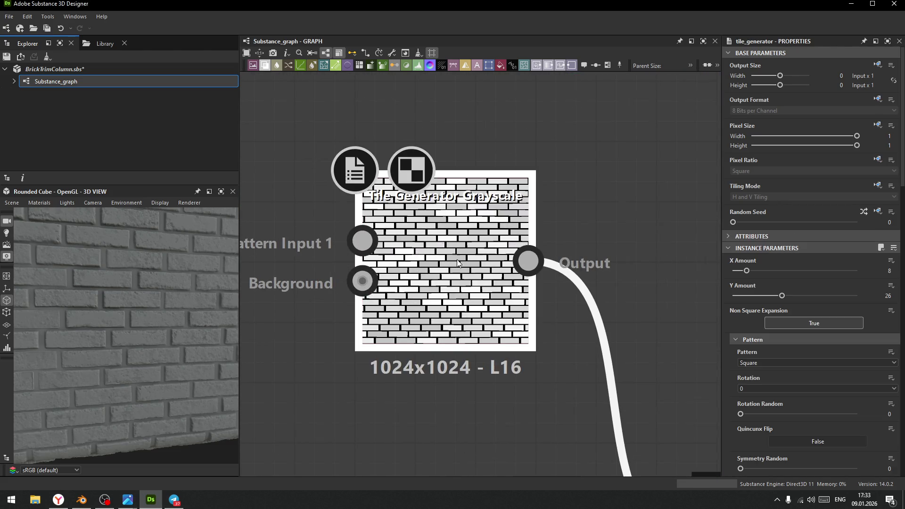
pyautogui.scroll(-12, 790, 335)
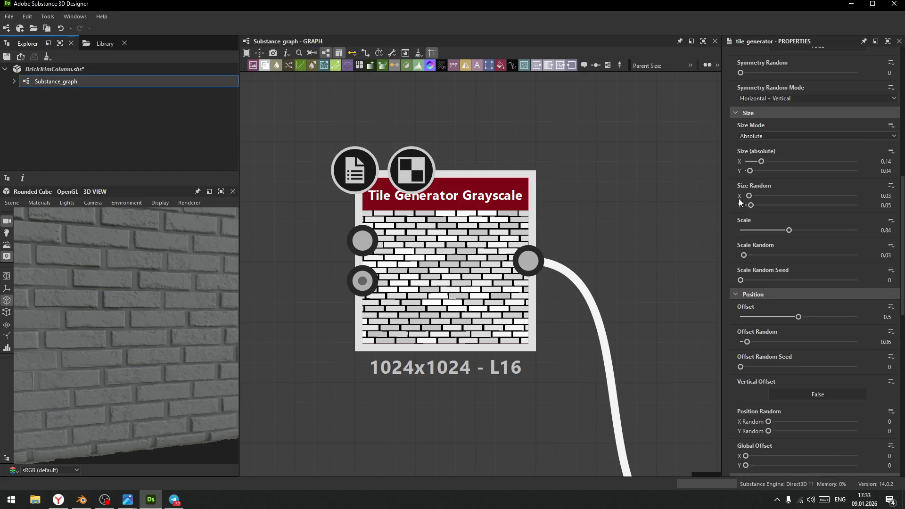
pyautogui.moveTo(789, 230); pyautogui.dragTo(793, 231)
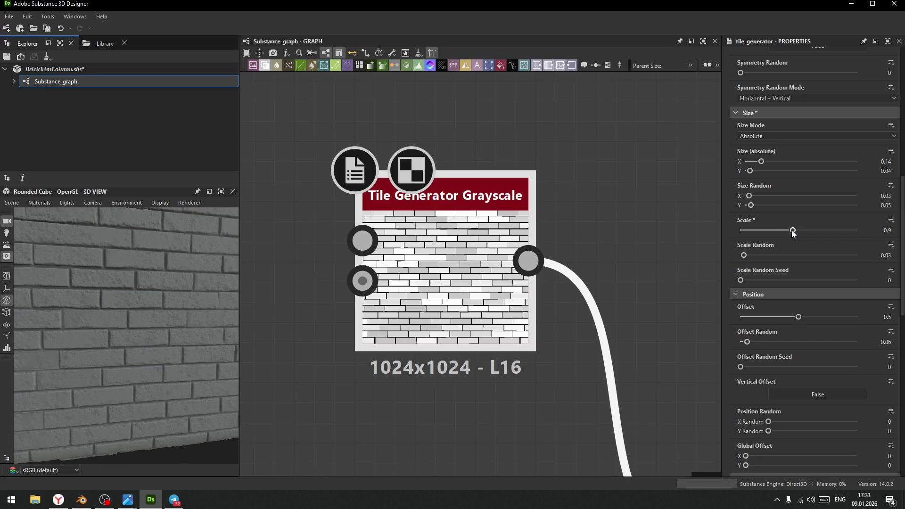
pyautogui.scroll(-5, 115, 332)
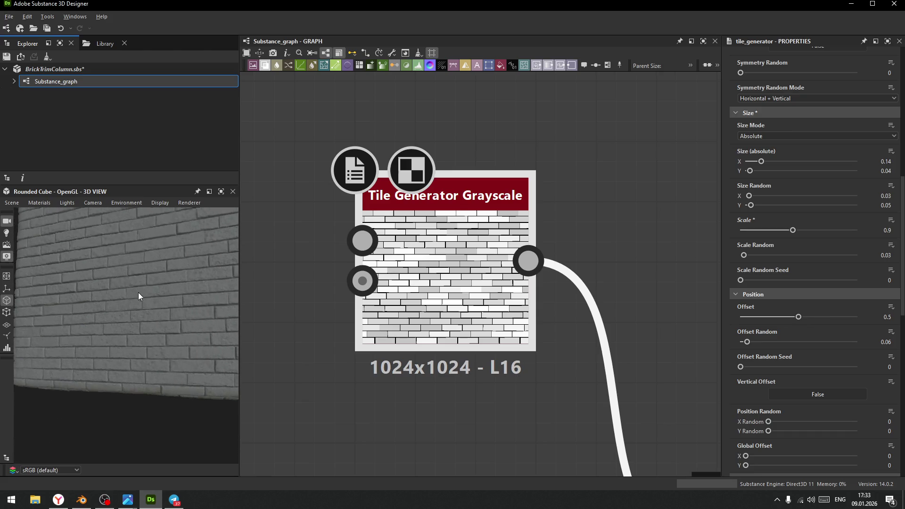
pyautogui.scroll(5, 118, 270)
pyautogui.moveTo(106, 336)
pyautogui.mouseDown()
pyautogui.moveTo(131, 363)
pyautogui.moveTo(128, 342)
pyautogui.moveTo(158, 351)
pyautogui.moveTo(136, 301)
pyautogui.moveTo(153, 360)
pyautogui.moveTo(132, 290)
pyautogui.moveTo(147, 306)
pyautogui.moveTo(141, 319)
pyautogui.moveTo(193, 330)
pyautogui.moveTo(97, 292)
pyautogui.moveTo(134, 317)
pyautogui.moveTo(133, 304)
pyautogui.moveTo(169, 284)
pyautogui.moveTo(172, 306)
pyautogui.moveTo(139, 319)
pyautogui.moveTo(146, 341)
pyautogui.mouseUp()
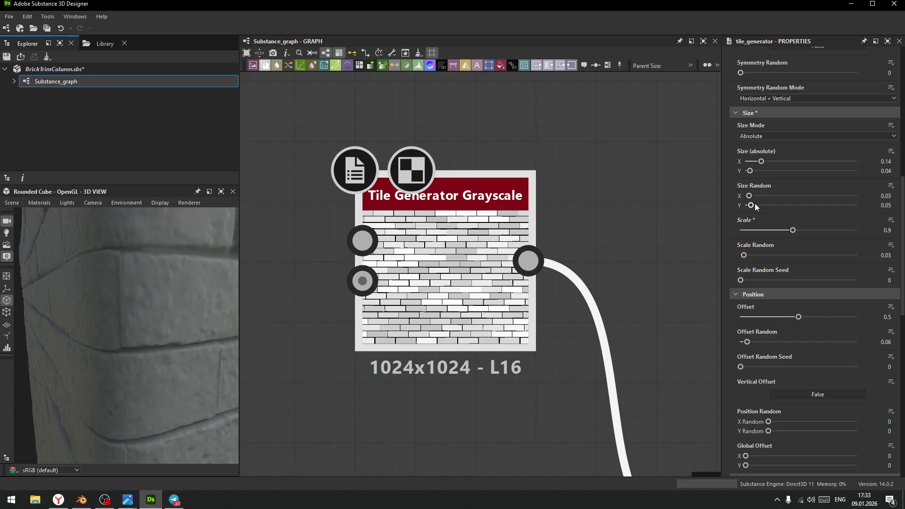
# Tweak Size Random X and set the brick absolute X size to about 0.14
pyautogui.click(889, 196)
pyautogui.press('Return')
pyautogui.moveTo(750, 195); pyautogui.dragTo(753, 196)
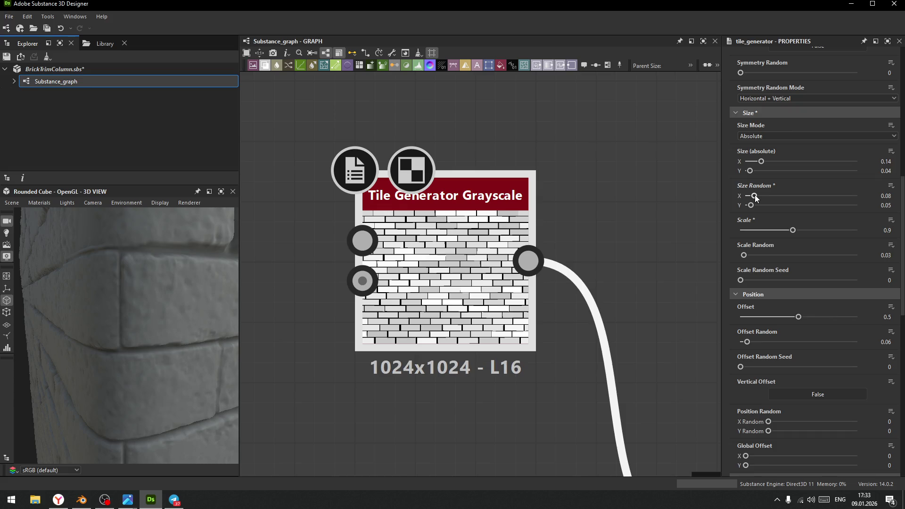
pyautogui.moveTo(753, 196); pyautogui.dragTo(749, 198)
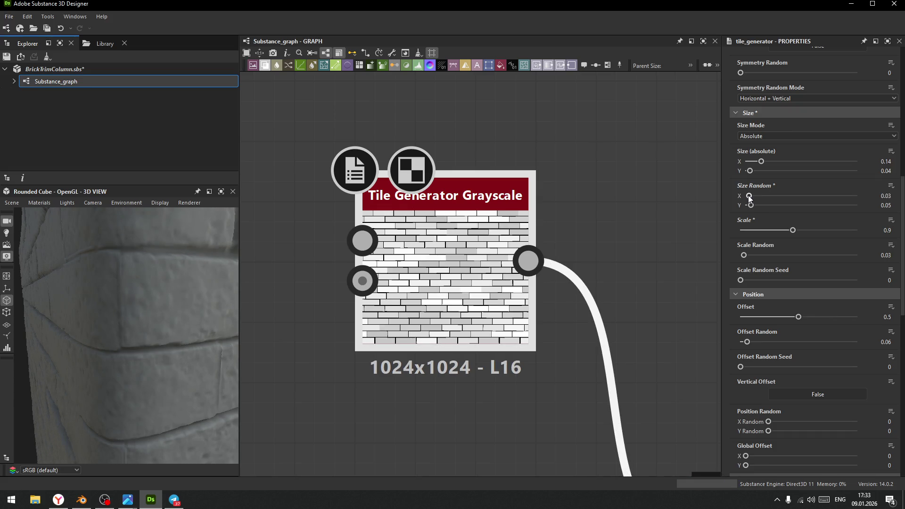
pyautogui.moveTo(762, 161); pyautogui.dragTo(759, 161)
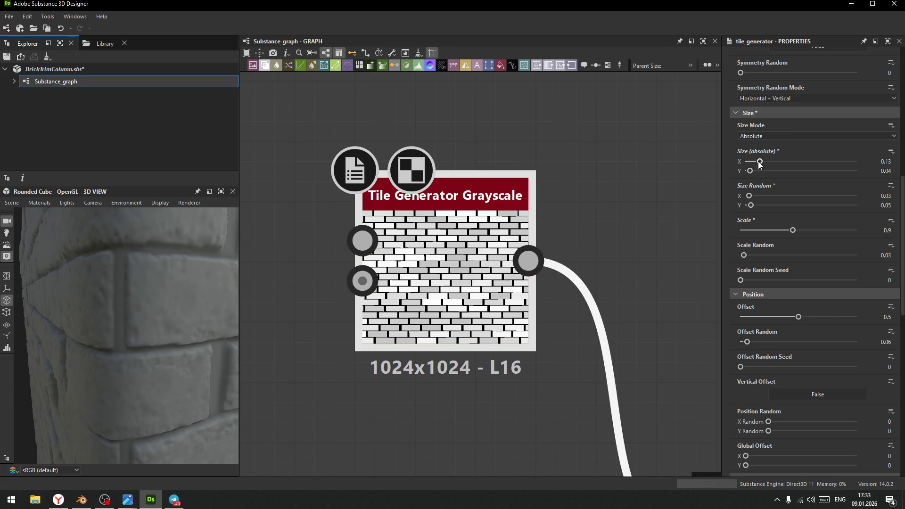
pyautogui.click(896, 161)
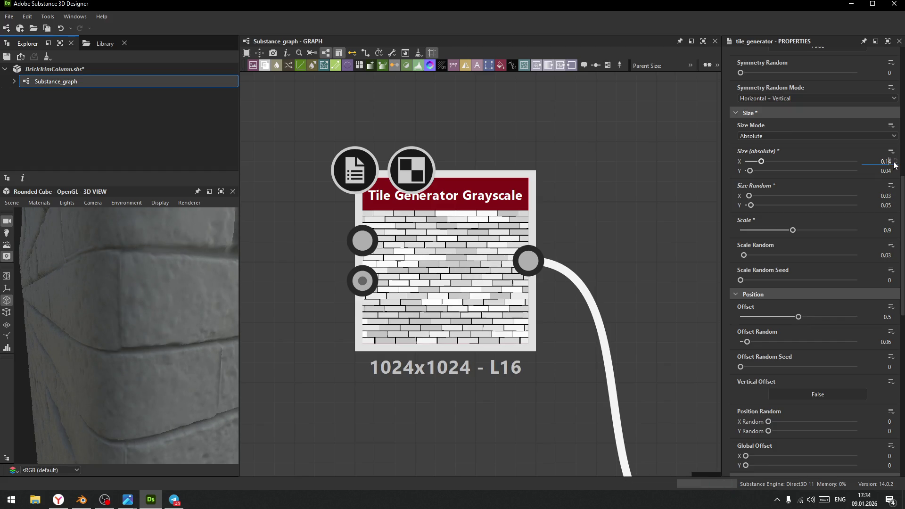
# Try brick absolute X sizes of 0.135, 0.137 and 0.139 against the wall preview
pyautogui.press('Delete')
pyautogui.write('35')
pyautogui.press('Return')
pyautogui.moveTo(21, 335)
pyautogui.mouseDown()
pyautogui.moveTo(135, 355)
pyautogui.moveTo(128, 304)
pyautogui.moveTo(165, 445)
pyautogui.moveTo(134, 327)
pyautogui.moveTo(121, 344)
pyautogui.moveTo(139, 382)
pyautogui.moveTo(137, 349)
pyautogui.moveTo(120, 359)
pyautogui.moveTo(148, 402)
pyautogui.moveTo(91, 350)
pyautogui.mouseUp()
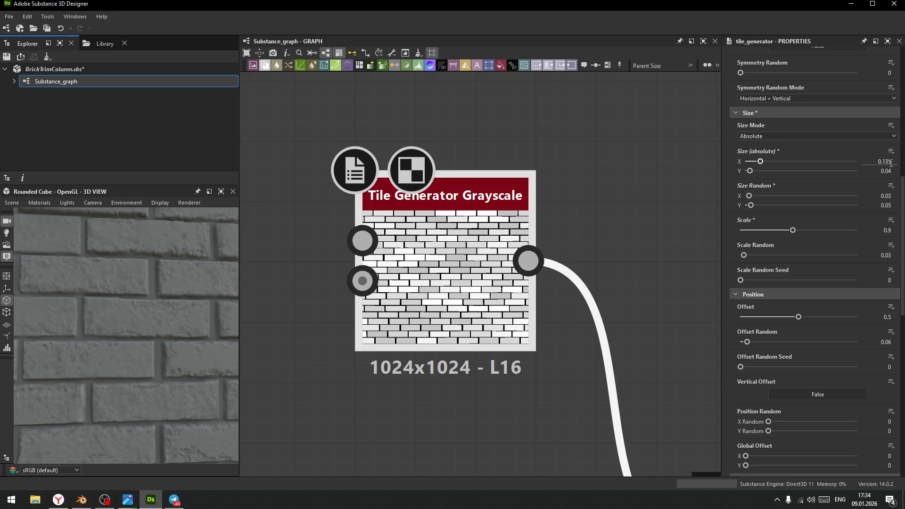
pyautogui.press('BackSpace')
pyautogui.write('7')
pyautogui.press('Return')
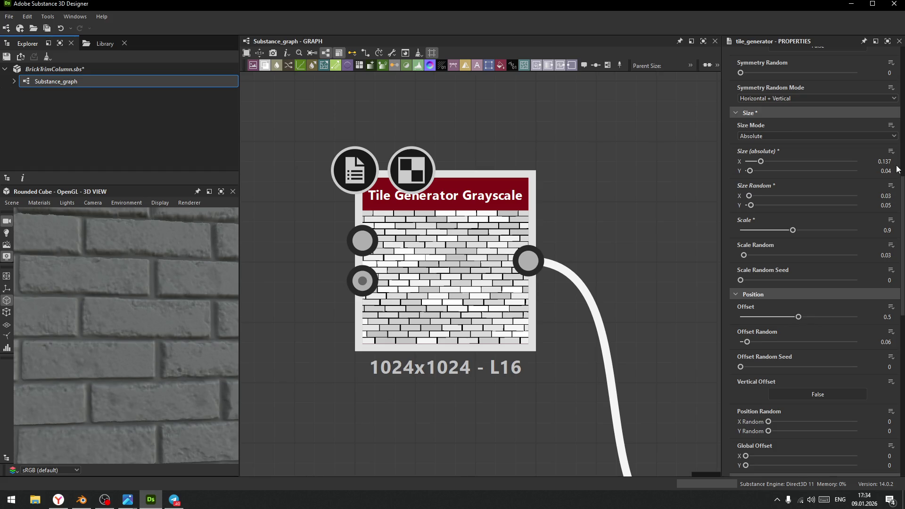
pyautogui.press('BackSpace')
pyautogui.write('9')
pyautogui.press('Return')
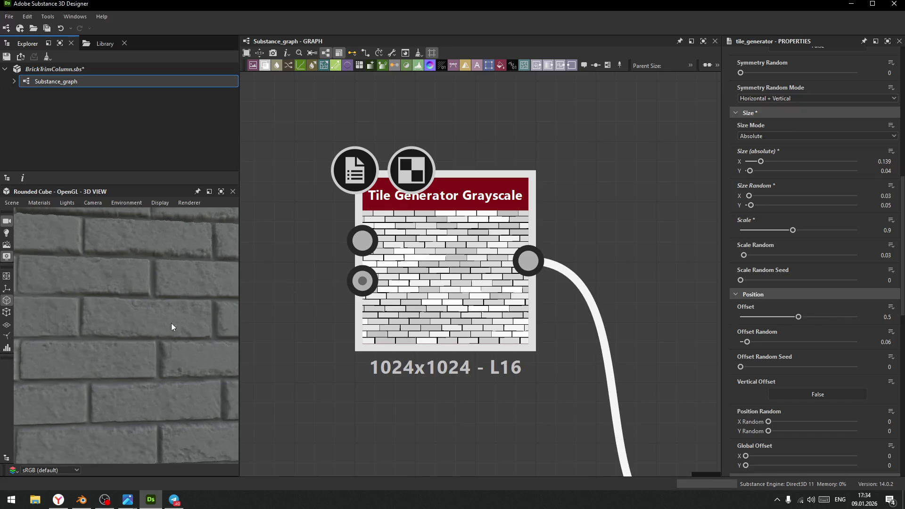
# Settle the brick absolute X size at 0.137
pyautogui.scroll(-4, 140, 321)
pyautogui.moveTo(133, 321)
pyautogui.mouseDown()
pyautogui.moveTo(165, 318)
pyautogui.moveTo(157, 405)
pyautogui.moveTo(131, 273)
pyautogui.moveTo(134, 343)
pyautogui.moveTo(126, 321)
pyautogui.mouseUp()
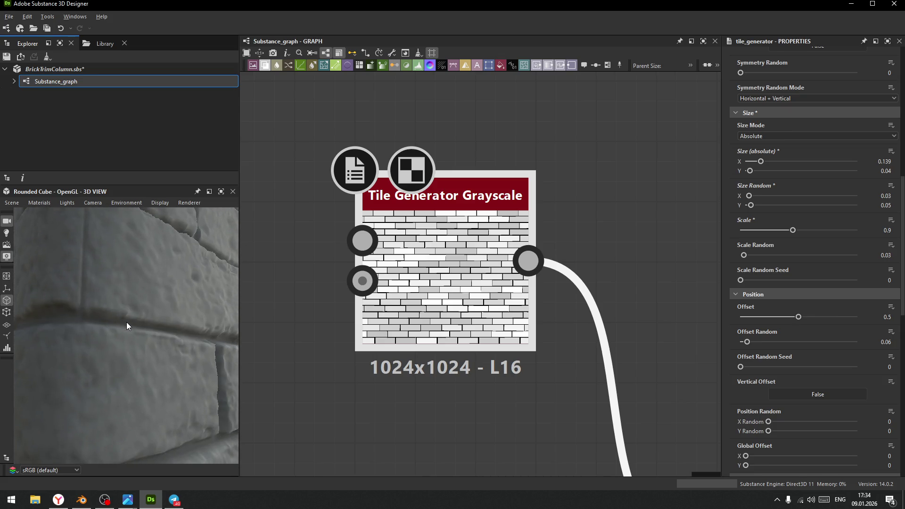
pyautogui.click(890, 160)
pyautogui.press('Return')
# Select the Flood Fill node to inspect its settings
pyautogui.moveTo(234, 259)
pyautogui.mouseDown()
pyautogui.moveTo(136, 304)
pyautogui.moveTo(210, 335)
pyautogui.mouseUp()
pyautogui.scroll(-5, 377, 347)
pyautogui.moveTo(376, 346)
pyautogui.mouseDown(button='middle')
pyautogui.moveTo(490, 316)
pyautogui.moveTo(440, 276)
pyautogui.mouseUp(button='middle')
pyautogui.scroll(-3, 570, 242)
pyautogui.moveTo(571, 241); pyautogui.dragTo(511, 244, button='middle')
pyautogui.scroll(5, 381, 340)
pyautogui.click(316, 344)
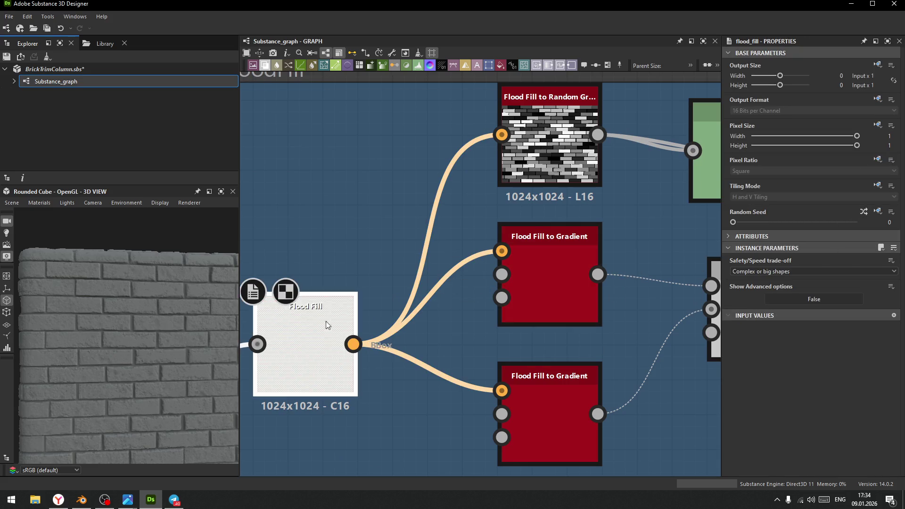
# Nudge the Tile Generator's absolute X size up from 0.137 to 0.138
pyautogui.scroll(-5, 352, 261)
pyautogui.moveTo(352, 262); pyautogui.dragTo(532, 139, button='middle')
pyautogui.click(412, 318)
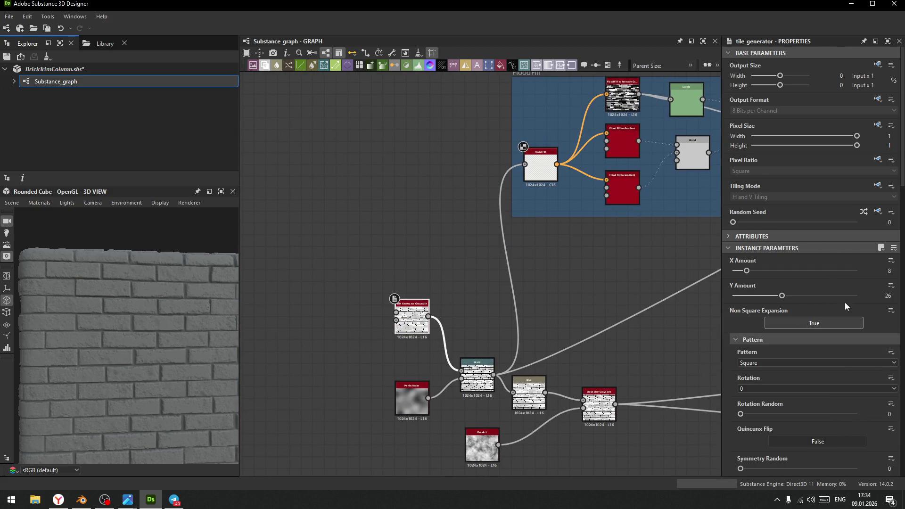
pyautogui.scroll(-4, 849, 307)
pyautogui.click(892, 359)
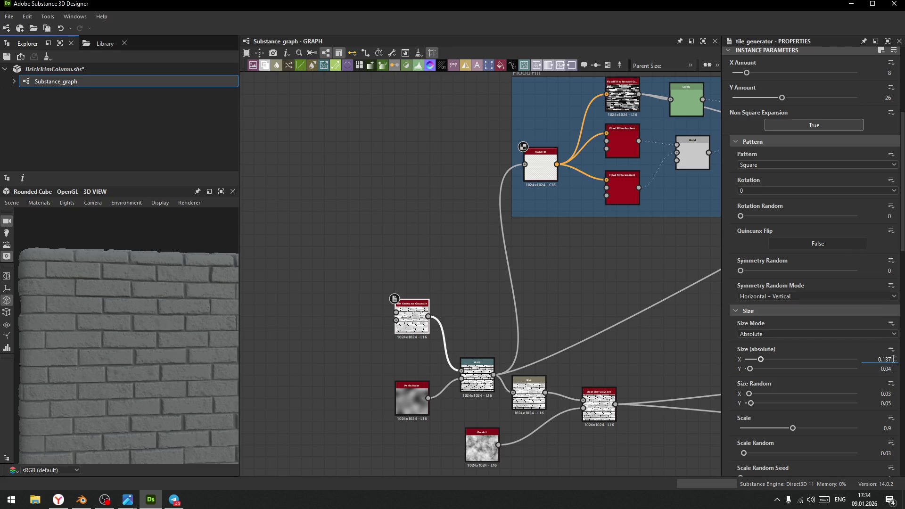
pyautogui.press('BackSpace')
pyautogui.write('9')
pyautogui.press('Return')
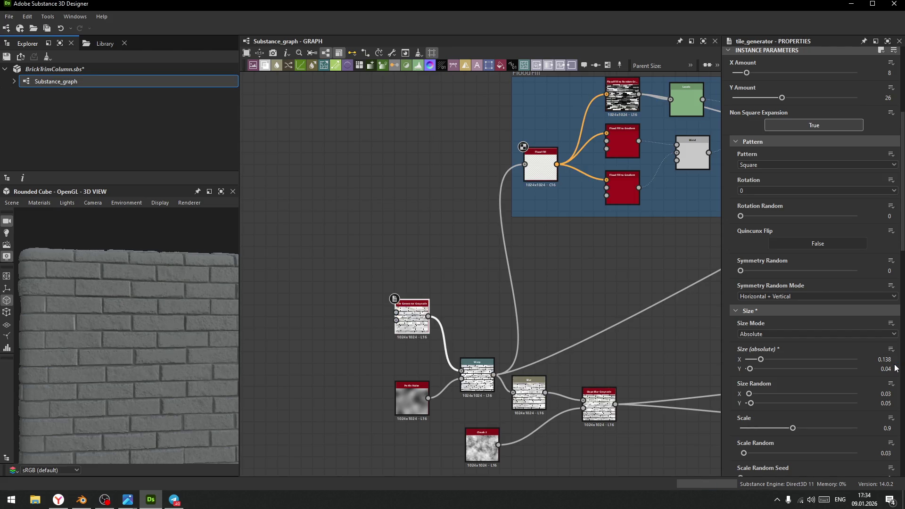
# Move the Flood Fill frame down-left and the right Blend node down-right
pyautogui.scroll(-3, 336, 302)
pyautogui.moveTo(587, 322); pyautogui.dragTo(479, 306, button='middle')
pyautogui.scroll(-3, 518, 325)
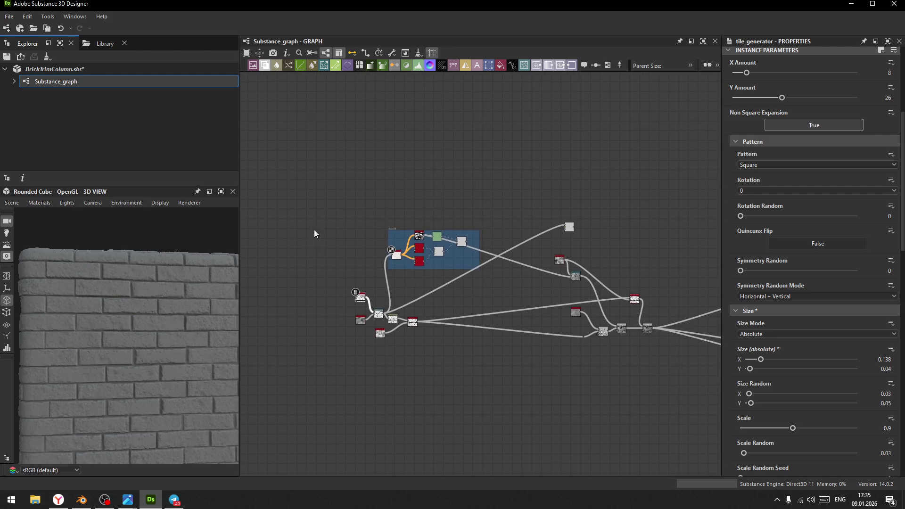
pyautogui.moveTo(464, 250)
pyautogui.mouseDown()
pyautogui.moveTo(444, 270)
pyautogui.moveTo(404, 268)
pyautogui.mouseUp()
pyautogui.scroll(5, 399, 278)
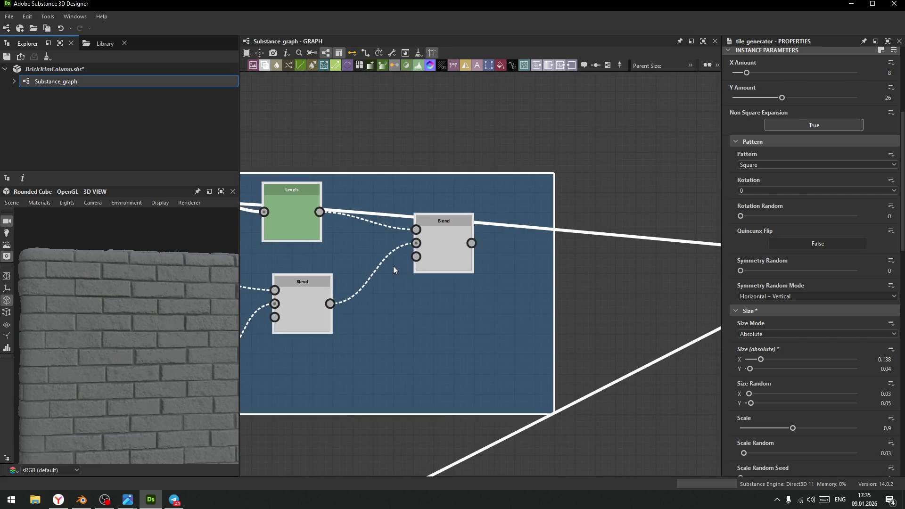
pyautogui.moveTo(448, 249); pyautogui.dragTo(468, 291)
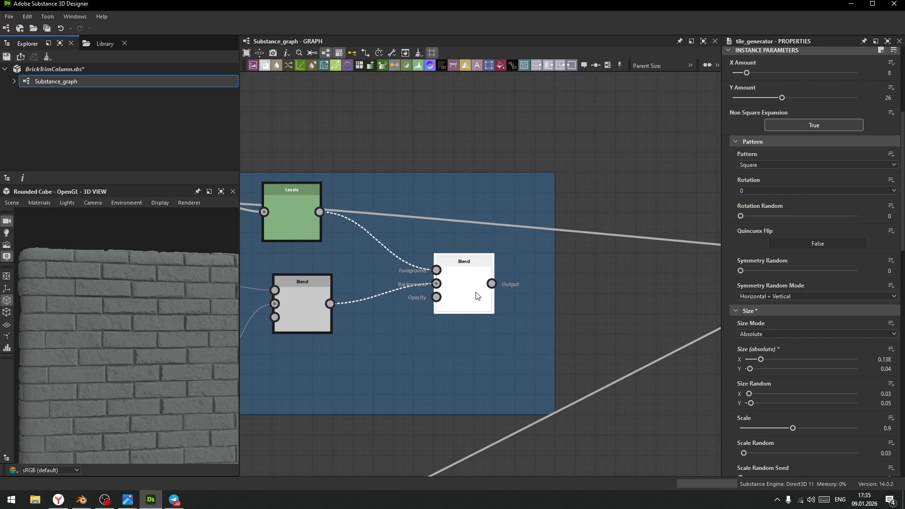
pyautogui.scroll(-6, 510, 296)
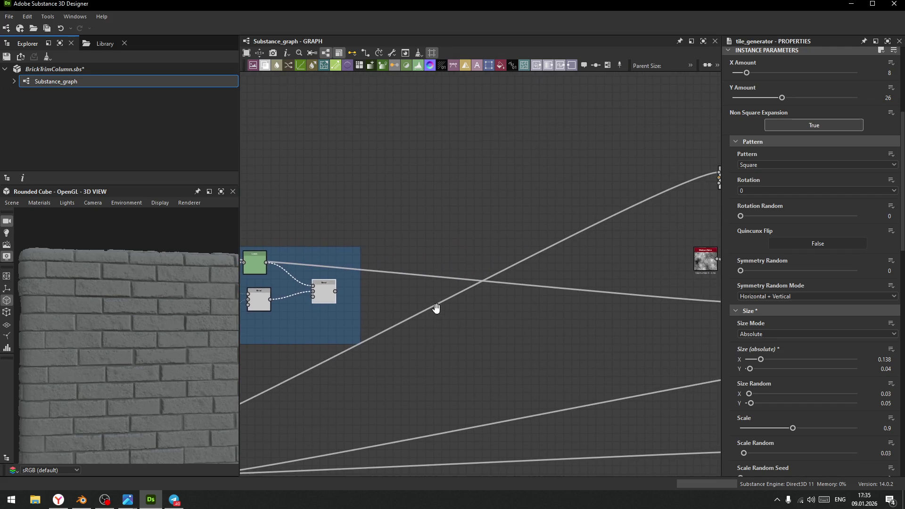
# Reshape the link into the lower Blend node and shift the right-hand group of four nodes into place
pyautogui.scroll(2, 530, 318)
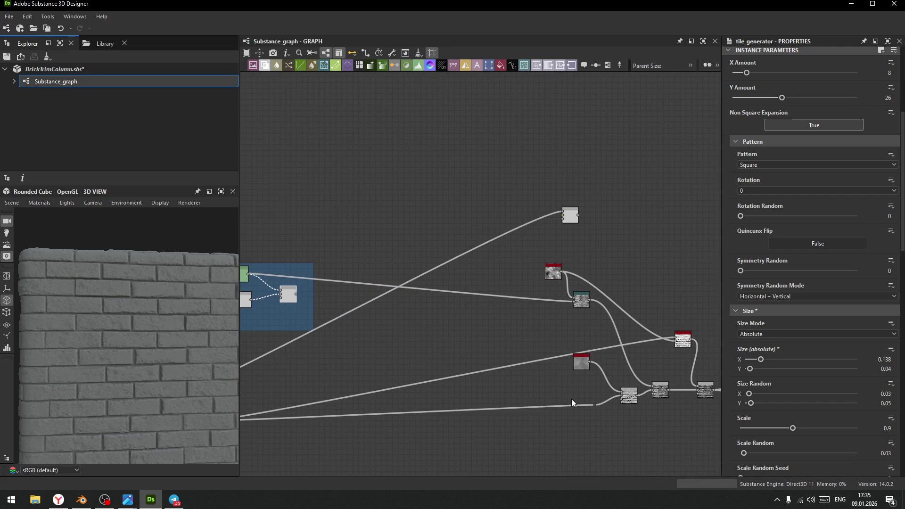
pyautogui.scroll(2, 546, 309)
pyautogui.moveTo(569, 307); pyautogui.dragTo(411, 324)
pyautogui.moveTo(527, 265)
pyautogui.mouseDown()
pyautogui.moveTo(696, 353)
pyautogui.moveTo(624, 321)
pyautogui.moveTo(400, 366)
pyautogui.mouseUp()
pyautogui.moveTo(400, 367); pyautogui.dragTo(601, 352, button='middle')
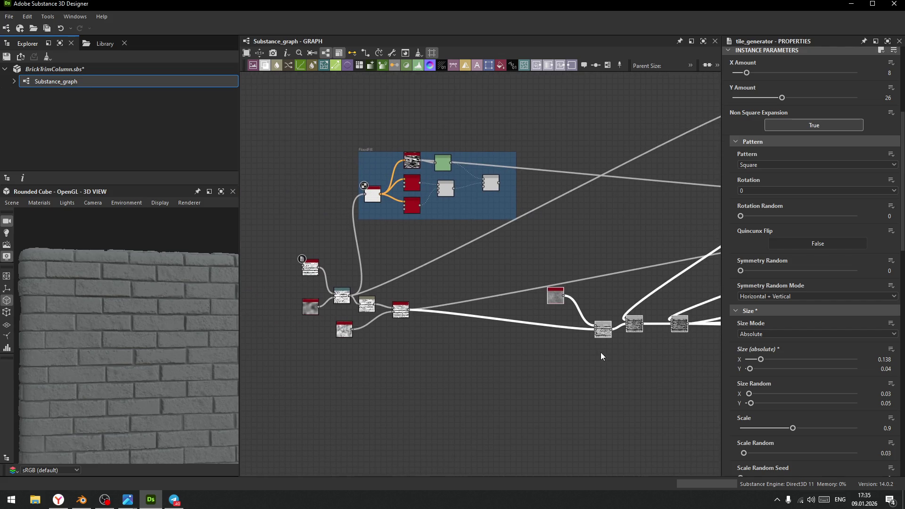
pyautogui.moveTo(676, 330)
pyautogui.mouseDown()
pyautogui.moveTo(677, 298)
pyautogui.moveTo(678, 306)
pyautogui.mouseUp()
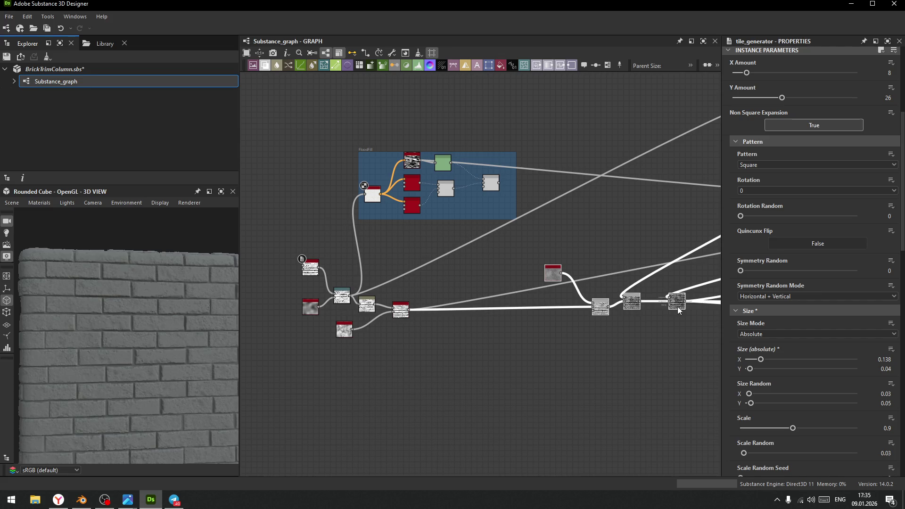
pyautogui.click(649, 356)
pyautogui.moveTo(649, 356); pyautogui.dragTo(577, 373, button='middle')
pyautogui.moveTo(534, 317); pyautogui.dragTo(590, 322)
pyautogui.moveTo(601, 270); pyautogui.dragTo(569, 296, button='middle')
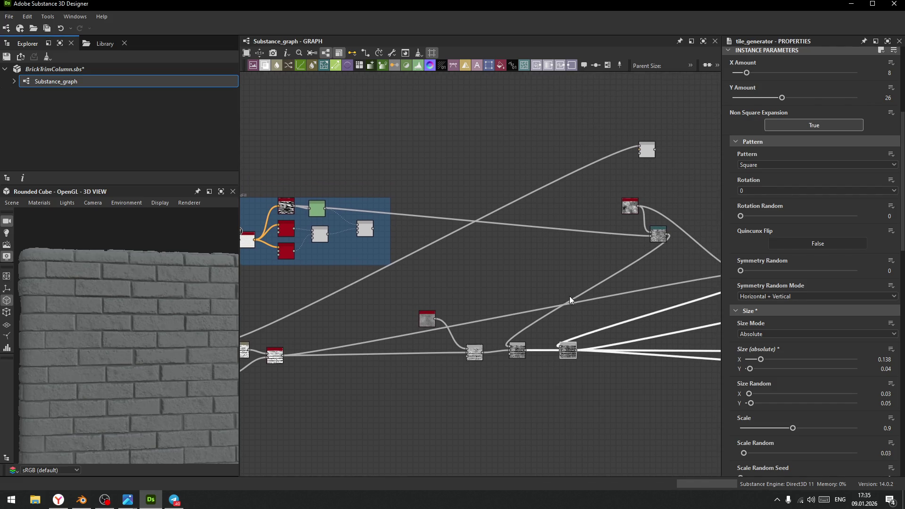
# Align the three lower-row nodes and move the teal tile and noise nodes beside the chain
pyautogui.moveTo(443, 334); pyautogui.dragTo(642, 392)
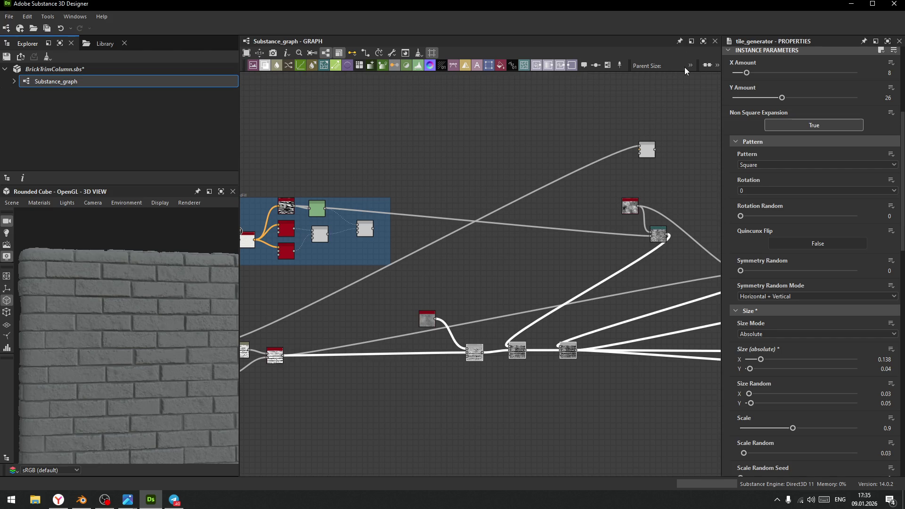
pyautogui.click(707, 67)
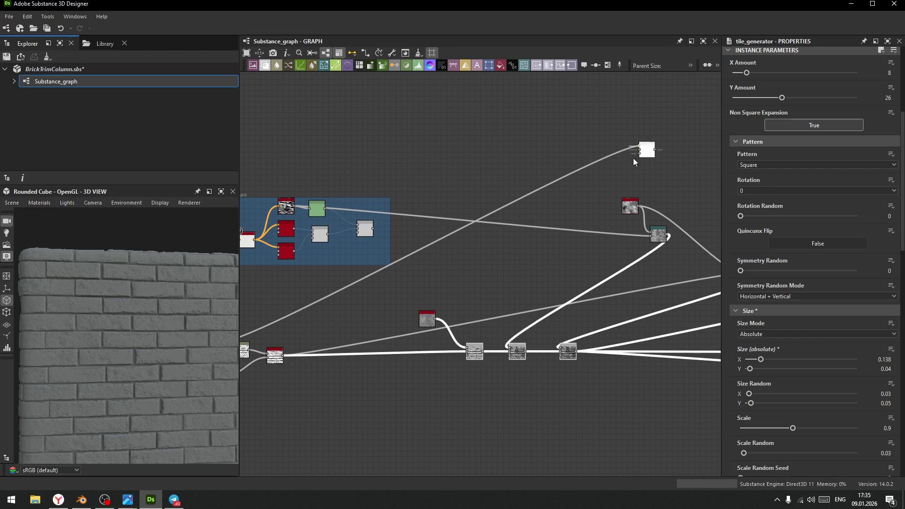
pyautogui.moveTo(659, 238); pyautogui.dragTo(496, 283)
pyautogui.moveTo(632, 211); pyautogui.dragTo(474, 249)
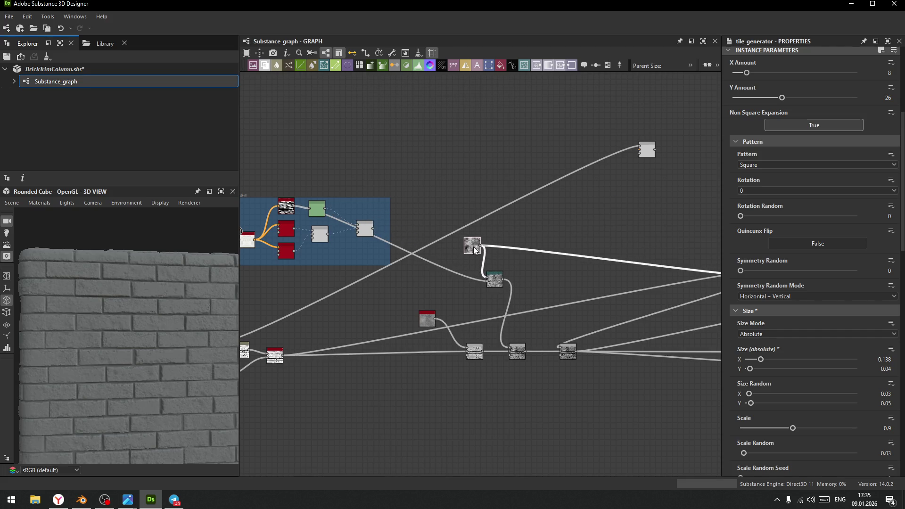
pyautogui.scroll(-3, 650, 155)
pyautogui.scroll(2, 609, 258)
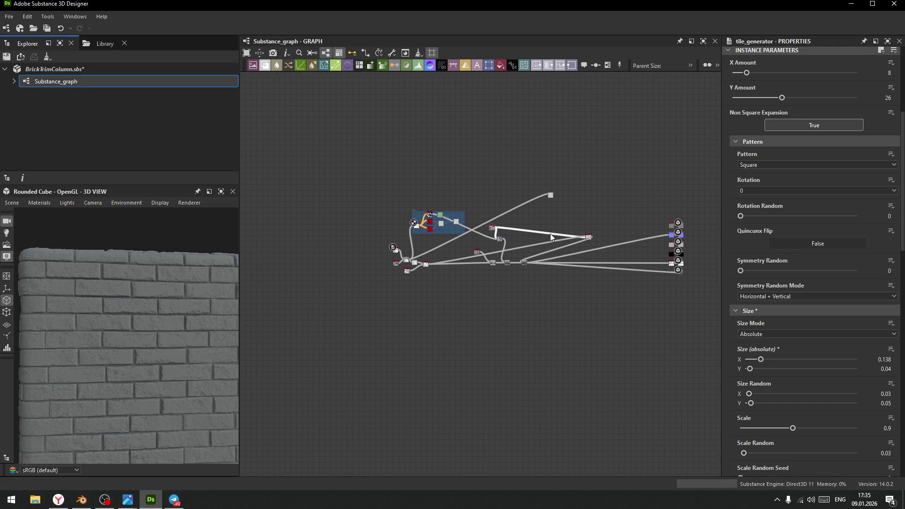
pyautogui.moveTo(589, 228)
pyautogui.mouseDown()
pyautogui.moveTo(456, 244)
pyautogui.moveTo(437, 253)
pyautogui.moveTo(445, 260)
pyautogui.mouseUp()
pyautogui.scroll(2, 403, 265)
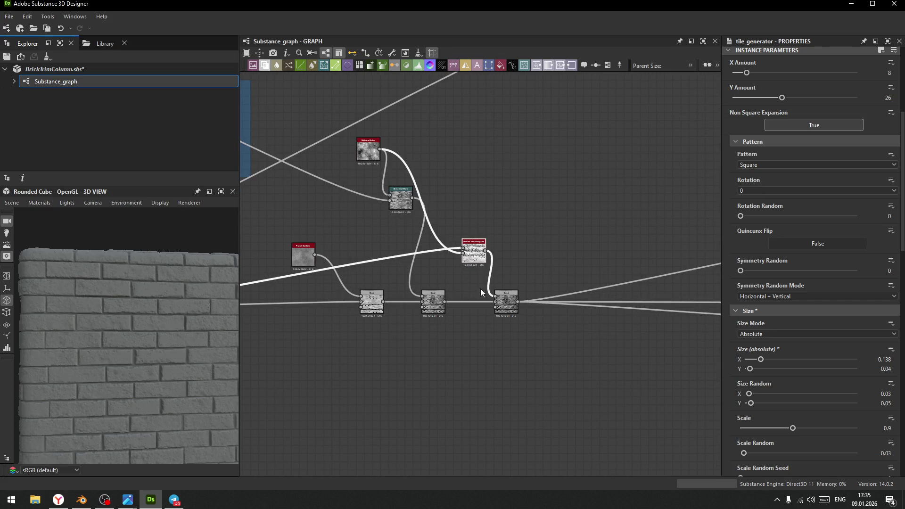
pyautogui.scroll(-3, 544, 258)
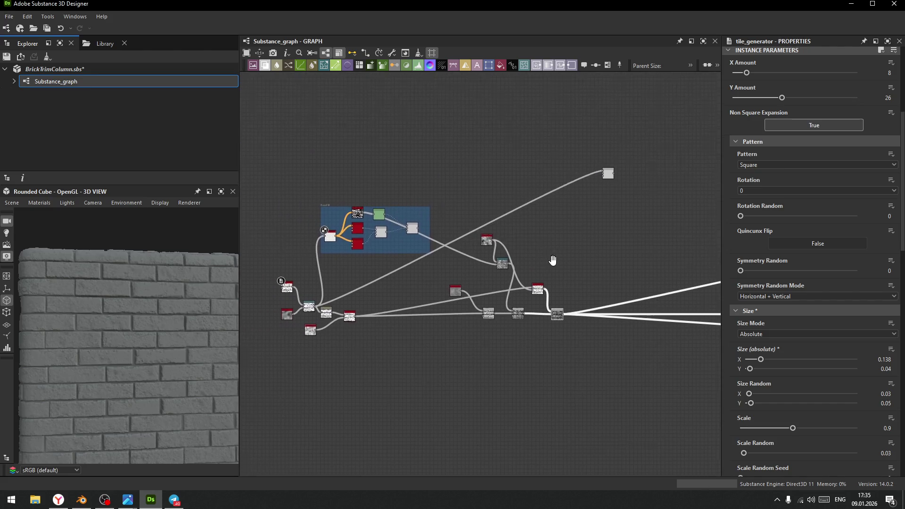
pyautogui.moveTo(546, 257); pyautogui.dragTo(543, 259)
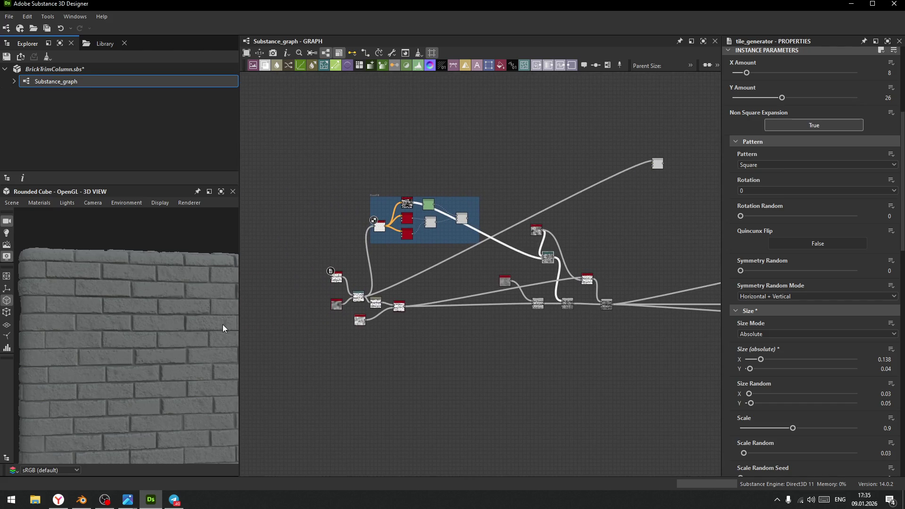
# Zoom into the brick preview and shift the top-right node slightly right
pyautogui.scroll(5, 135, 367)
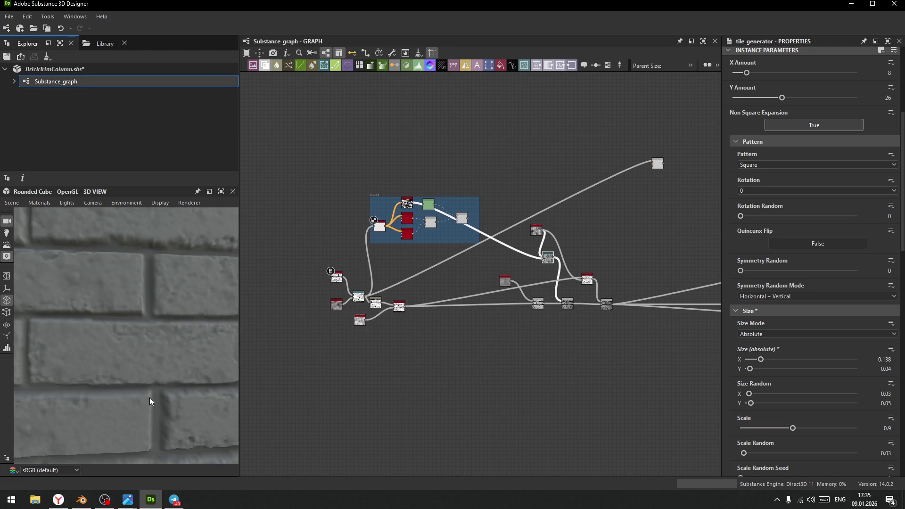
pyautogui.moveTo(145, 367); pyautogui.dragTo(148, 372, button='middle')
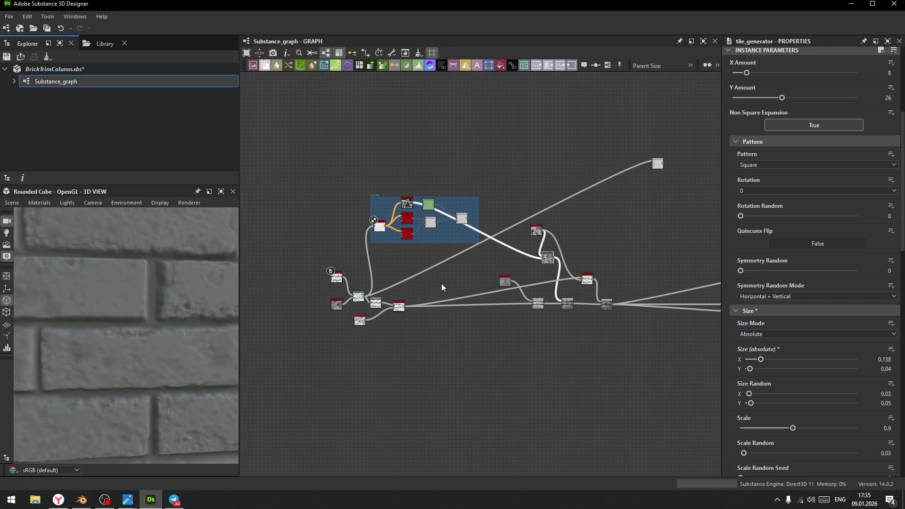
pyautogui.moveTo(526, 326); pyautogui.dragTo(508, 311, button='middle')
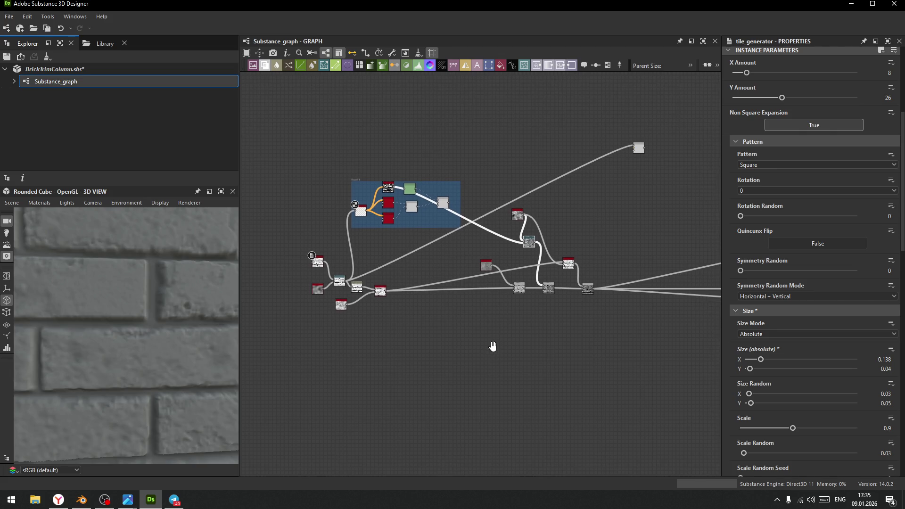
pyautogui.moveTo(637, 149); pyautogui.dragTo(681, 141)
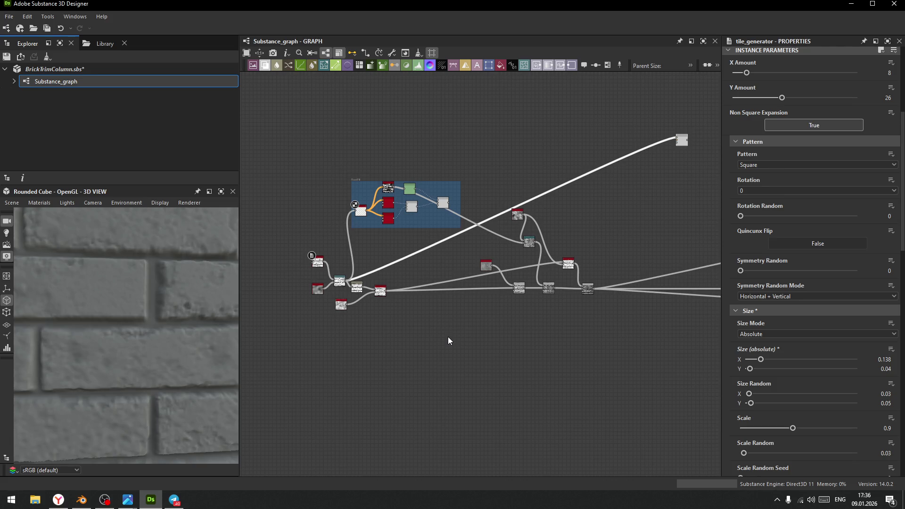
# Pan and zoom the graph onto the Tile Generator, Perlin Noise, Warp and Blur chain
pyautogui.moveTo(564, 347); pyautogui.dragTo(508, 342, button='middle')
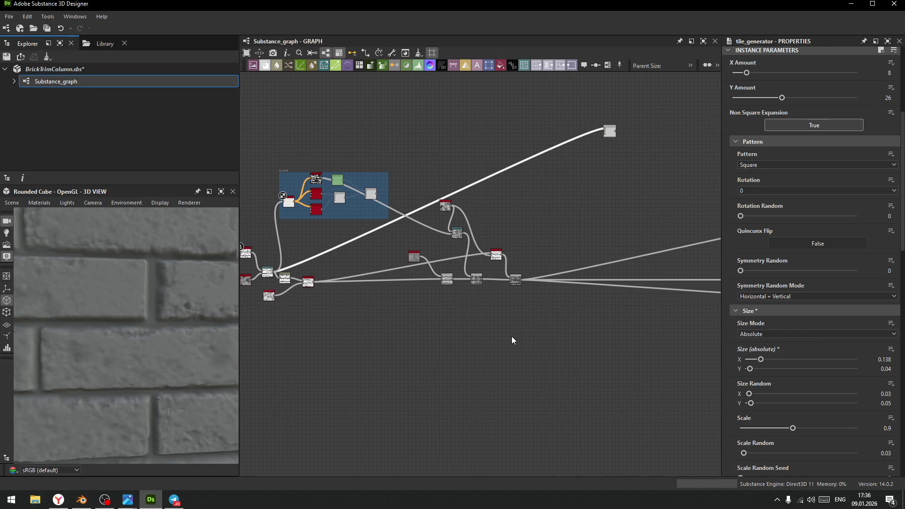
pyautogui.moveTo(474, 344); pyautogui.dragTo(548, 313, button='middle')
pyautogui.scroll(5, 542, 319)
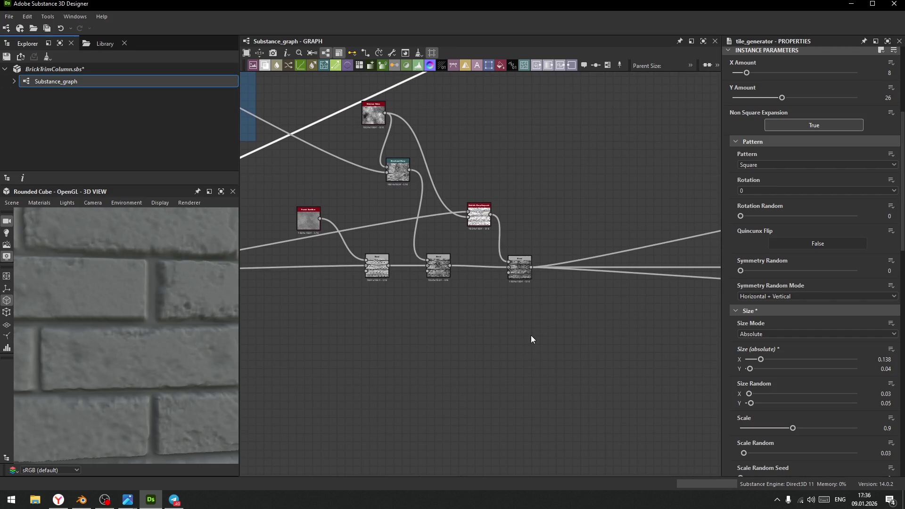
pyautogui.moveTo(533, 344)
pyautogui.mouseDown(button='middle')
pyautogui.moveTo(531, 372)
pyautogui.moveTo(541, 373)
pyautogui.mouseUp(button='middle')
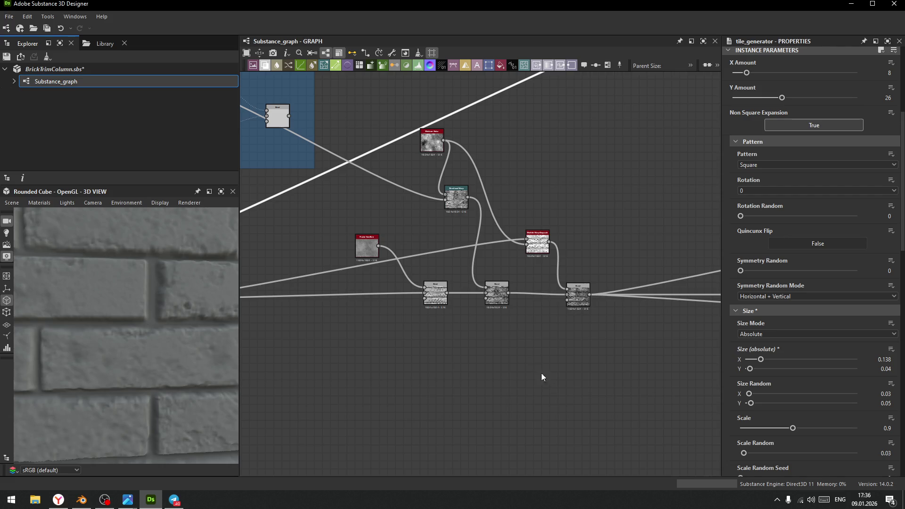
pyautogui.scroll(2, 531, 378)
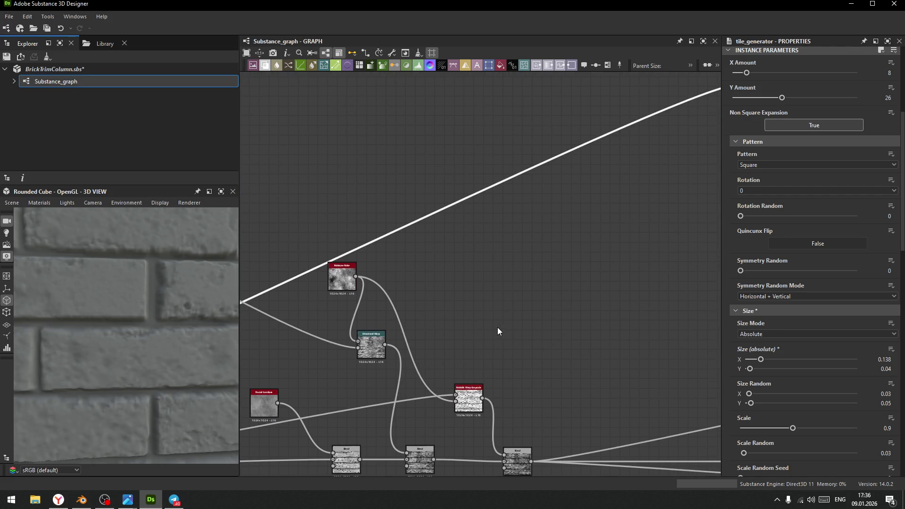
pyautogui.moveTo(469, 331); pyautogui.dragTo(602, 273, button='middle')
pyautogui.scroll(-3, 412, 348)
pyautogui.moveTo(448, 357); pyautogui.dragTo(463, 360, button='middle')
pyautogui.scroll(8, 465, 320)
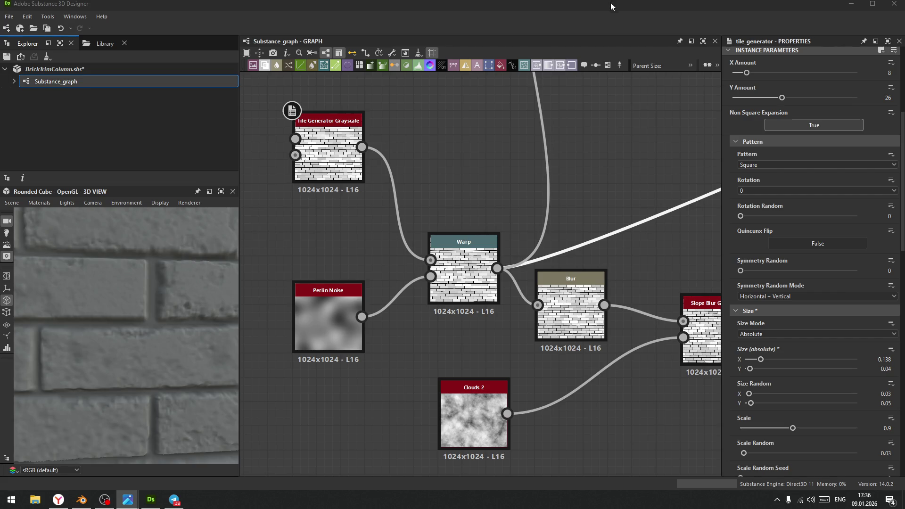
# Zoom out and recentre the graph to show the whole node network and outputs
pyautogui.scroll(-4, 590, 348)
pyautogui.moveTo(590, 348)
pyautogui.mouseDown(button='middle')
pyautogui.moveTo(613, 356)
pyautogui.moveTo(513, 343)
pyautogui.moveTo(473, 381)
pyautogui.mouseUp(button='middle')
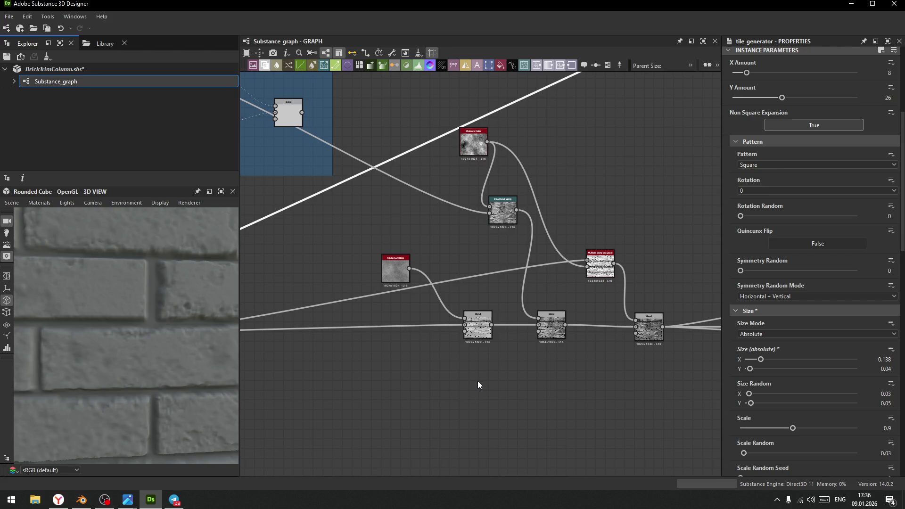
pyautogui.moveTo(490, 392); pyautogui.dragTo(530, 443, button='middle')
pyautogui.scroll(-1, 530, 443)
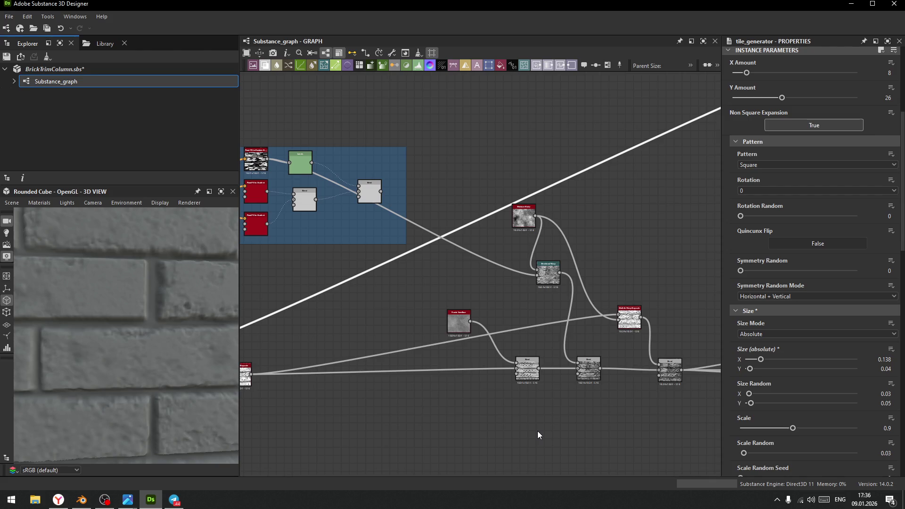
pyautogui.scroll(-2, 537, 432)
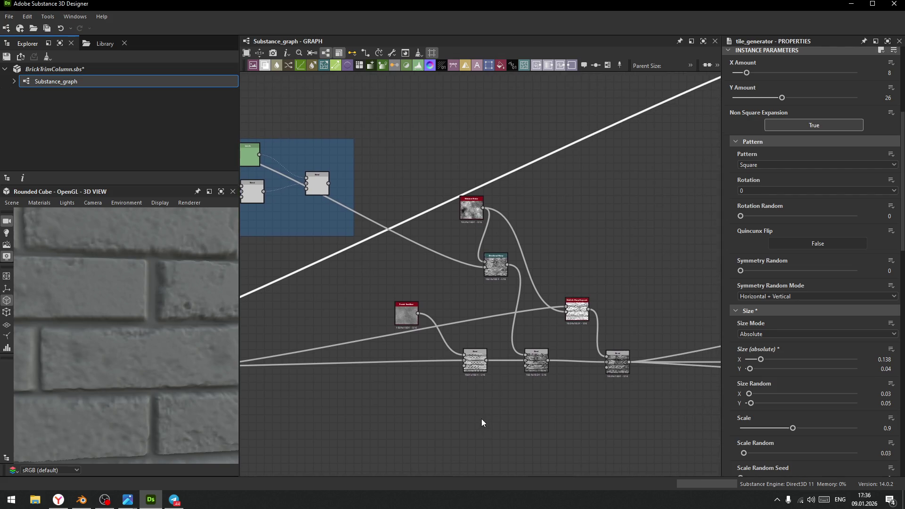
pyautogui.scroll(-2, 494, 415)
pyautogui.scroll(-3, 494, 415)
pyautogui.moveTo(570, 334); pyautogui.dragTo(472, 337, button='middle')
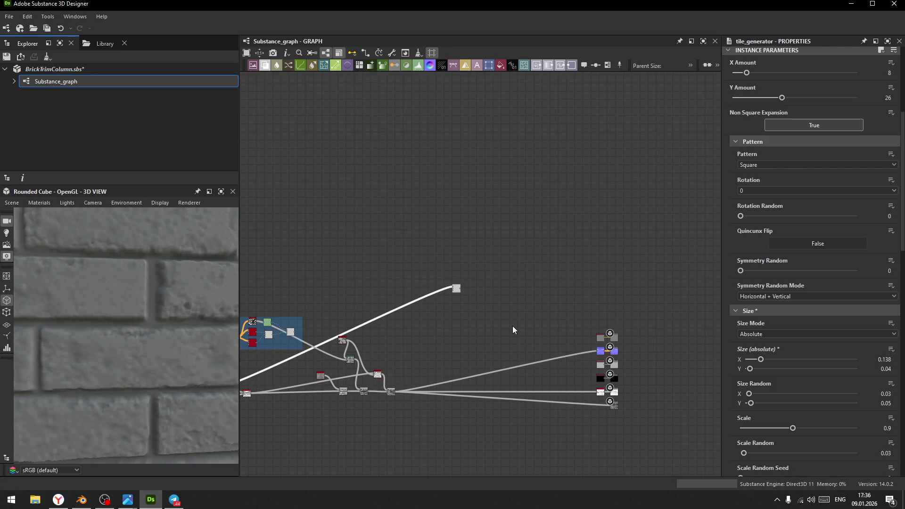
pyautogui.moveTo(486, 334); pyautogui.dragTo(604, 270, button='middle')
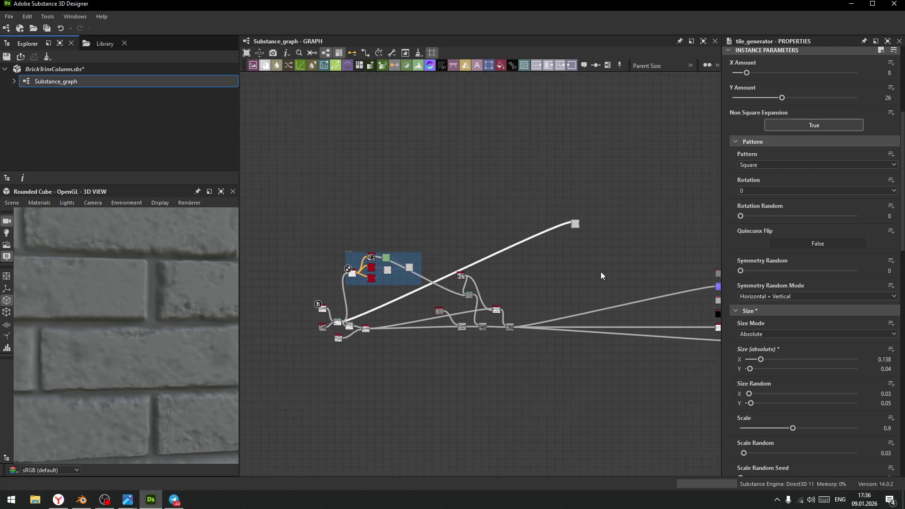
pyautogui.scroll(2, 448, 364)
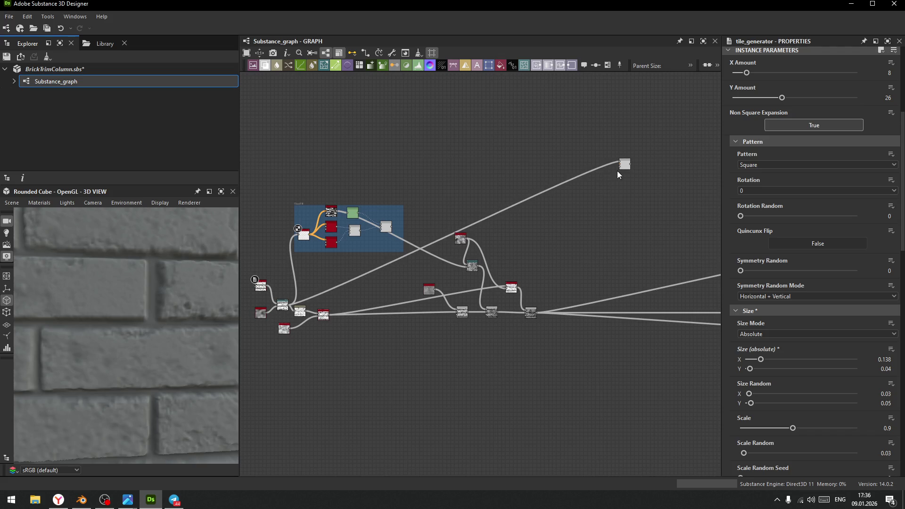
# Move the isolated top-right node down-right and select the fractal_sum_base_2 noise node
pyautogui.moveTo(626, 168); pyautogui.dragTo(678, 202)
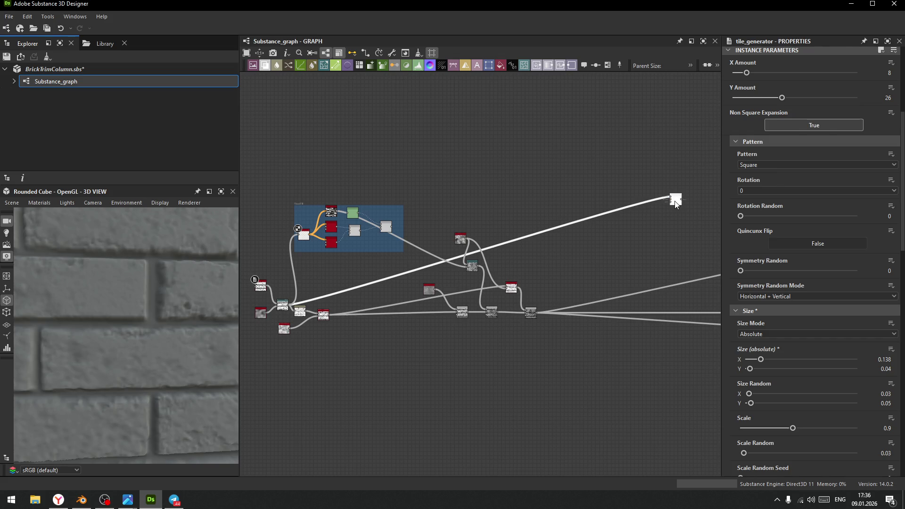
pyautogui.moveTo(517, 307); pyautogui.dragTo(555, 303, button='middle')
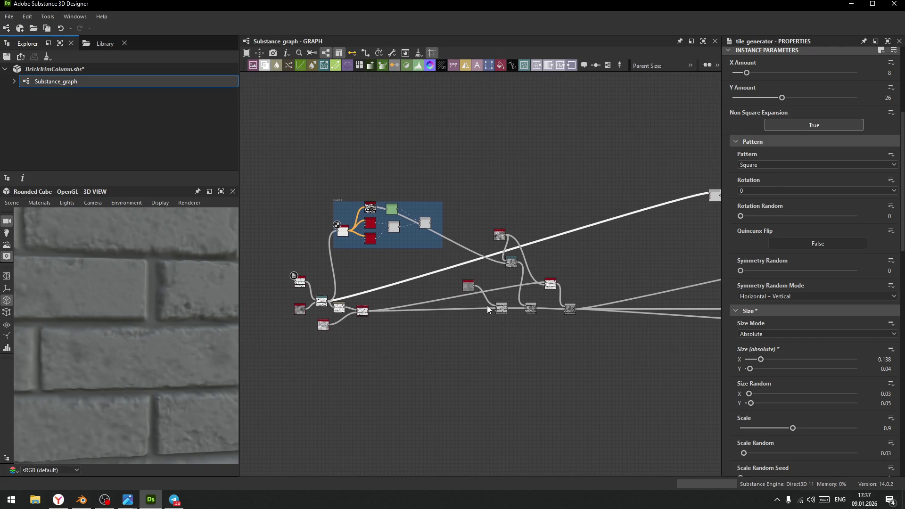
pyautogui.click(468, 286)
pyautogui.moveTo(505, 344); pyautogui.dragTo(446, 354, button='middle')
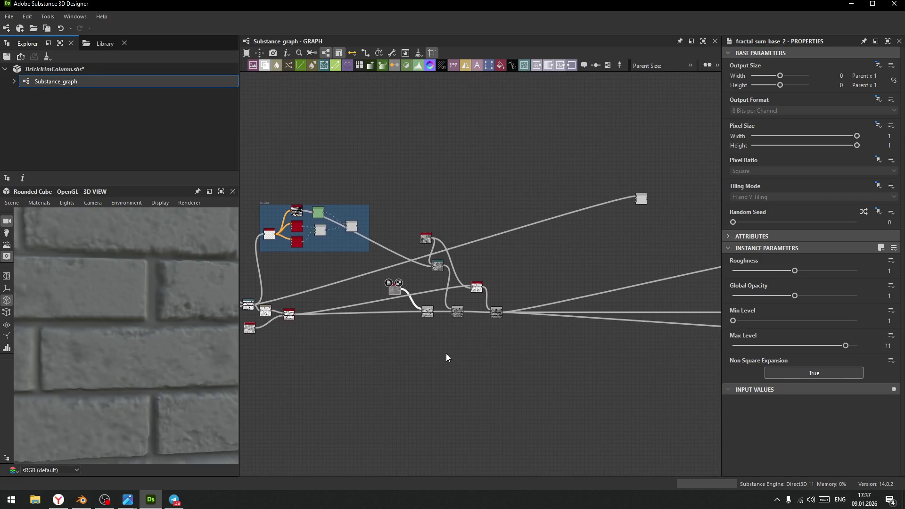
# Add a Height Blend node via the 'blend' search and place it beside the Multidir. Warp and Blend nodes
pyautogui.scroll(6, 513, 346)
pyautogui.press('space')
pyautogui.write('hi')
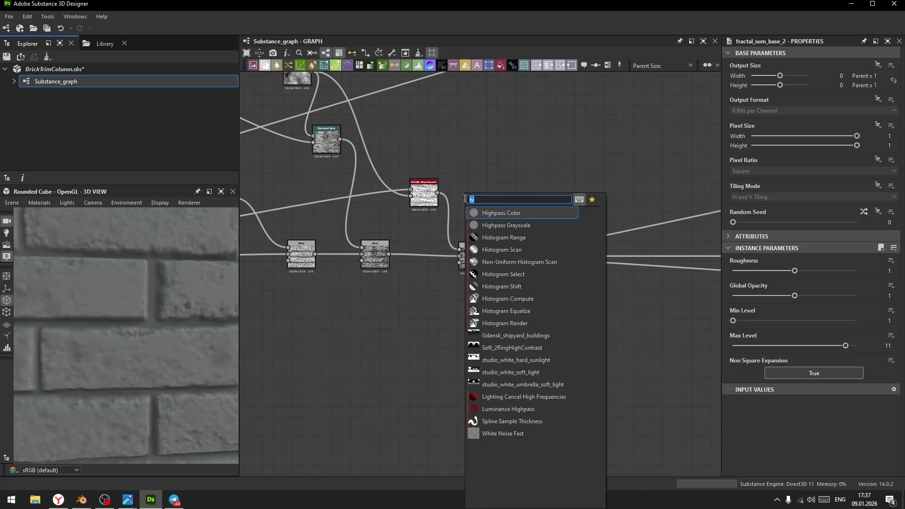
pyautogui.write('blend')
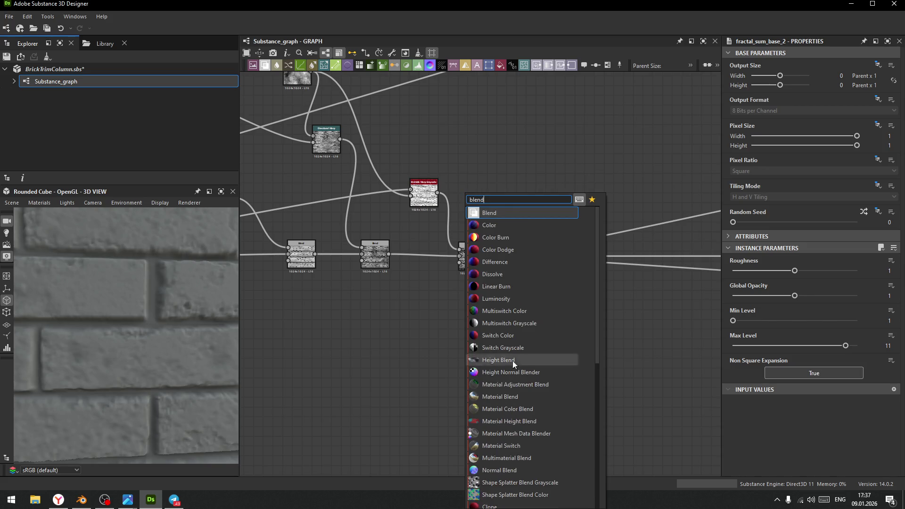
pyautogui.click(513, 358)
pyautogui.moveTo(470, 344)
pyautogui.mouseDown()
pyautogui.moveTo(514, 231)
pyautogui.moveTo(495, 228)
pyautogui.mouseUp()
pyautogui.scroll(3, 491, 226)
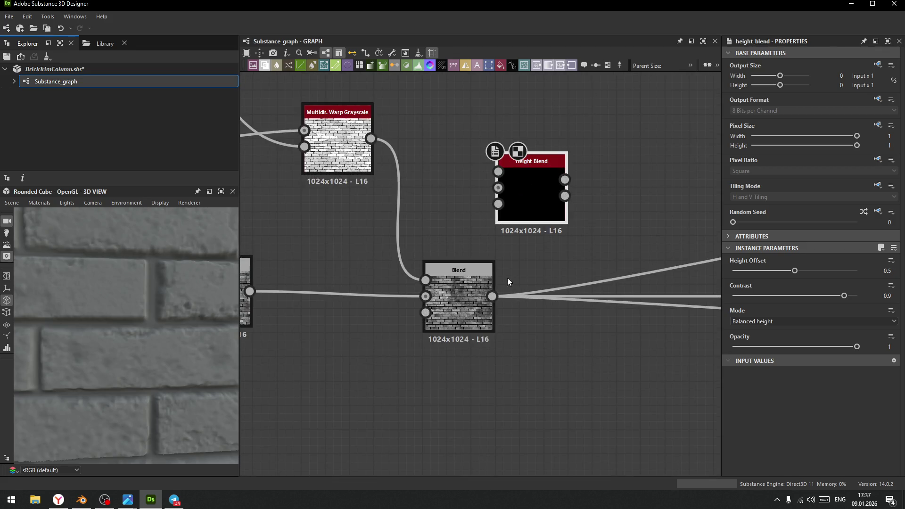
# Wire the Blend node's output into the Height Blend node
pyautogui.moveTo(530, 177)
pyautogui.mouseDown()
pyautogui.moveTo(538, 188)
pyautogui.moveTo(578, 189)
pyautogui.mouseUp()
pyautogui.moveTo(492, 296)
pyautogui.mouseDown()
pyautogui.moveTo(527, 191)
pyautogui.moveTo(546, 183)
pyautogui.mouseUp()
pyautogui.scroll(-3, 470, 230)
pyautogui.scroll(-3, 450, 145)
pyautogui.scroll(-2, 484, 304)
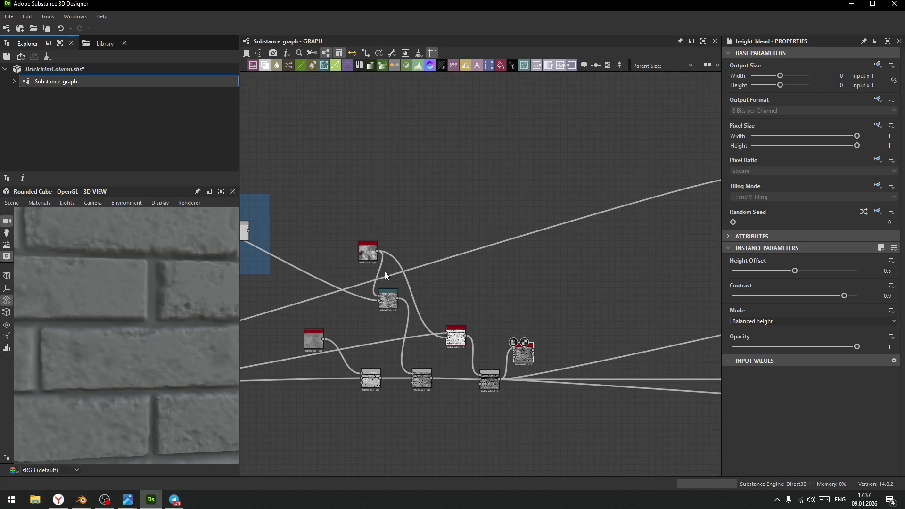
pyautogui.scroll(3, 373, 260)
# Connect a second node into Height Blend and move the downstream links onto its output
pyautogui.moveTo(618, 293)
pyautogui.mouseDown(button='middle')
pyautogui.moveTo(385, 293)
pyautogui.moveTo(471, 243)
pyautogui.moveTo(477, 223)
pyautogui.mouseUp(button='middle')
pyautogui.scroll(-4, 386, 292)
pyautogui.moveTo(335, 342)
pyautogui.mouseDown(button='middle')
pyautogui.moveTo(480, 323)
pyautogui.moveTo(414, 360)
pyautogui.mouseUp(button='middle')
pyautogui.moveTo(395, 285)
pyautogui.mouseDown()
pyautogui.moveTo(522, 309)
pyautogui.moveTo(554, 297)
pyautogui.mouseUp()
pyautogui.moveTo(548, 315); pyautogui.dragTo(516, 305, button='middle')
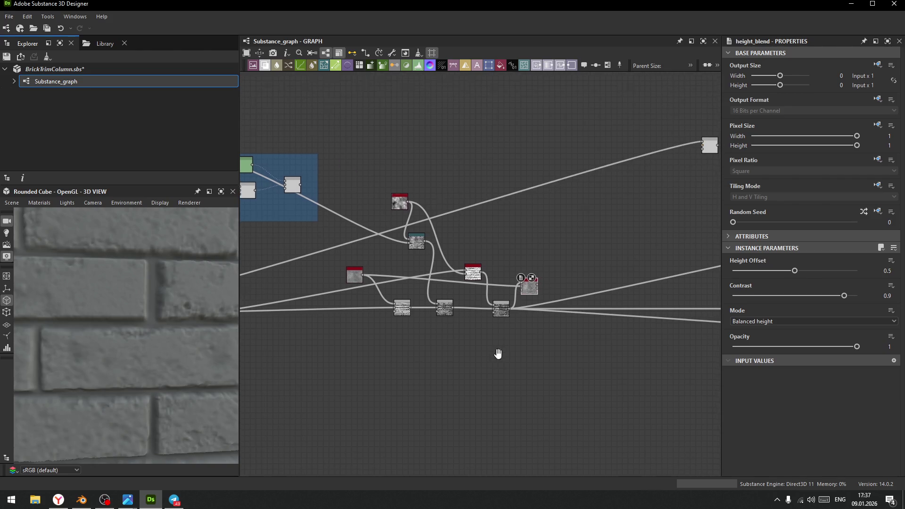
pyautogui.keyDown('shift'); pyautogui.moveTo(508, 309); pyautogui.dragTo(538, 283); pyautogui.keyUp('shift')
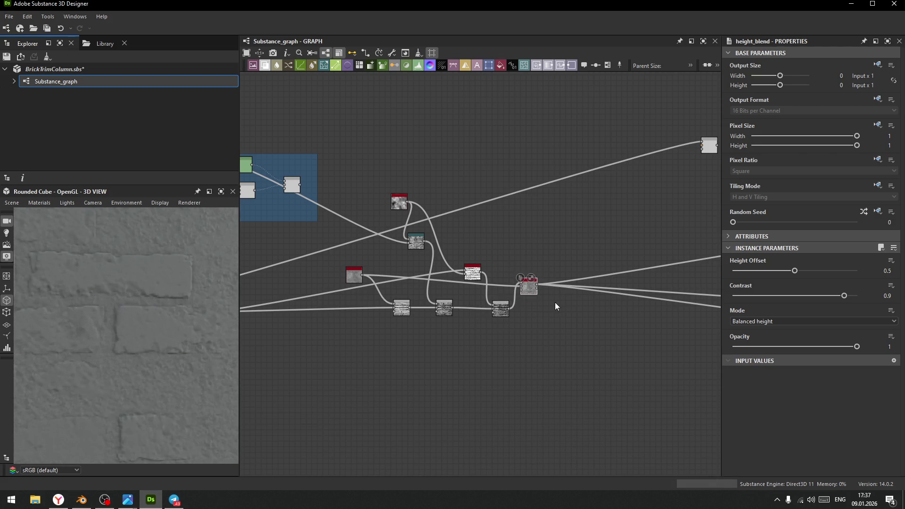
pyautogui.moveTo(533, 292); pyautogui.dragTo(547, 293)
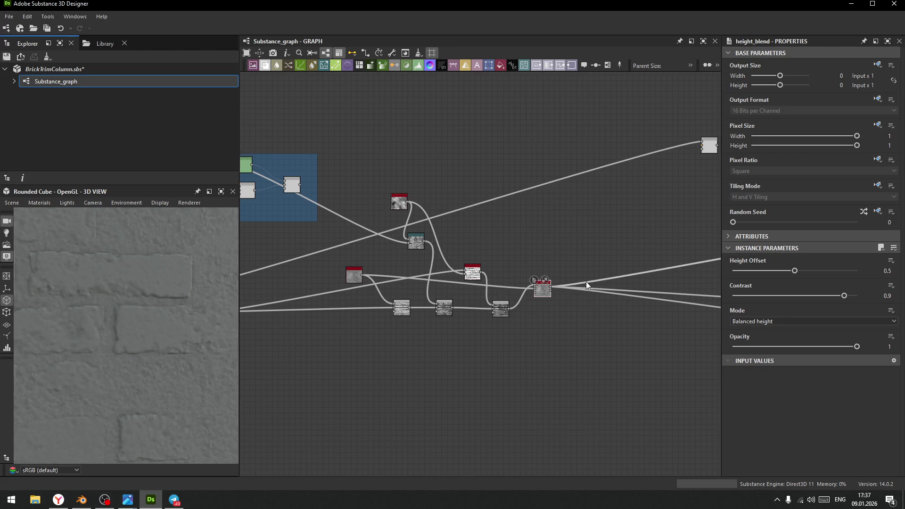
# Set Height Blend's Height Offset to 0.58 and Contrast to 0.49
pyautogui.moveTo(795, 271)
pyautogui.mouseDown()
pyautogui.moveTo(770, 273)
pyautogui.moveTo(825, 275)
pyautogui.moveTo(806, 283)
pyautogui.mouseUp()
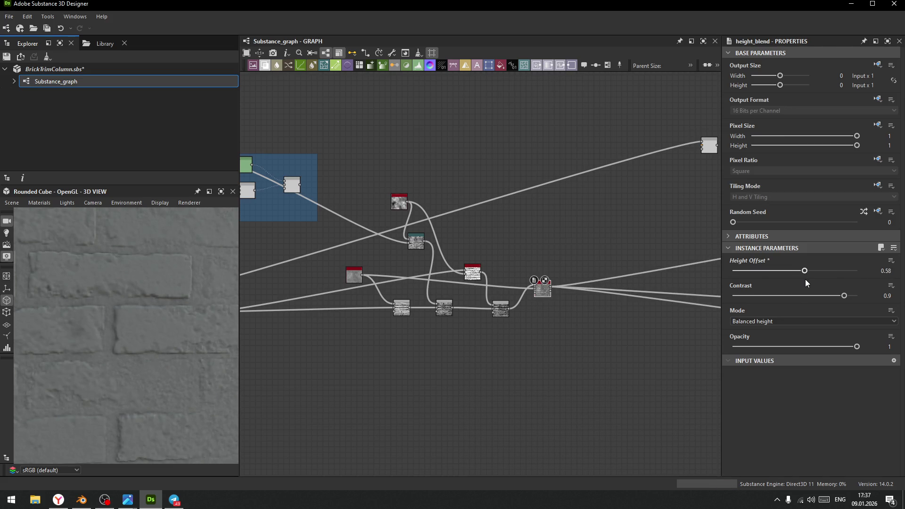
pyautogui.scroll(5, 569, 314)
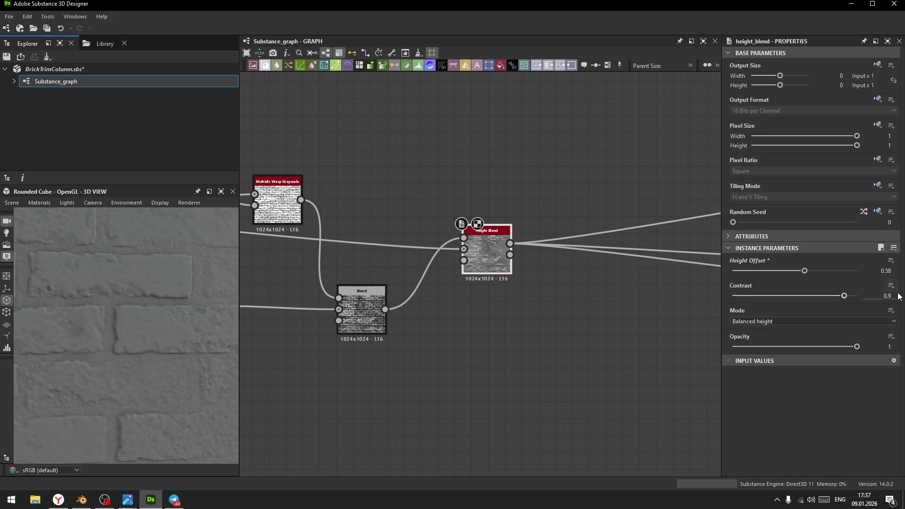
pyautogui.moveTo(844, 295)
pyautogui.mouseDown()
pyautogui.moveTo(767, 298)
pyautogui.moveTo(794, 304)
pyautogui.mouseUp()
pyautogui.scroll(-5, 109, 335)
# Check the angled wall preview, then pull a new link from Blend's output
pyautogui.moveTo(134, 319)
pyautogui.mouseDown()
pyautogui.moveTo(155, 316)
pyautogui.moveTo(126, 299)
pyautogui.moveTo(124, 312)
pyautogui.moveTo(146, 310)
pyautogui.moveTo(146, 320)
pyautogui.moveTo(160, 325)
pyautogui.mouseUp()
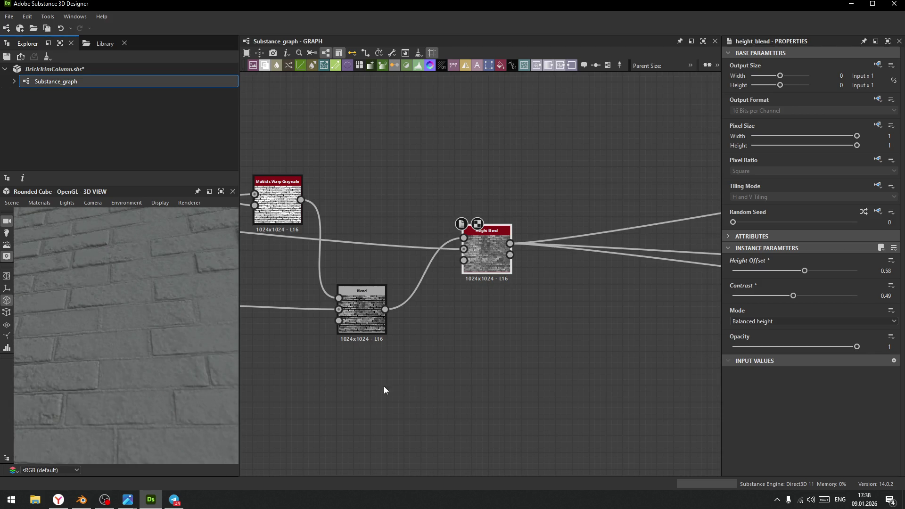
pyautogui.moveTo(383, 386); pyautogui.dragTo(549, 394, button='middle')
pyautogui.scroll(-2, 550, 394)
pyautogui.moveTo(495, 375)
pyautogui.mouseDown(button='middle')
pyautogui.moveTo(422, 376)
pyautogui.moveTo(400, 390)
pyautogui.mouseUp(button='middle')
pyautogui.scroll(4, 455, 349)
pyautogui.scroll(4, 455, 353)
pyautogui.moveTo(285, 318); pyautogui.dragTo(445, 384)
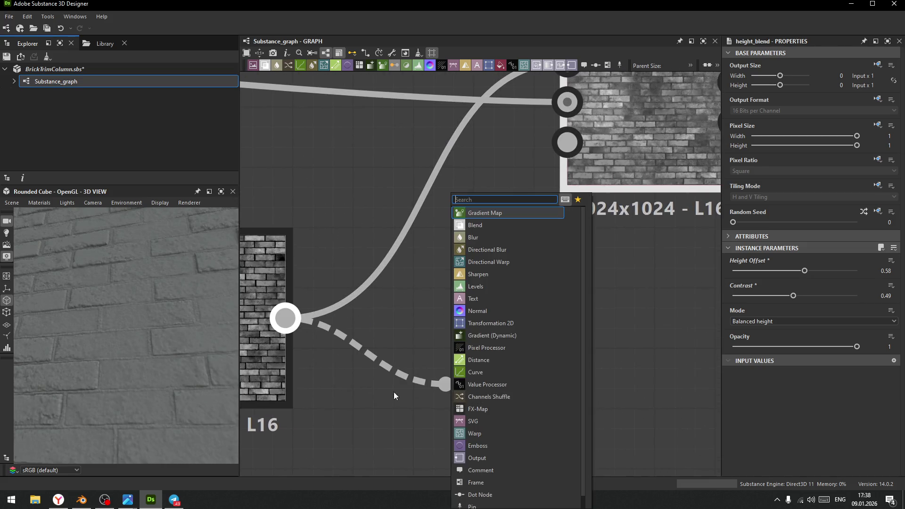
# Insert an Auto Levels node on Blend's output and connect it to Height Blend's mask
pyautogui.write('au')
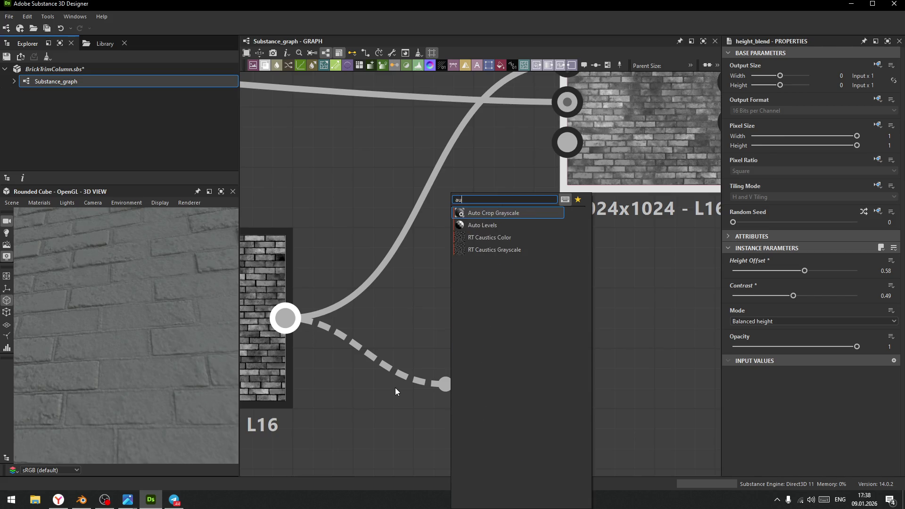
pyautogui.write('to')
pyautogui.press('Down')
pyautogui.press('Return')
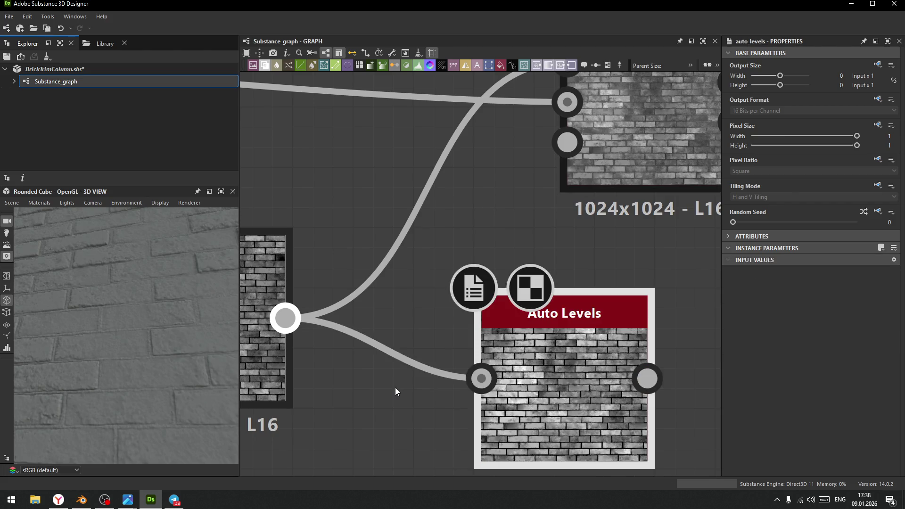
pyautogui.moveTo(584, 394); pyautogui.dragTo(512, 398, button='middle')
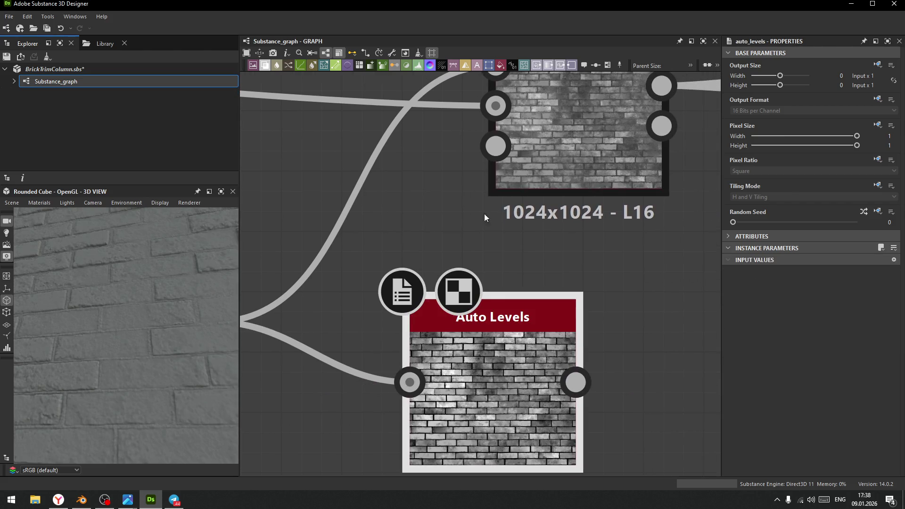
pyautogui.moveTo(576, 383)
pyautogui.mouseDown()
pyautogui.moveTo(535, 219)
pyautogui.moveTo(506, 159)
pyautogui.mouseUp()
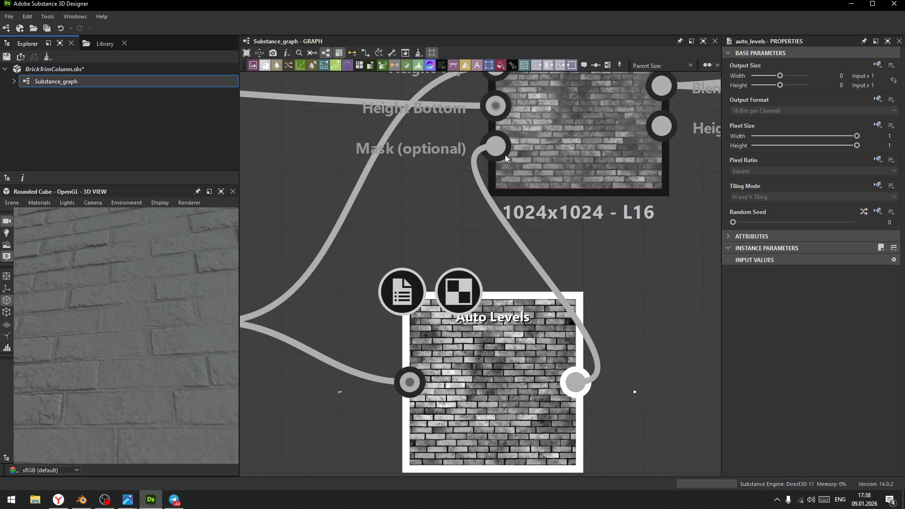
pyautogui.moveTo(499, 398); pyautogui.dragTo(418, 392, button='middle')
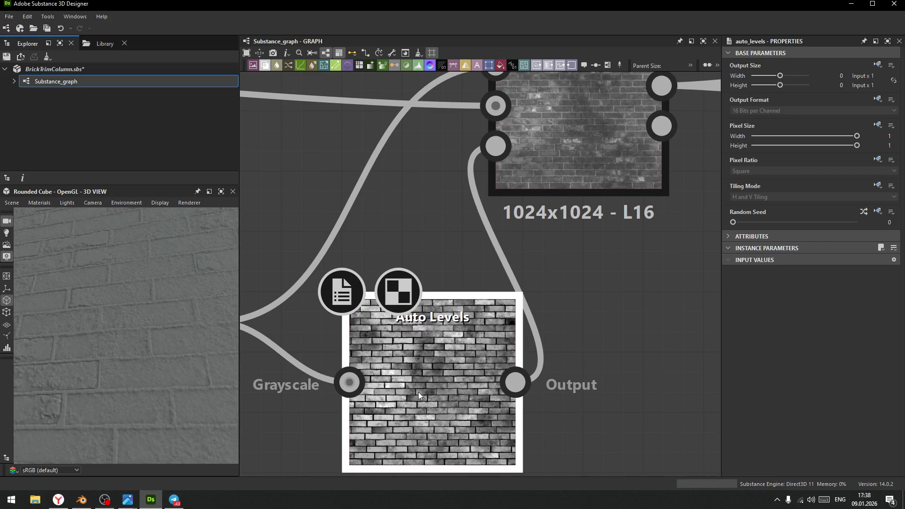
pyautogui.scroll(-4, 590, 330)
pyautogui.moveTo(601, 321); pyautogui.dragTo(519, 281, button='middle')
pyautogui.moveTo(518, 285); pyautogui.dragTo(652, 276)
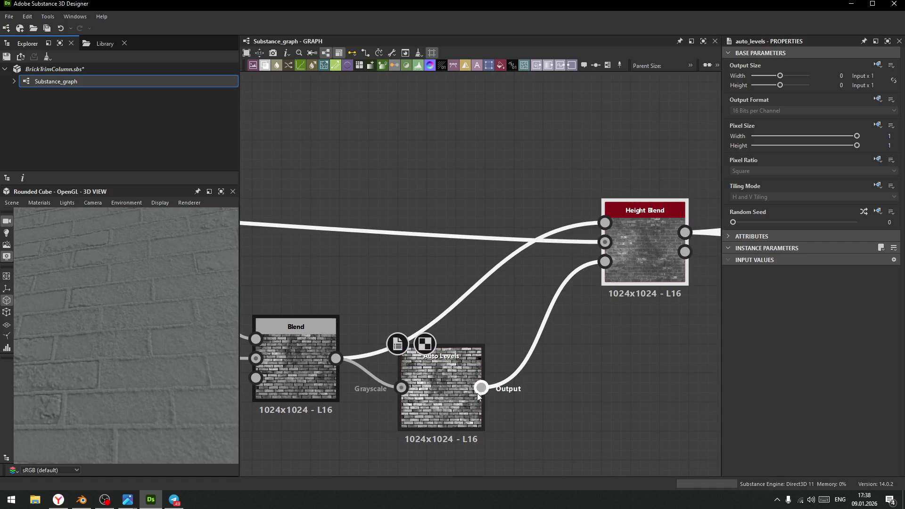
# Add an Invert Grayscale node after Auto Levels feeding Height Blend's mask
pyautogui.moveTo(481, 387); pyautogui.dragTo(558, 428)
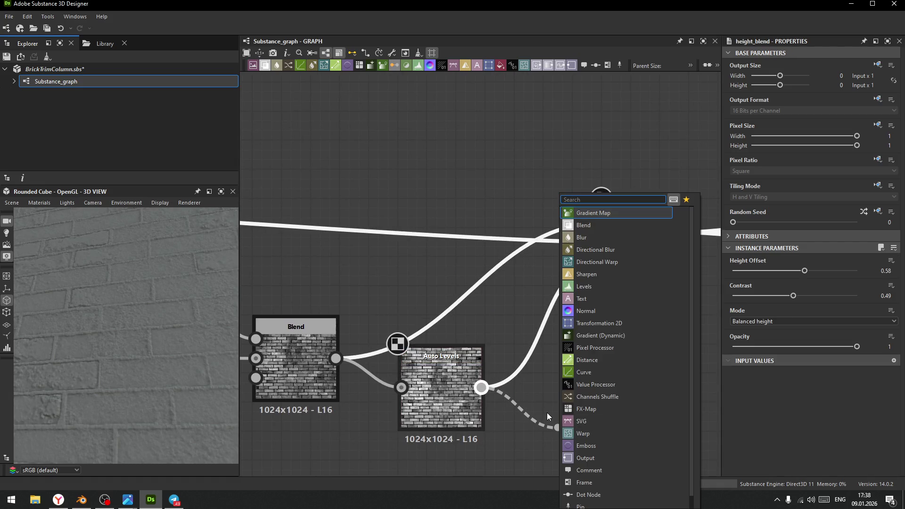
pyautogui.write('in')
pyautogui.press('Return')
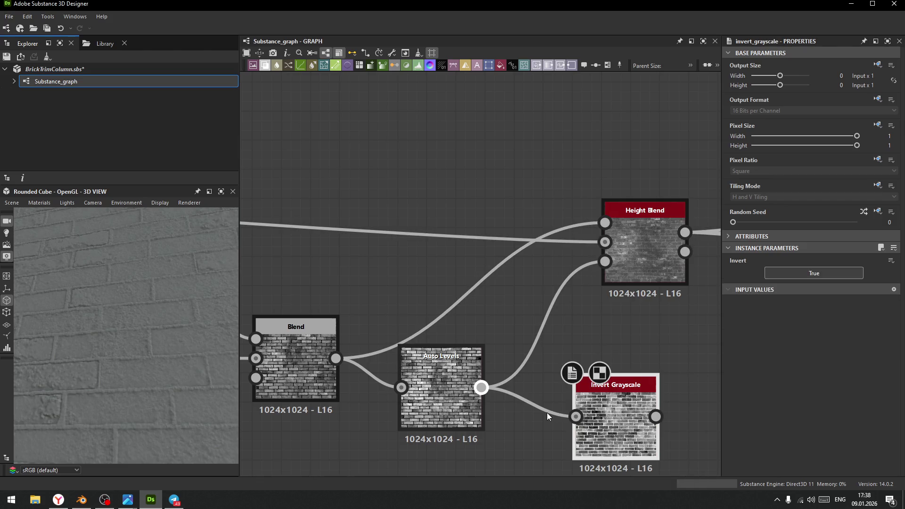
pyautogui.moveTo(656, 416)
pyautogui.mouseDown()
pyautogui.moveTo(570, 290)
pyautogui.moveTo(619, 268)
pyautogui.mouseUp()
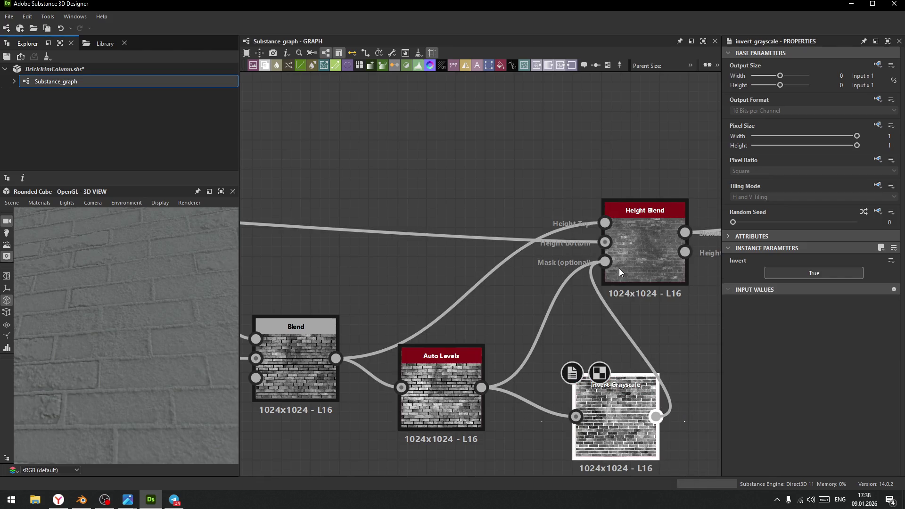
pyautogui.moveTo(636, 425); pyautogui.dragTo(577, 383)
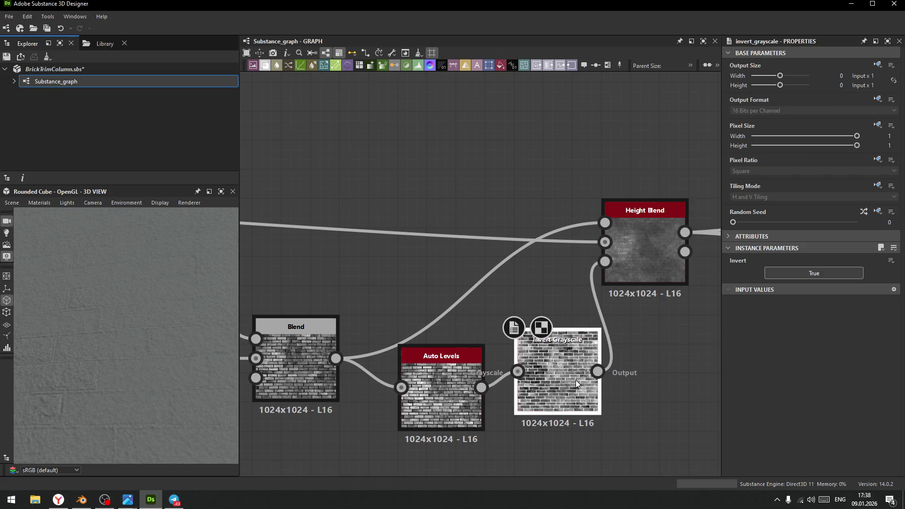
# Delete the Invert Grayscale and Auto Levels nodes
pyautogui.press('Delete')
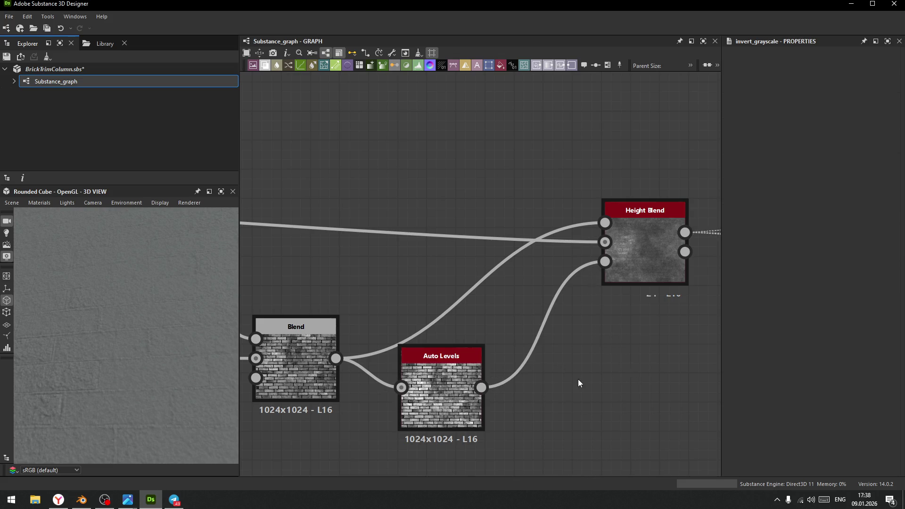
pyautogui.click(439, 387)
pyautogui.moveTo(436, 466); pyautogui.dragTo(517, 428, button='middle')
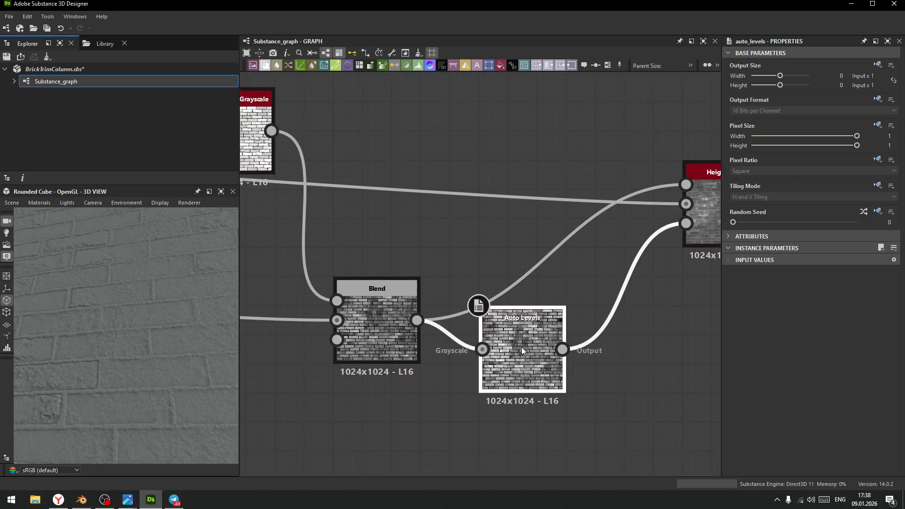
pyautogui.press('Delete')
pyautogui.click(373, 315)
# Add a Levels node after Blend with its white point lowered to whiten the bricks
pyautogui.moveTo(429, 336); pyautogui.dragTo(542, 366)
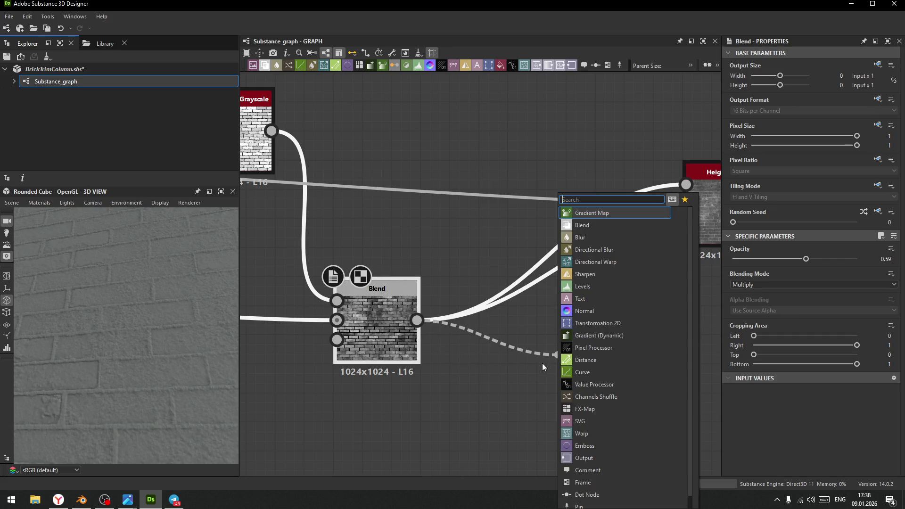
pyautogui.write('l')
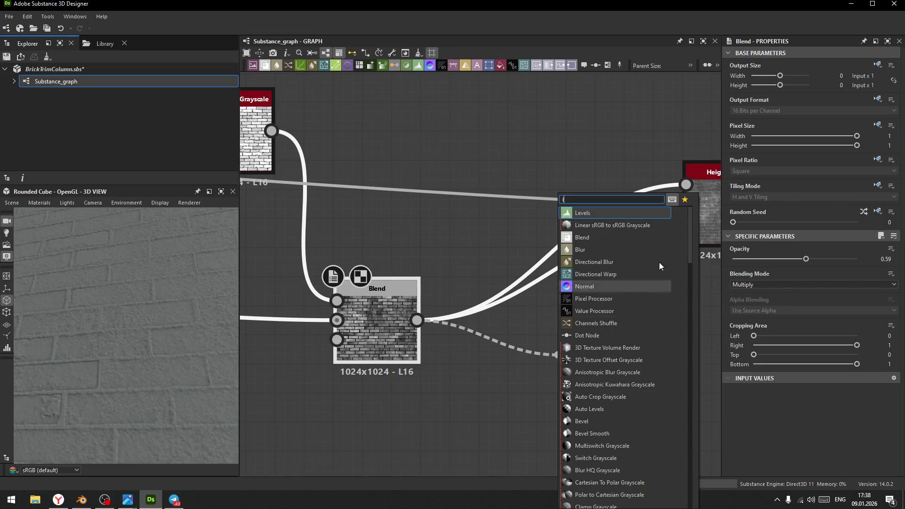
pyautogui.click(593, 214)
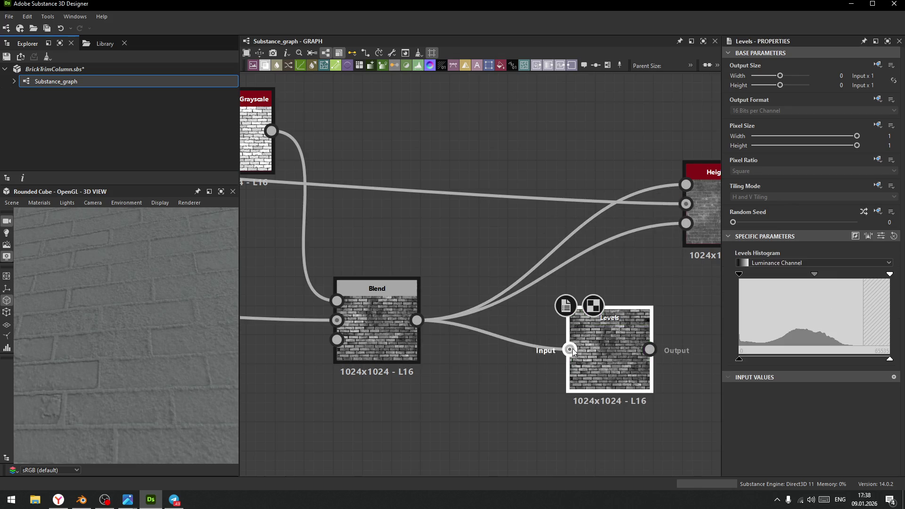
pyautogui.scroll(3, 616, 346)
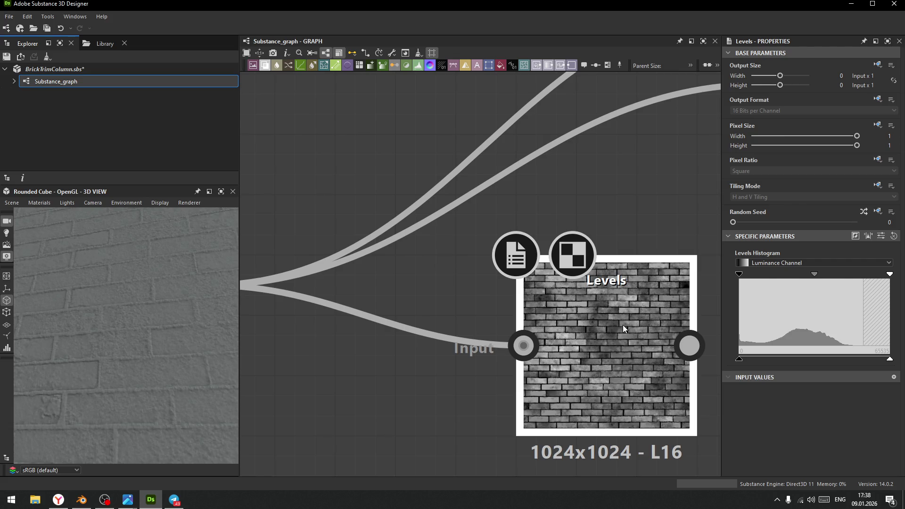
pyautogui.moveTo(890, 275)
pyautogui.mouseDown()
pyautogui.moveTo(746, 287)
pyautogui.moveTo(769, 285)
pyautogui.mouseUp()
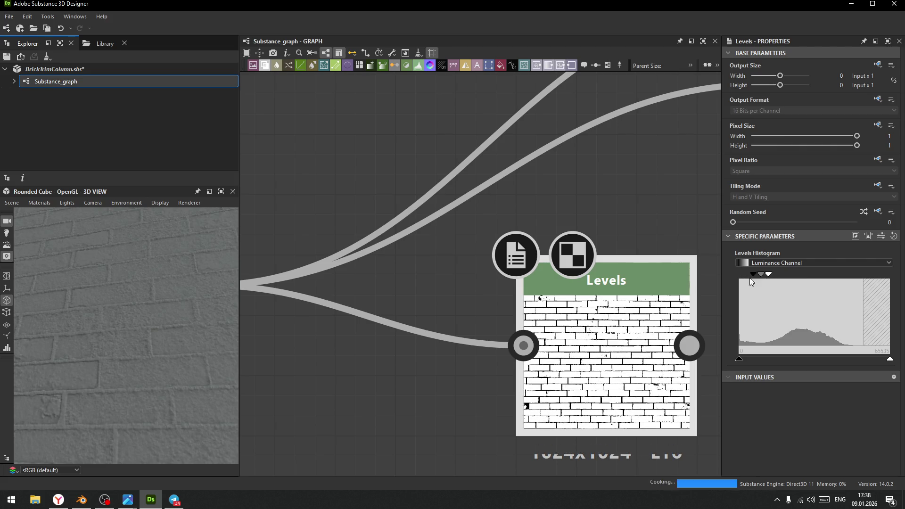
pyautogui.scroll(-8, 563, 327)
# Feed the Slope Blur Grayscale output into the Levels node
pyautogui.moveTo(507, 373)
pyautogui.mouseDown(button='middle')
pyautogui.moveTo(465, 348)
pyautogui.moveTo(523, 368)
pyautogui.mouseUp(button='middle')
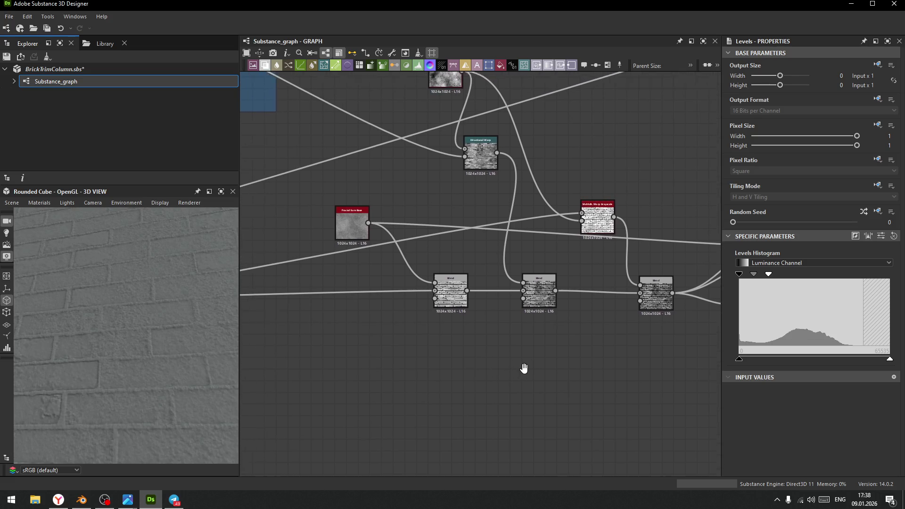
pyautogui.scroll(-4, 477, 348)
pyautogui.moveTo(477, 347); pyautogui.dragTo(592, 319, button='middle')
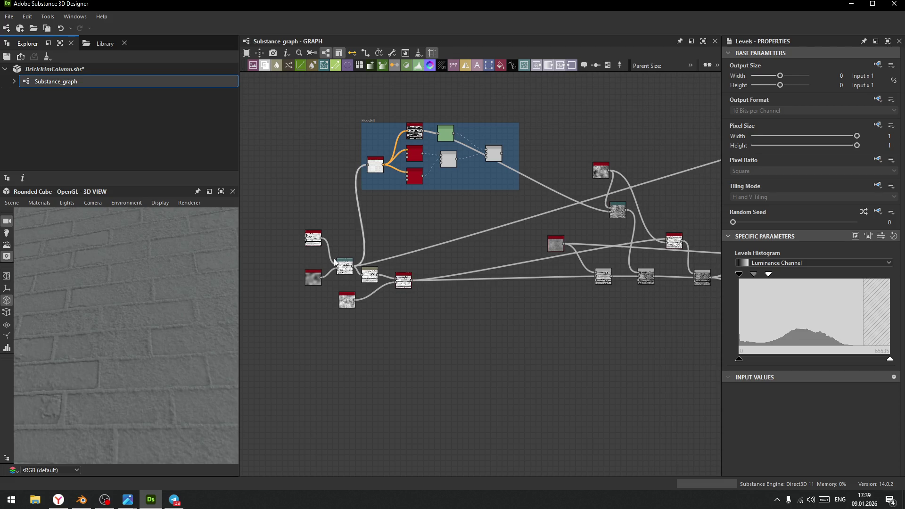
pyautogui.scroll(5, 337, 278)
pyautogui.scroll(-3, 361, 302)
pyautogui.moveTo(608, 336); pyautogui.dragTo(431, 358, button='middle')
pyautogui.scroll(2, 490, 346)
pyautogui.scroll(-6, 395, 330)
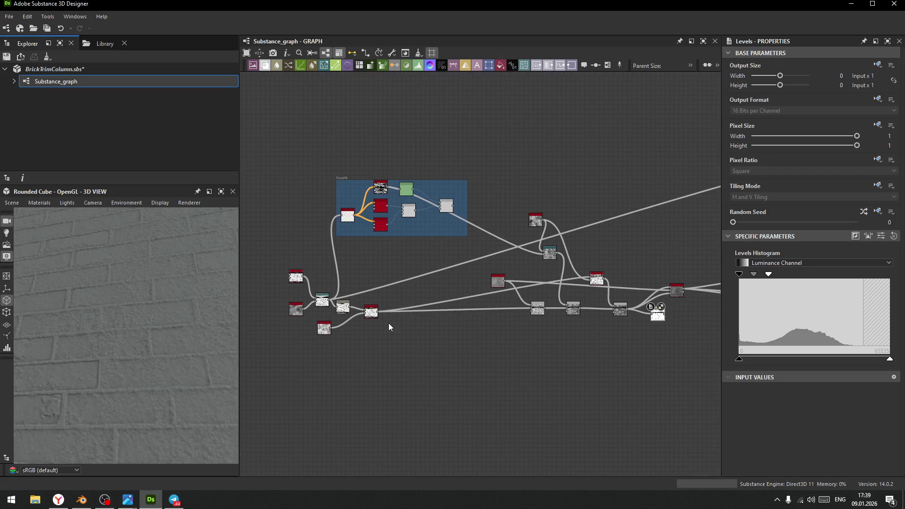
pyautogui.moveTo(378, 312)
pyautogui.mouseDown()
pyautogui.moveTo(593, 407)
pyautogui.moveTo(619, 407)
pyautogui.moveTo(656, 316)
pyautogui.moveTo(629, 331)
pyautogui.mouseUp()
pyautogui.scroll(3, 621, 358)
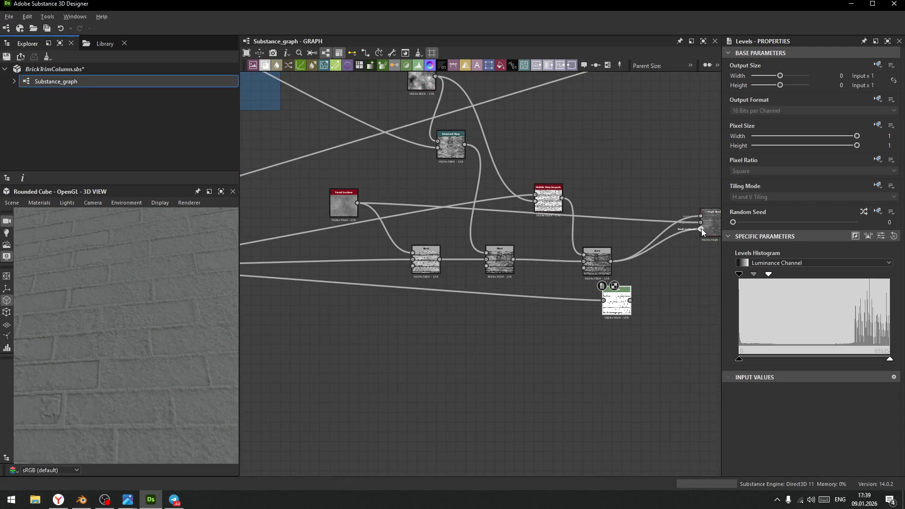
# Unplug Height Blend's mask and add a dot on the Levels input wire
pyautogui.moveTo(701, 229); pyautogui.dragTo(645, 303)
pyautogui.click(614, 313)
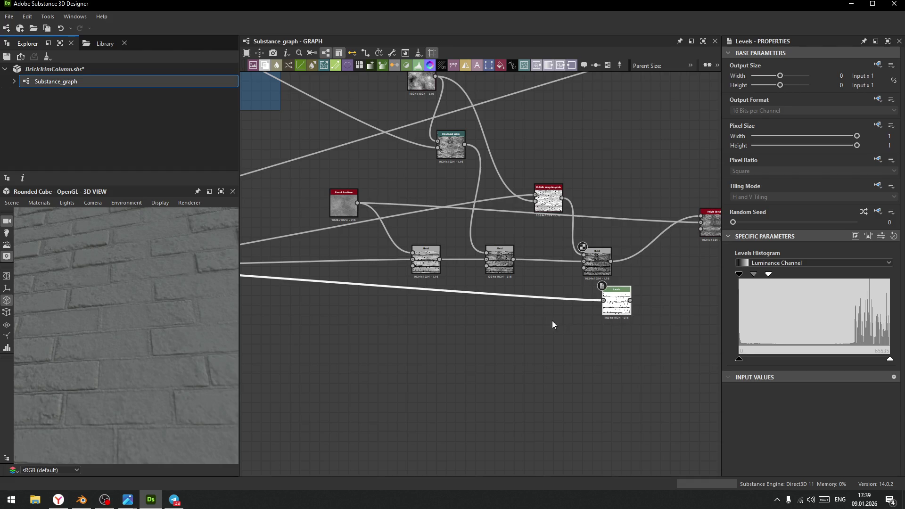
pyautogui.moveTo(535, 313); pyautogui.dragTo(589, 341, button='middle')
pyautogui.doubleClick(468, 315)
pyautogui.moveTo(466, 314); pyautogui.dragTo(301, 341)
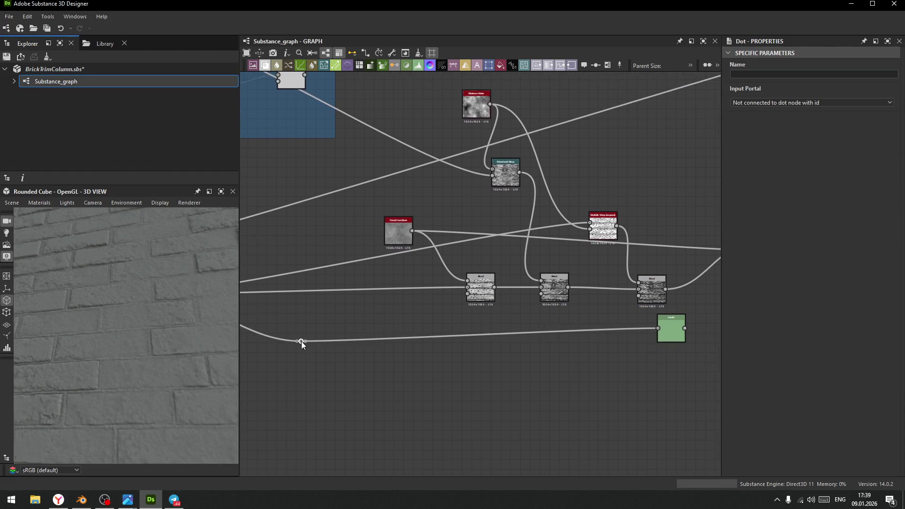
pyautogui.moveTo(301, 341); pyautogui.dragTo(485, 343, button='middle')
pyautogui.moveTo(484, 340); pyautogui.dragTo(360, 329)
pyautogui.scroll(-1, 464, 386)
pyautogui.scroll(-2, 464, 386)
pyautogui.scroll(5, 431, 356)
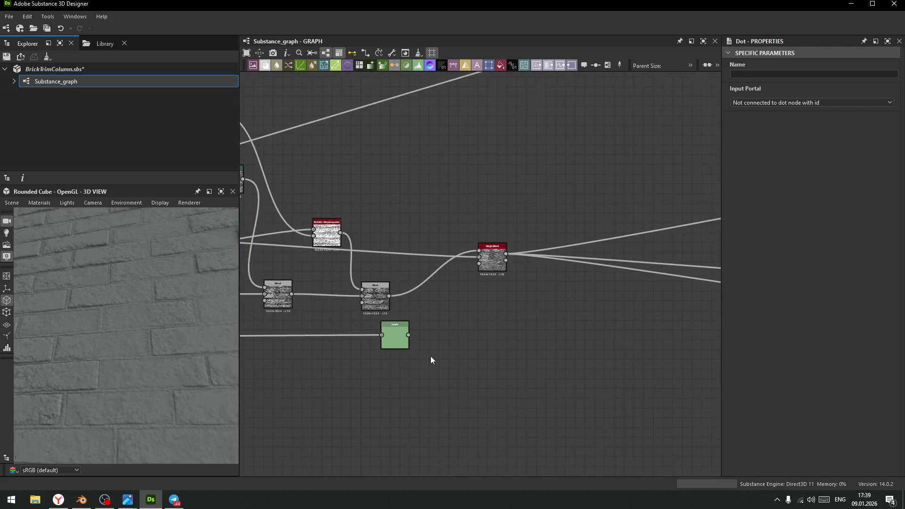
# Adjust the Levels white point and midtone, then wire its output to Height Blend's Mask
pyautogui.click(371, 328)
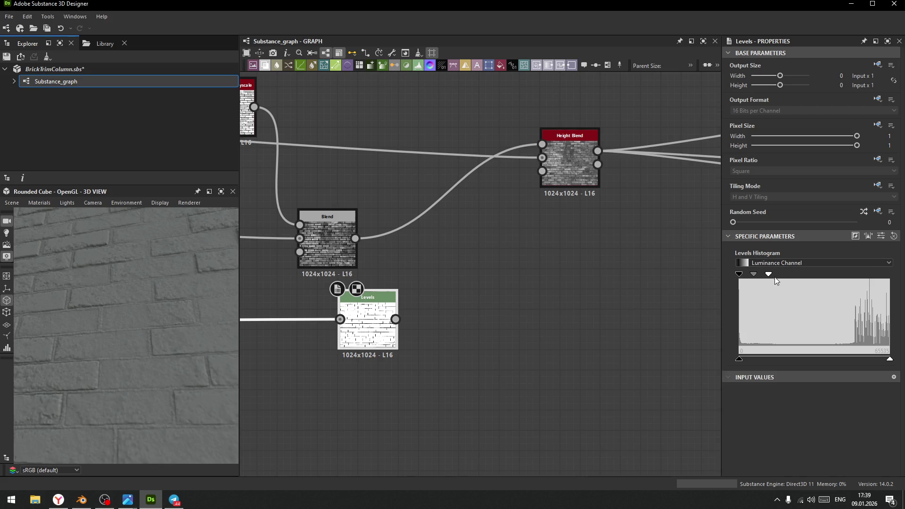
pyautogui.moveTo(769, 274)
pyautogui.mouseDown()
pyautogui.moveTo(871, 279)
pyautogui.moveTo(861, 280)
pyautogui.mouseUp()
pyautogui.moveTo(800, 275)
pyautogui.mouseDown()
pyautogui.moveTo(853, 276)
pyautogui.moveTo(844, 276)
pyautogui.mouseUp()
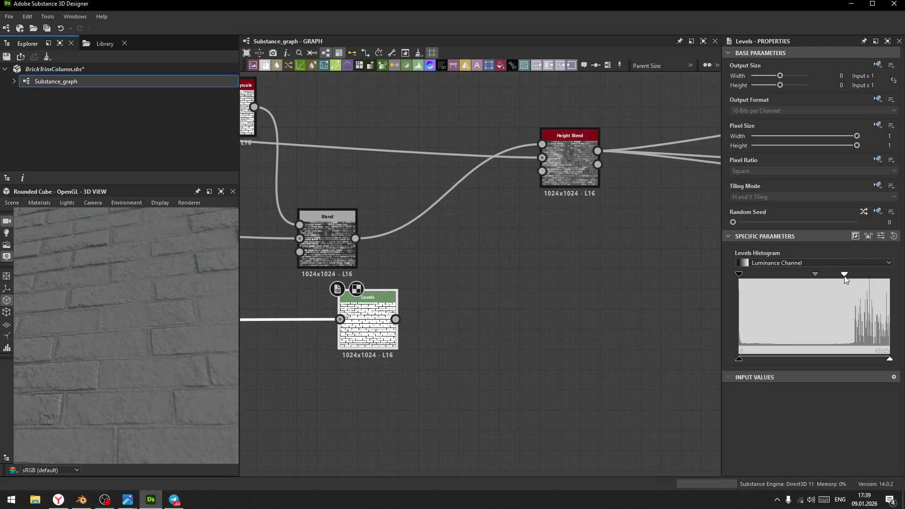
pyautogui.moveTo(395, 319)
pyautogui.mouseDown()
pyautogui.moveTo(448, 279)
pyautogui.moveTo(542, 171)
pyautogui.mouseUp()
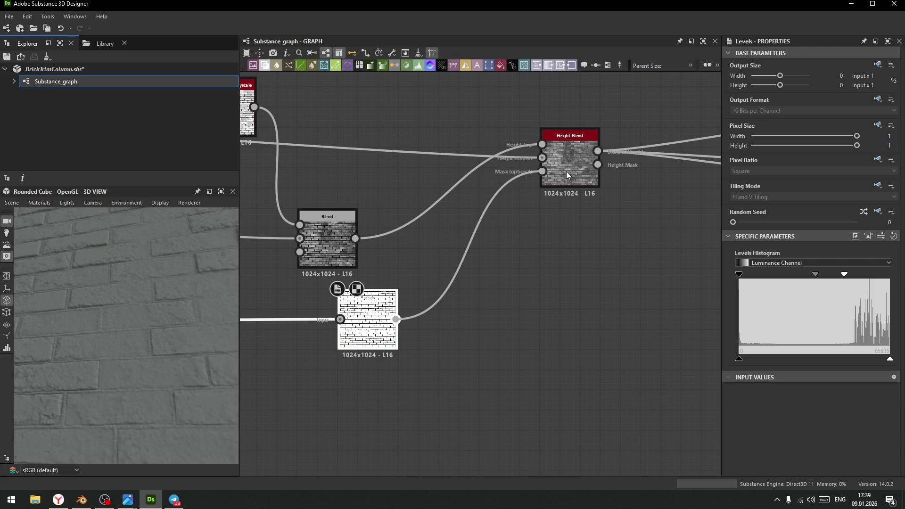
pyautogui.moveTo(112, 319)
pyautogui.mouseDown()
pyautogui.moveTo(134, 330)
pyautogui.moveTo(132, 341)
pyautogui.moveTo(167, 335)
pyautogui.moveTo(158, 371)
pyautogui.moveTo(189, 366)
pyautogui.moveTo(155, 340)
pyautogui.moveTo(151, 379)
pyautogui.moveTo(165, 398)
pyautogui.mouseUp()
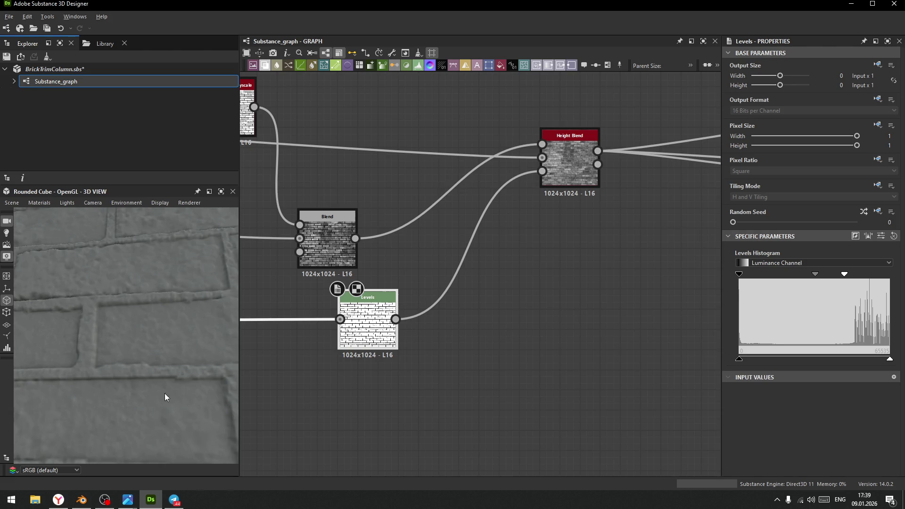
# Pan over to the Multidir Warp, Blend and Fractal Sum Base nodes
pyautogui.moveTo(558, 324); pyautogui.dragTo(486, 358, button='middle')
pyautogui.moveTo(400, 287); pyautogui.dragTo(490, 347, button='middle')
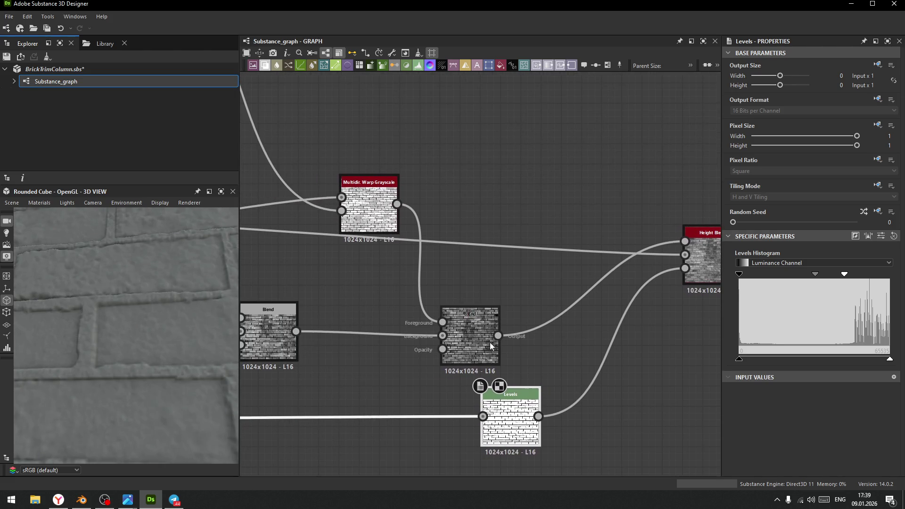
pyautogui.scroll(-3, 528, 346)
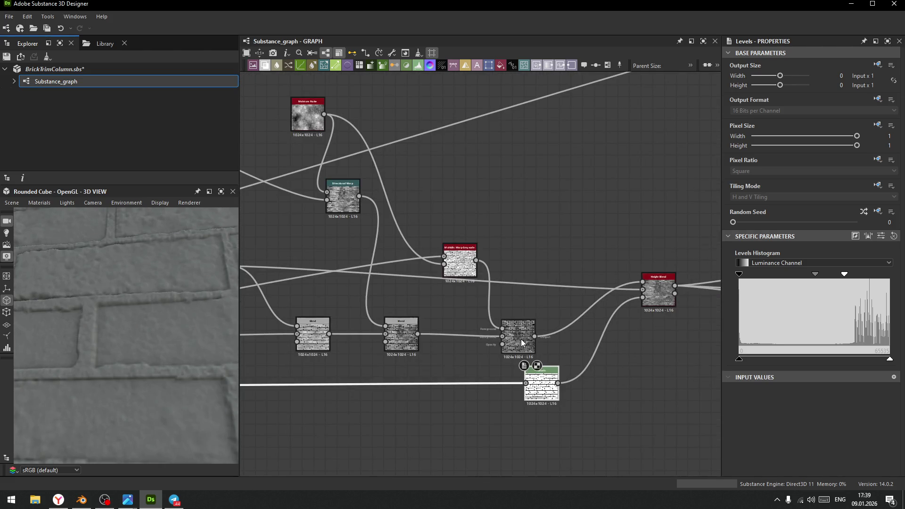
pyautogui.scroll(-1, 458, 304)
pyautogui.moveTo(459, 304)
pyautogui.mouseDown(button='middle')
pyautogui.moveTo(552, 308)
pyautogui.moveTo(606, 290)
pyautogui.mouseUp(button='middle')
# Add a Levels node on the Fractal Sum Base output and place it beside Height Blend
pyautogui.click(418, 258)
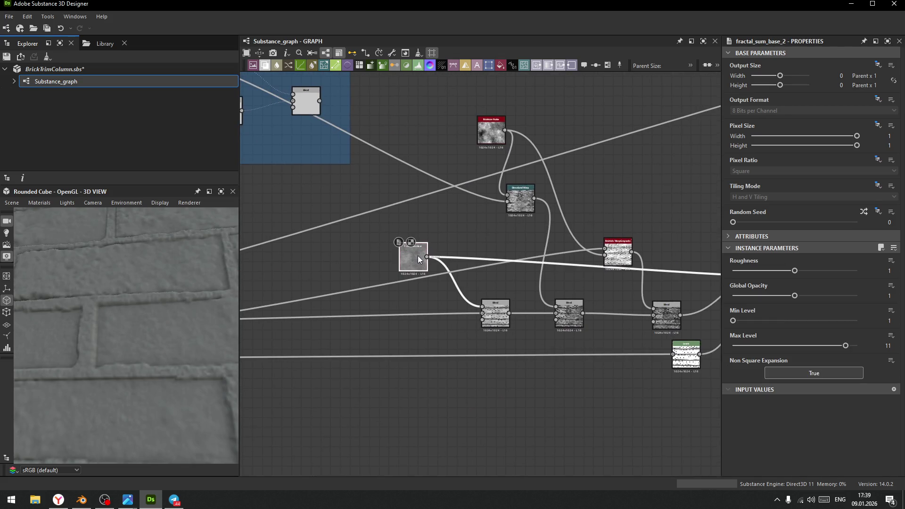
pyautogui.moveTo(508, 367); pyautogui.dragTo(457, 371, button='middle')
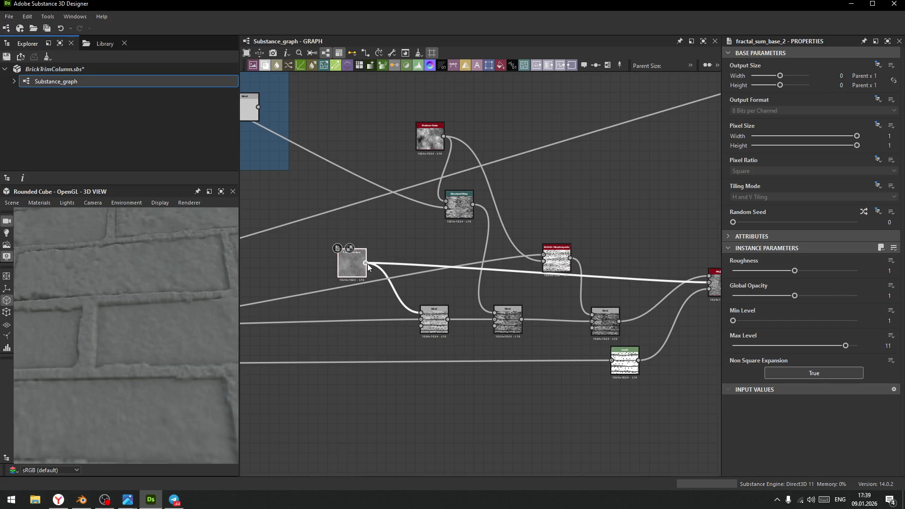
pyautogui.moveTo(366, 263); pyautogui.dragTo(615, 217)
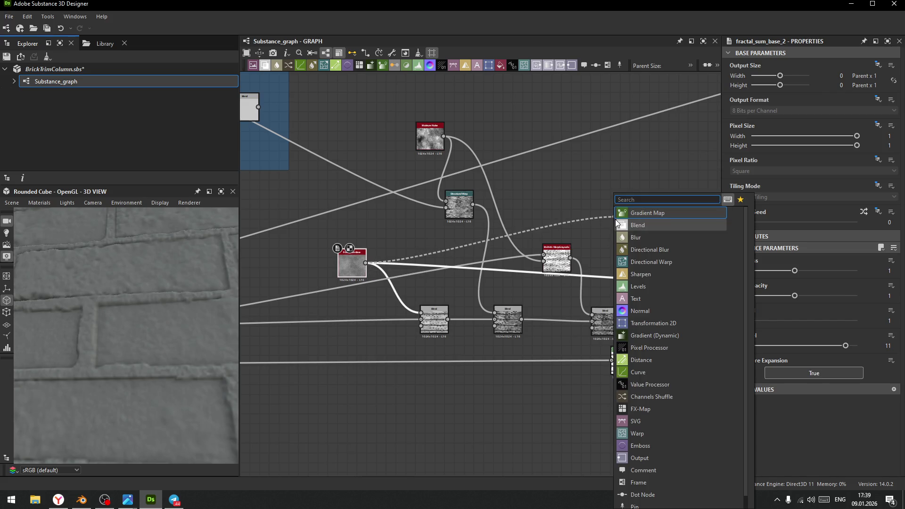
pyautogui.write('lev')
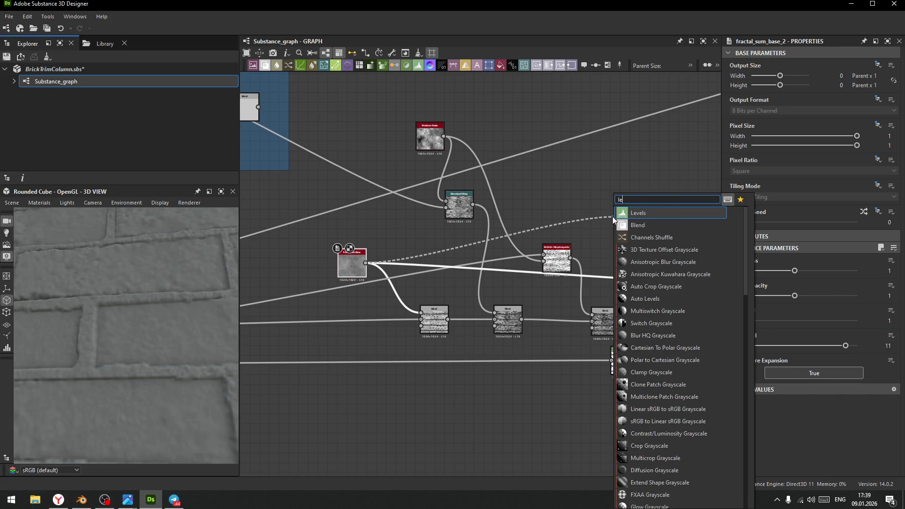
pyautogui.click(646, 213)
pyautogui.moveTo(623, 242); pyautogui.dragTo(415, 236, button='middle')
pyautogui.moveTo(420, 214)
pyautogui.mouseDown()
pyautogui.moveTo(487, 250)
pyautogui.moveTo(488, 278)
pyautogui.moveTo(545, 347)
pyautogui.mouseUp()
pyautogui.scroll(7, 490, 253)
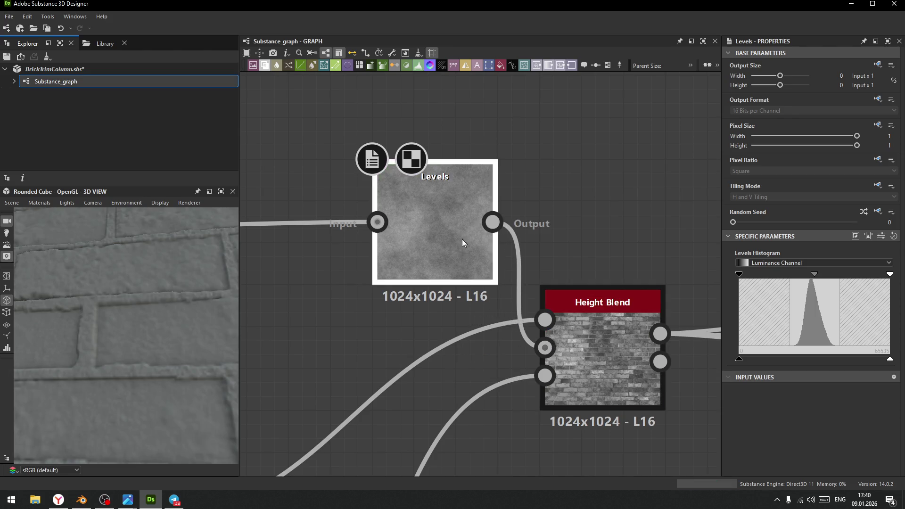